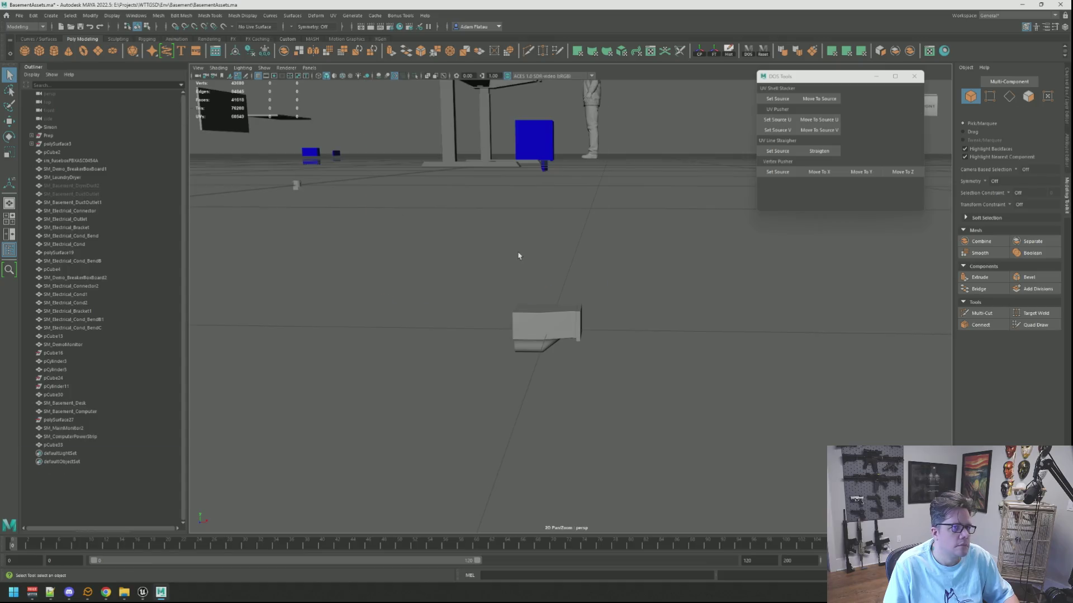
Move the new cylinder near the grid origin and frame it in the view
{"action": "mouse_move", "coordinate": [518, 256]}
{"action": "left_mouse_down", "text": "alt"}
{"action": "mouse_move", "coordinate": [554, 242]}
{"action": "mouse_move", "coordinate": [572, 259]}
{"action": "mouse_move", "coordinate": [654, 285]}
{"action": "left_mouse_up", "text": "alt"}
{"action": "mouse_move", "coordinate": [712, 317]}
{"action": "left_mouse_down"}
{"action": "mouse_move", "coordinate": [478, 323]}
{"action": "mouse_move", "coordinate": [540, 288]}
{"action": "mouse_move", "coordinate": [550, 293]}
{"action": "mouse_move", "coordinate": [401, 294]}
{"action": "left_mouse_up"}
{"action": "key", "text": "f"}
{"action": "key", "text": "r"}
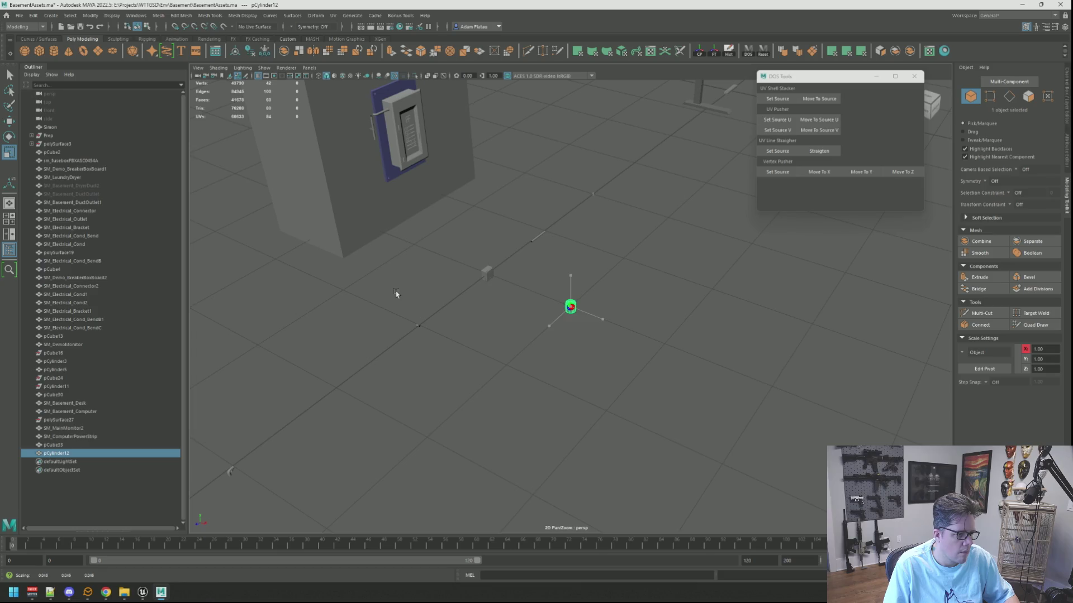
{"action": "key", "text": "f"}
{"action": "scroll", "coordinate": [510, 259], "scroll_direction": "down", "scroll_amount": 5}
{"action": "key", "text": "w"}
{"action": "mouse_move", "coordinate": [510, 259]}
{"action": "left_mouse_down", "text": "alt"}
{"action": "mouse_move", "coordinate": [462, 266]}
{"action": "mouse_move", "coordinate": [491, 262]}
{"action": "left_mouse_up", "text": "alt"}
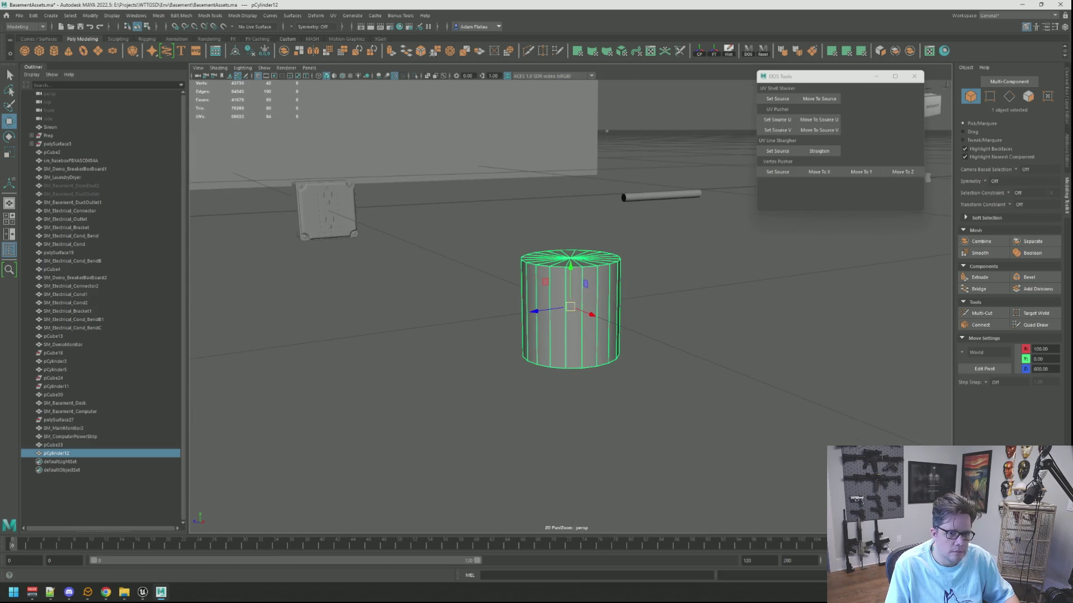
Set the cylinder's Subdivisions Axis to 12 in the Channel Box
{"action": "left_click", "coordinate": [1065, 129]}
{"action": "left_click", "coordinate": [1067, 147]}
{"action": "left_click", "coordinate": [1067, 112]}
{"action": "left_click", "coordinate": [1007, 180]}
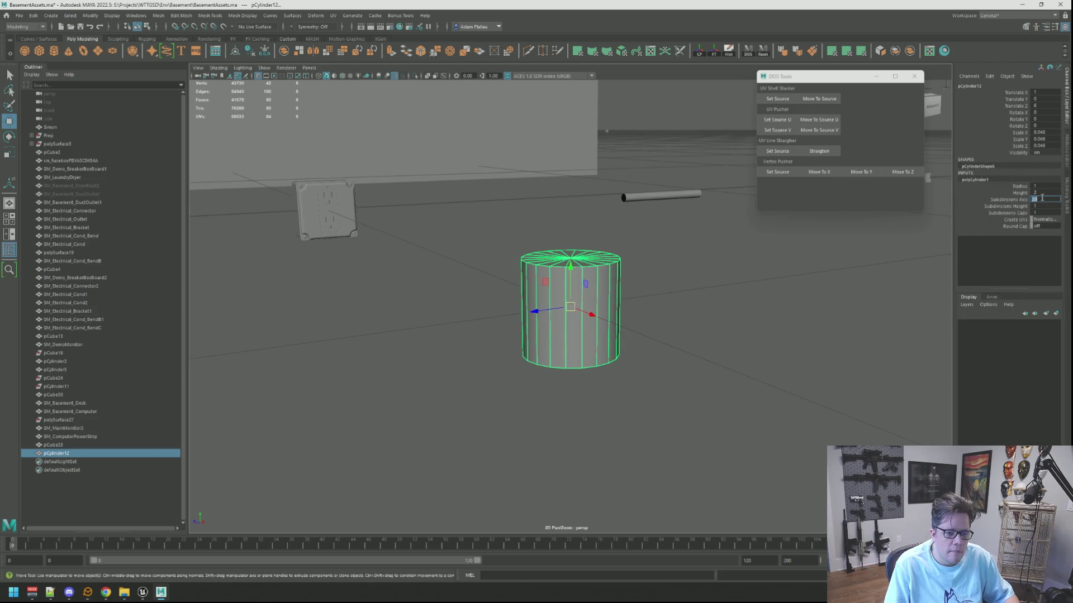
{"action": "type", "text": "12"}
{"action": "key", "text": "Return"}
Rotate the cylinder onto its side so its end cap faces sideways
{"action": "left_click_drag", "start_coordinate": [563, 232], "coordinate": [693, 246], "text": "alt"}
{"action": "key", "text": "e"}
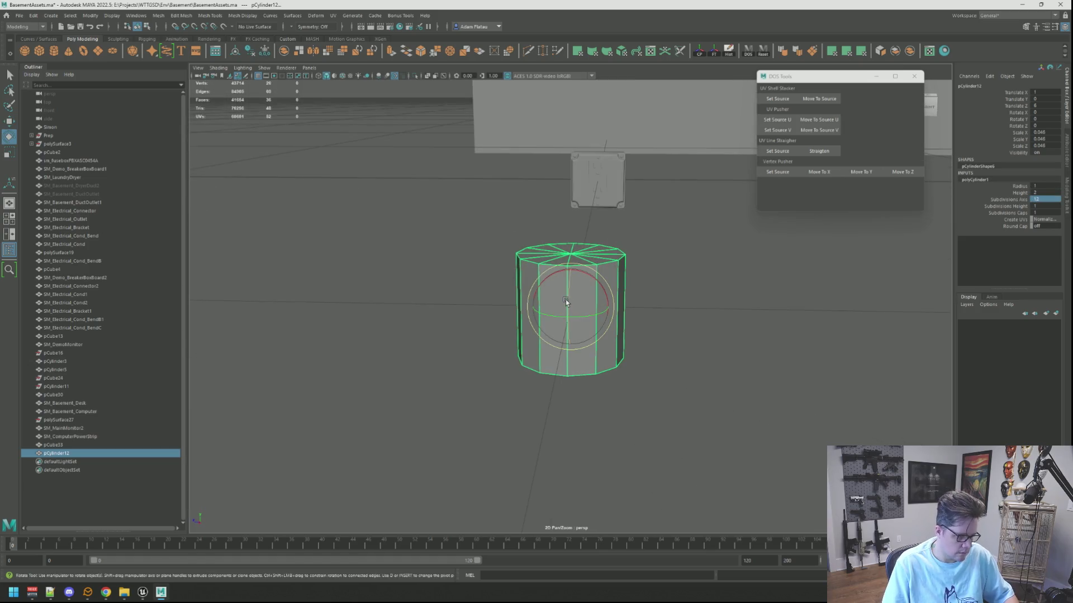
{"action": "mouse_move", "coordinate": [565, 294]}
{"action": "left_mouse_down"}
{"action": "mouse_move", "coordinate": [565, 318]}
{"action": "mouse_move", "coordinate": [568, 231]}
{"action": "left_mouse_up"}
{"action": "key", "text": "f"}
{"action": "key", "text": "w"}
Scale the cylinder down and nudge it along its length
{"action": "mouse_move", "coordinate": [630, 271]}
{"action": "left_mouse_down", "text": "alt"}
{"action": "mouse_move", "coordinate": [613, 293]}
{"action": "mouse_move", "coordinate": [568, 306]}
{"action": "mouse_move", "coordinate": [433, 284]}
{"action": "left_mouse_up", "text": "alt"}
{"action": "key", "text": "r"}
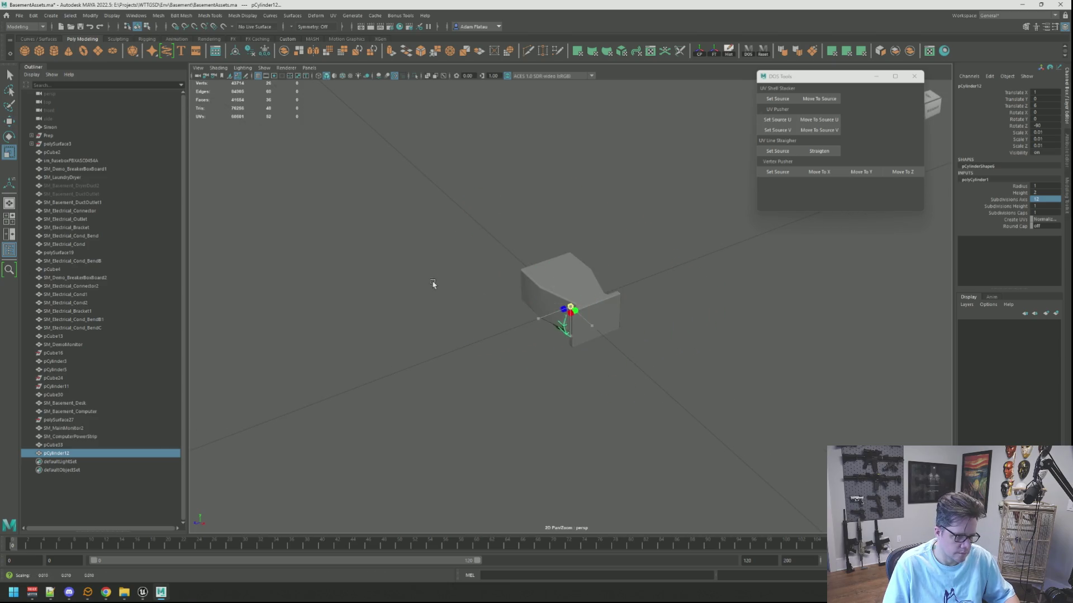
{"action": "key", "text": "f"}
{"action": "key", "text": "w"}
{"action": "mouse_move", "coordinate": [592, 313]}
{"action": "left_mouse_down", "text": "alt"}
{"action": "mouse_move", "coordinate": [614, 323]}
{"action": "mouse_move", "coordinate": [656, 399]}
{"action": "mouse_move", "coordinate": [589, 330]}
{"action": "left_mouse_up", "text": "alt"}
{"action": "mouse_move", "coordinate": [590, 329]}
{"action": "left_mouse_down", "text": "alt"}
{"action": "mouse_move", "coordinate": [607, 348]}
{"action": "mouse_move", "coordinate": [598, 339]}
{"action": "left_mouse_up", "text": "alt"}
In the side view, shrink the cylinder slightly to fit the duct opening
{"action": "key", "text": "space"}
{"action": "key", "text": "space"}
{"action": "key", "text": "f"}
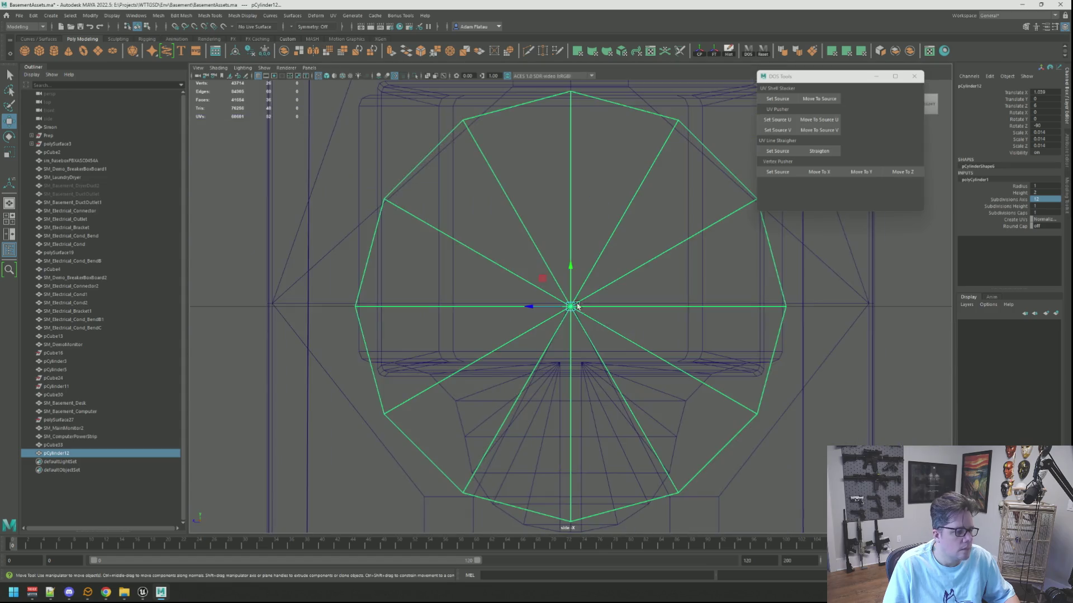
{"action": "scroll", "coordinate": [571, 302], "scroll_direction": "down", "scroll_amount": 5}
{"action": "key", "text": "r"}
{"action": "left_click_drag", "start_coordinate": [572, 308], "coordinate": [571, 267]}
{"action": "key", "text": "w"}
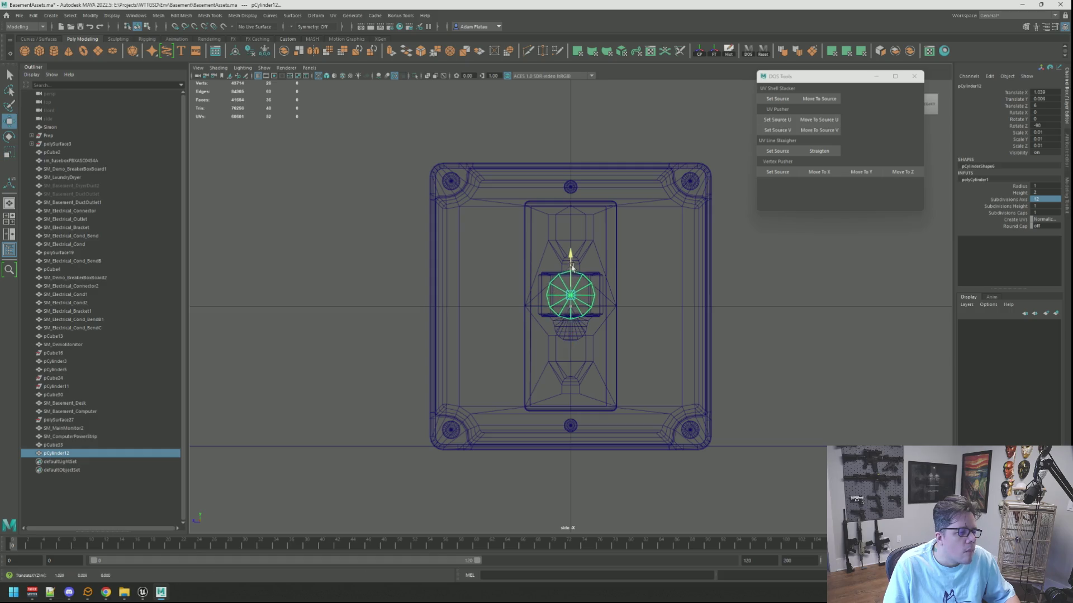
{"action": "key", "text": "space"}
{"action": "key", "text": "space"}
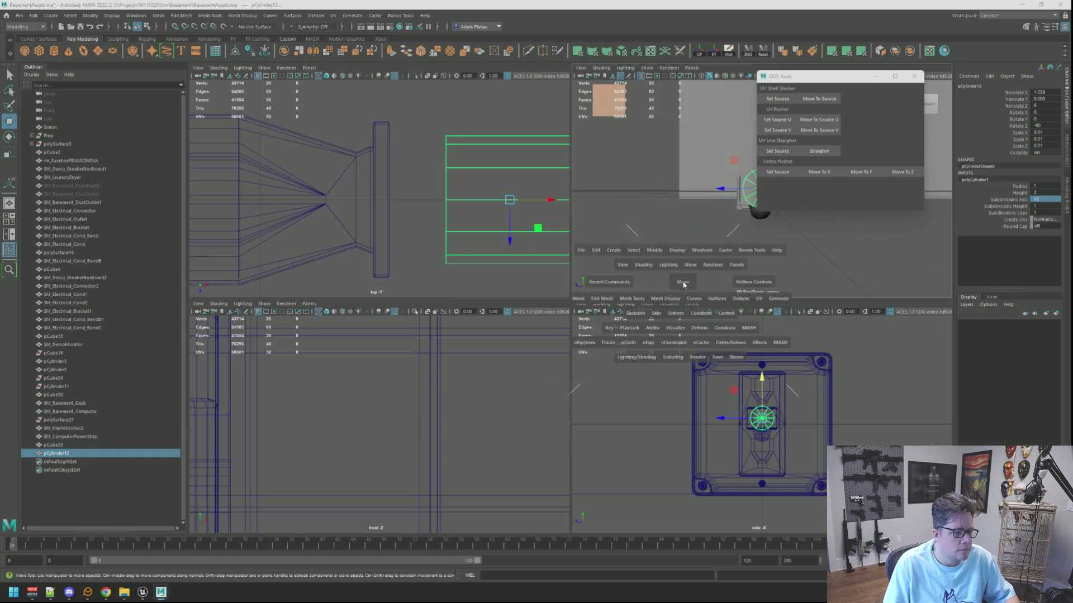
Move the cylinder out in front of the duct, then select the duct for face editing
{"action": "scroll", "coordinate": [519, 264], "scroll_direction": "down", "scroll_amount": 5}
{"action": "left_click_drag", "start_coordinate": [589, 310], "coordinate": [677, 321]}
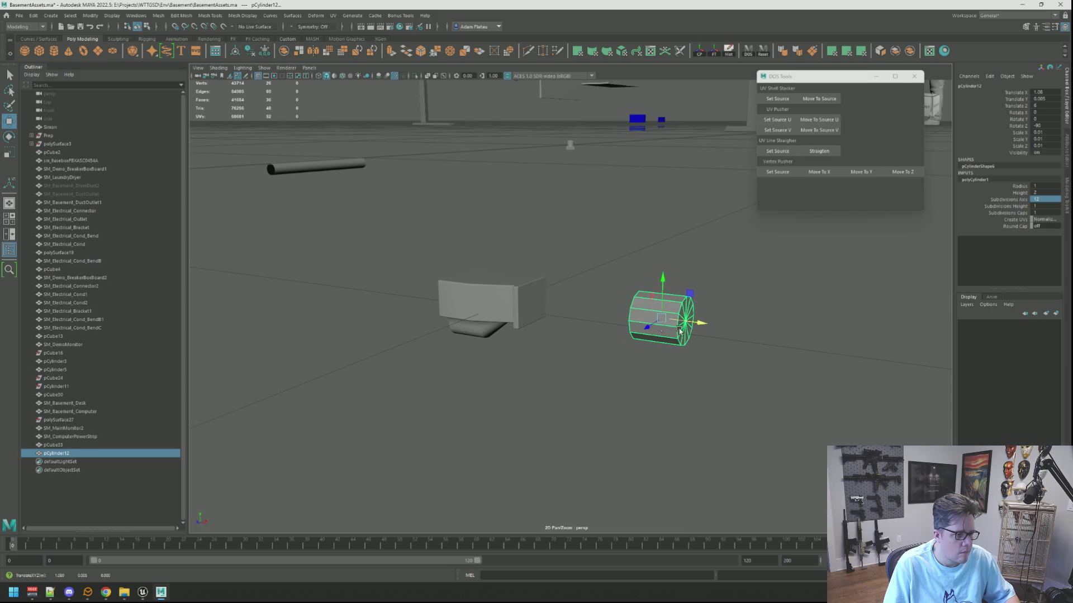
{"action": "left_click", "coordinate": [539, 305]}
{"action": "key", "text": "f"}
{"action": "key", "text": "F11"}
Poke the duct's front face with Edit Mesh > Poke
{"action": "key", "text": "q"}
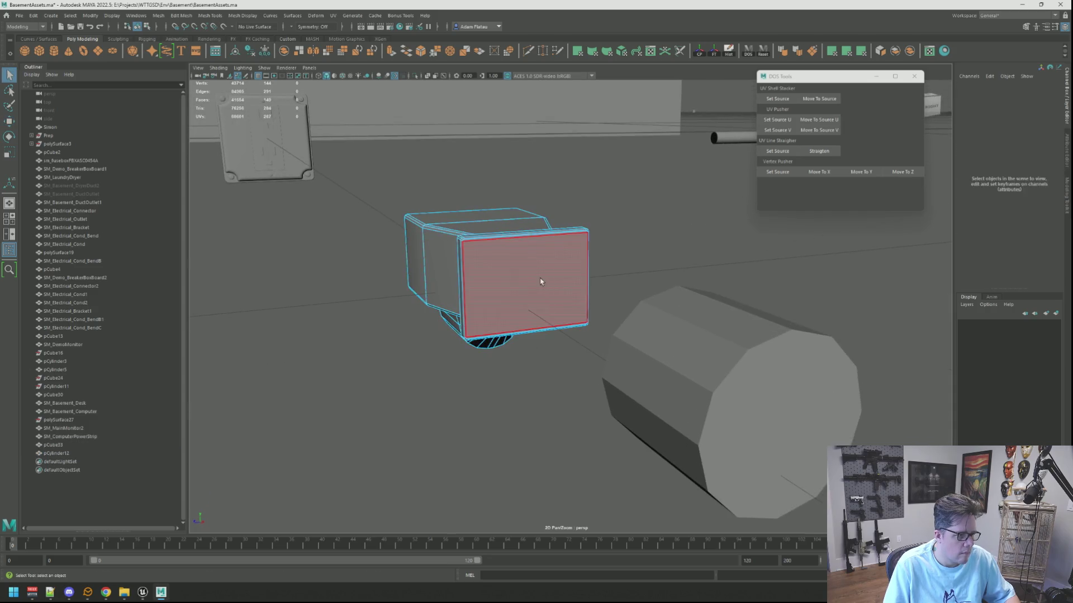
{"action": "left_click", "coordinate": [540, 280]}
{"action": "left_click", "coordinate": [193, 16]}
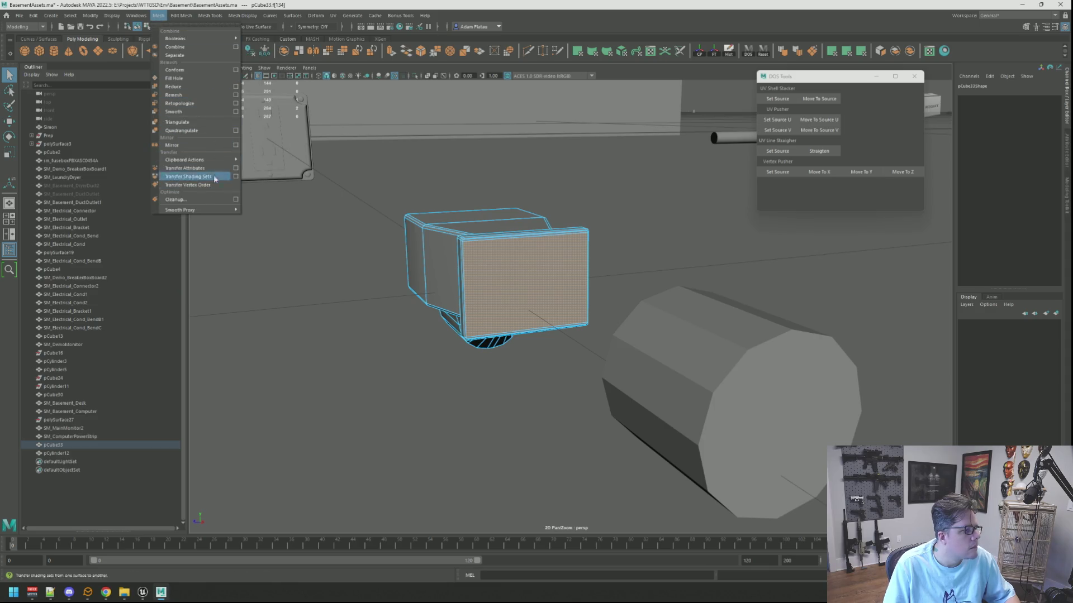
{"action": "mouse_move", "coordinate": [181, 16]}
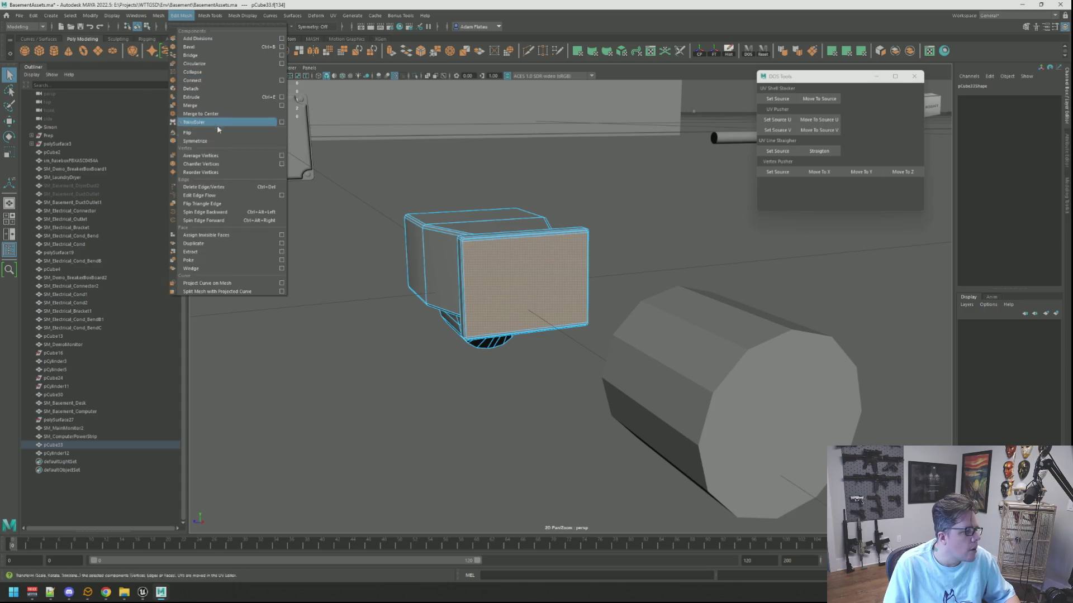
{"action": "left_click", "coordinate": [190, 260]}
Move the cylinder up against the centre of the duct's front
{"action": "key", "text": "F8"}
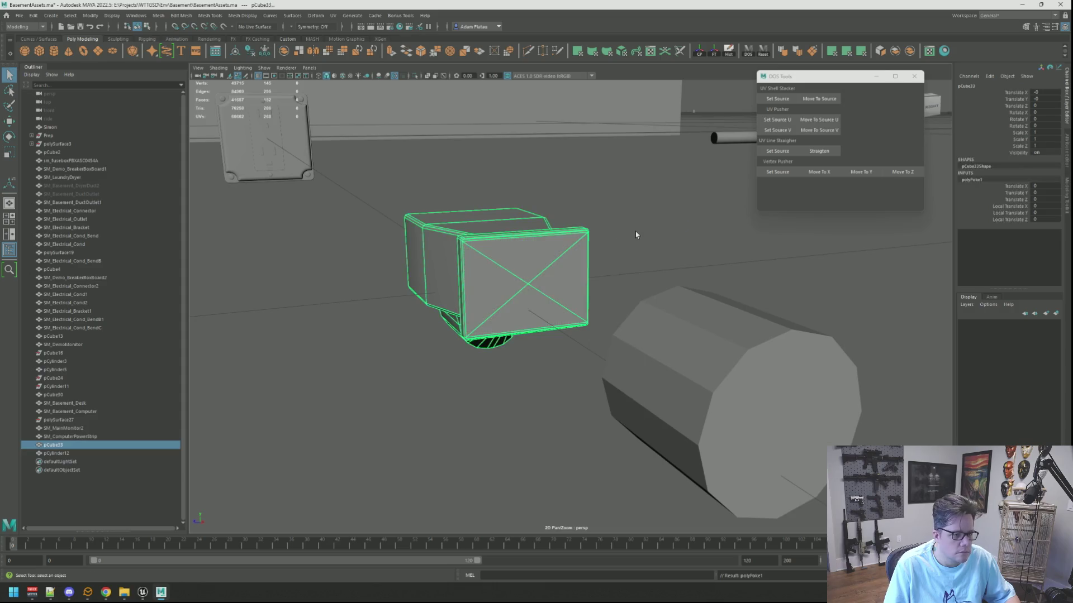
{"action": "left_click", "coordinate": [605, 249]}
{"action": "left_click", "coordinate": [707, 313]}
{"action": "key", "text": "f"}
{"action": "key", "text": "w"}
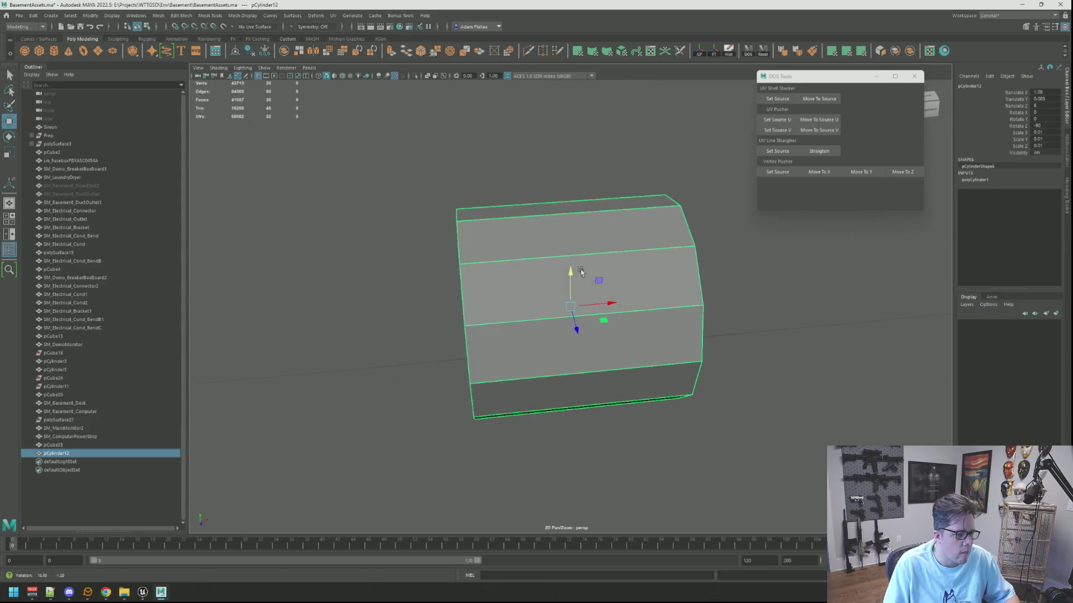
{"action": "left_click_drag", "start_coordinate": [709, 272], "coordinate": [580, 249], "text": "alt"}
{"action": "scroll", "coordinate": [579, 249], "scroll_direction": "up", "scroll_amount": 5}
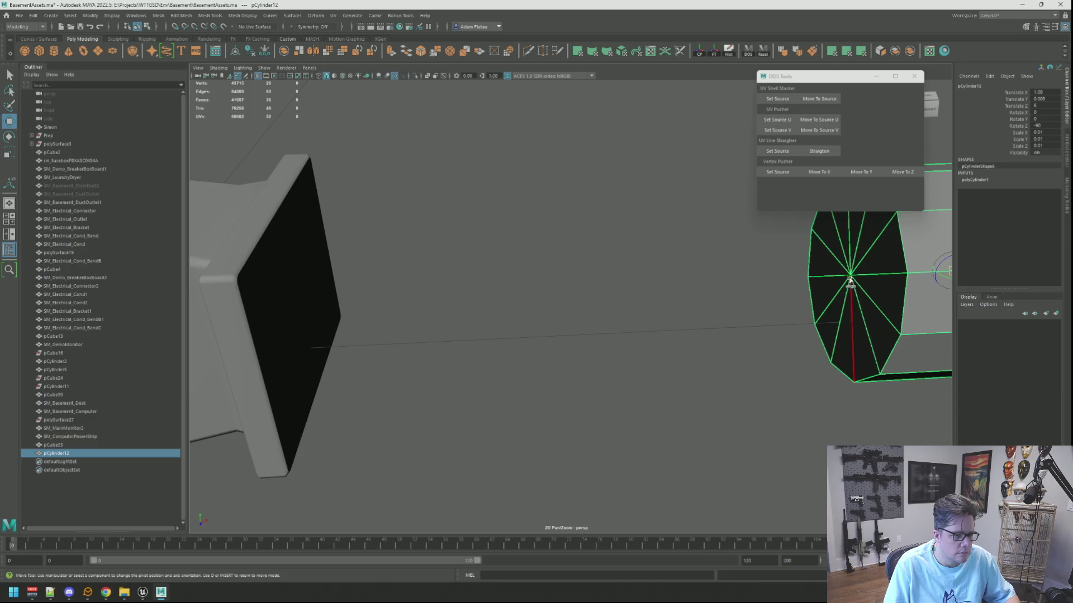
{"action": "left_click_drag", "start_coordinate": [850, 276], "coordinate": [829, 277]}
{"action": "mouse_move", "coordinate": [406, 271]}
{"action": "left_mouse_down", "text": "alt"}
{"action": "mouse_move", "coordinate": [293, 251]}
{"action": "mouse_move", "coordinate": [628, 271]}
{"action": "mouse_move", "coordinate": [528, 342]}
{"action": "mouse_move", "coordinate": [534, 331]}
{"action": "left_mouse_up", "text": "alt"}
{"action": "scroll", "coordinate": [605, 263], "scroll_direction": "down", "scroll_amount": 5}
Scale the cylinder to fit the duct's flange
{"action": "key", "text": "r"}
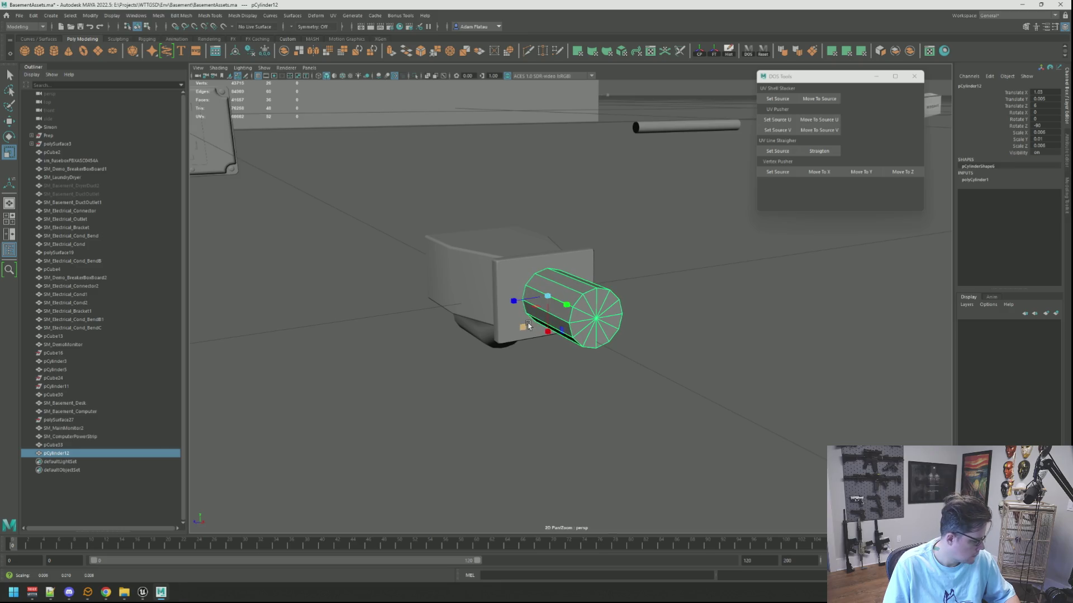
{"action": "mouse_move", "coordinate": [590, 318]}
{"action": "left_mouse_down", "text": "alt"}
{"action": "mouse_move", "coordinate": [629, 299]}
{"action": "mouse_move", "coordinate": [659, 304]}
{"action": "mouse_move", "coordinate": [550, 302]}
{"action": "left_mouse_up", "text": "alt"}
{"action": "mouse_move", "coordinate": [521, 340]}
{"action": "left_mouse_down"}
{"action": "mouse_move", "coordinate": [498, 320]}
{"action": "mouse_move", "coordinate": [516, 347]}
{"action": "mouse_move", "coordinate": [584, 293]}
{"action": "mouse_move", "coordinate": [576, 300]}
{"action": "left_mouse_up"}
{"action": "right_click", "coordinate": [576, 300]}
{"action": "key", "text": "q"}
{"action": "key", "text": "f"}
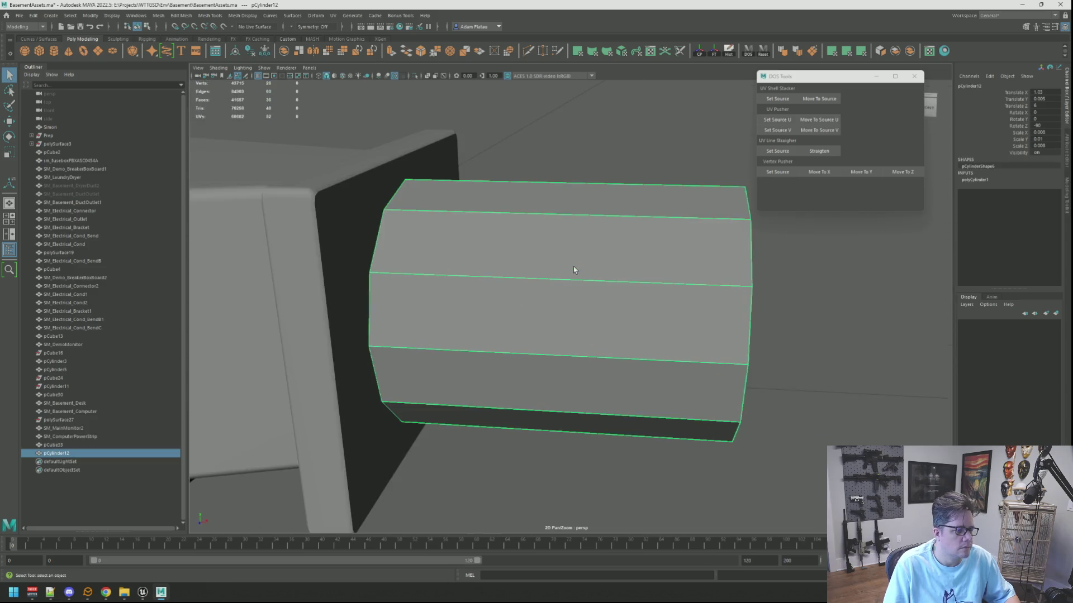
{"action": "scroll", "coordinate": [573, 266], "scroll_direction": "down", "scroll_amount": 10}
Delete an edge loop from the vent duct
{"action": "left_click", "coordinate": [523, 304]}
{"action": "key", "text": "f"}
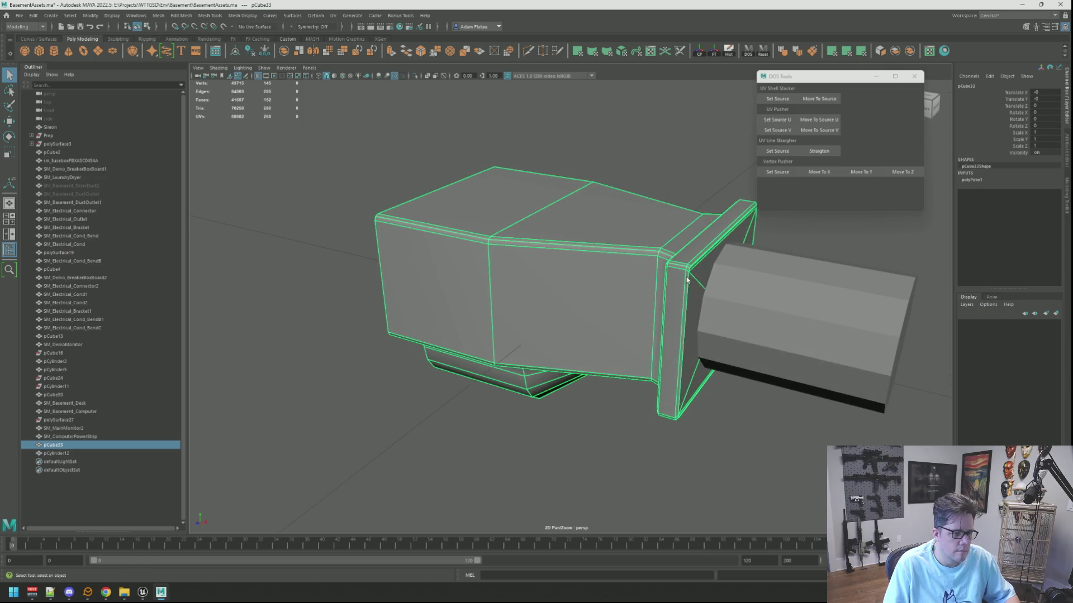
{"action": "key", "text": "F10"}
{"action": "key", "text": "ctrl+Delete"}
{"action": "key", "text": "F8"}
Isolate the cylinder and view it side-on
{"action": "left_click", "coordinate": [761, 290]}
{"action": "key", "text": "f"}
{"action": "key", "text": "w"}
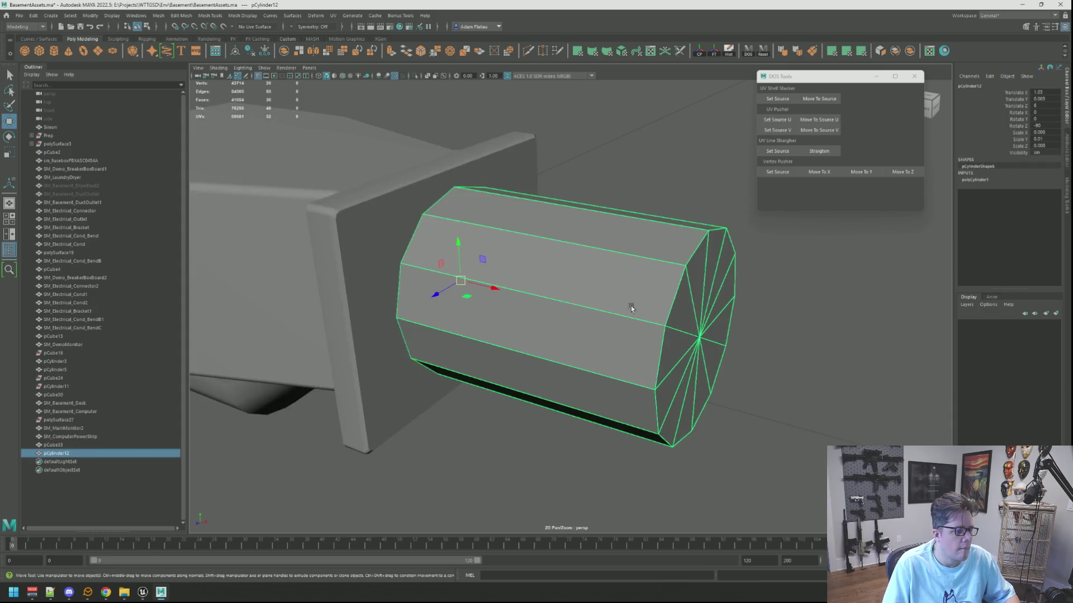
{"action": "left_click_drag", "start_coordinate": [631, 306], "coordinate": [532, 166], "text": "alt"}
{"action": "key", "text": "ctrl+1"}
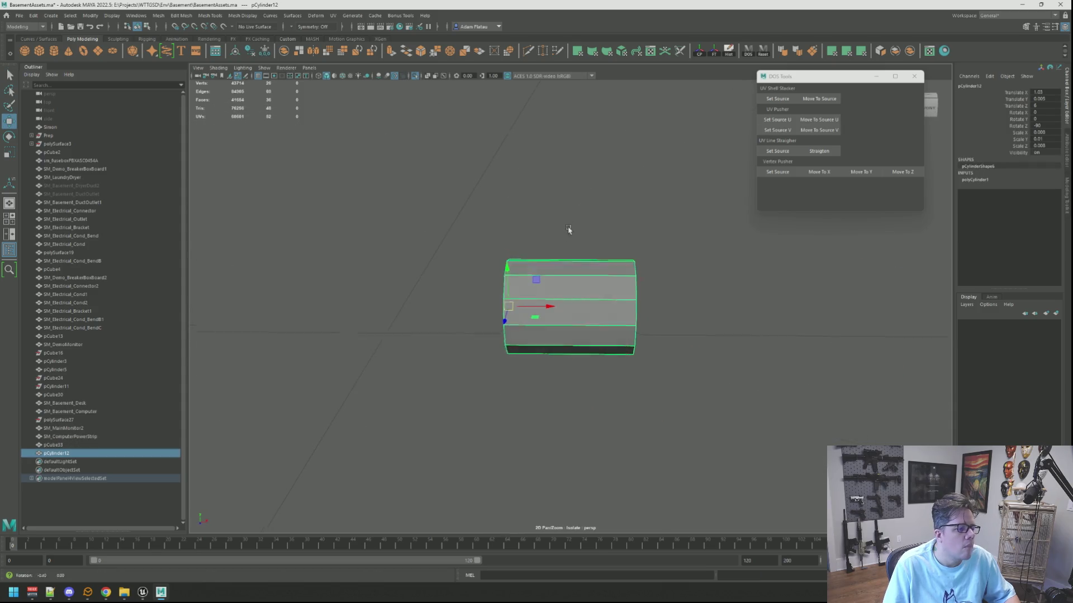
Remove the cylinder's first end cap by deleting its centre vertex and cap face
{"action": "left_click_drag", "start_coordinate": [567, 232], "coordinate": [607, 270], "text": "alt"}
{"action": "key", "text": "q"}
{"action": "left_click", "coordinate": [516, 321]}
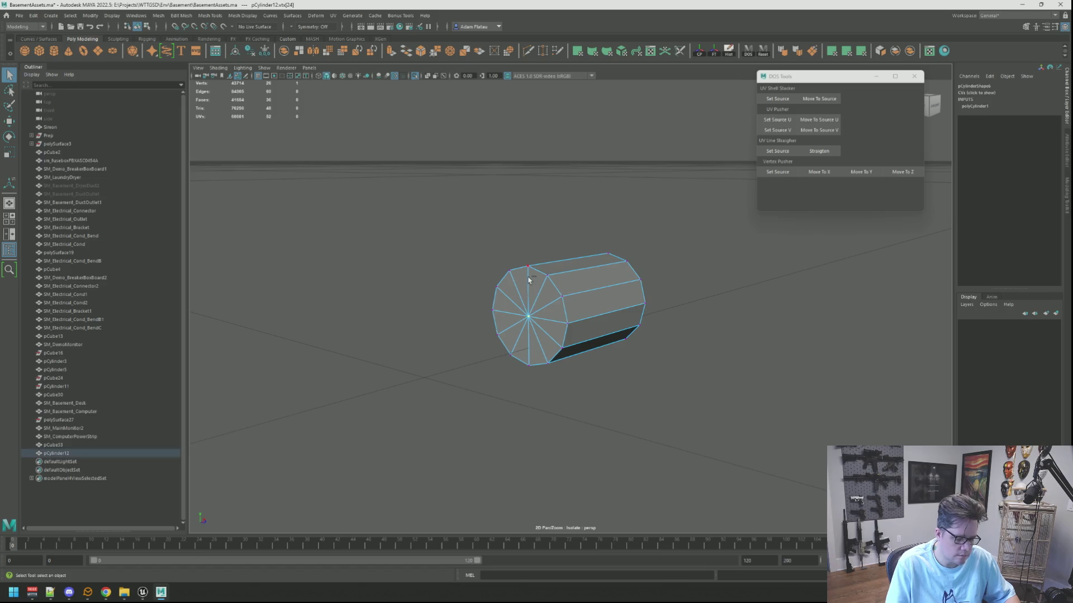
{"action": "key", "text": "ctrl+Delete"}
{"action": "right_click", "coordinate": [529, 277]}
{"action": "left_click", "coordinate": [528, 298]}
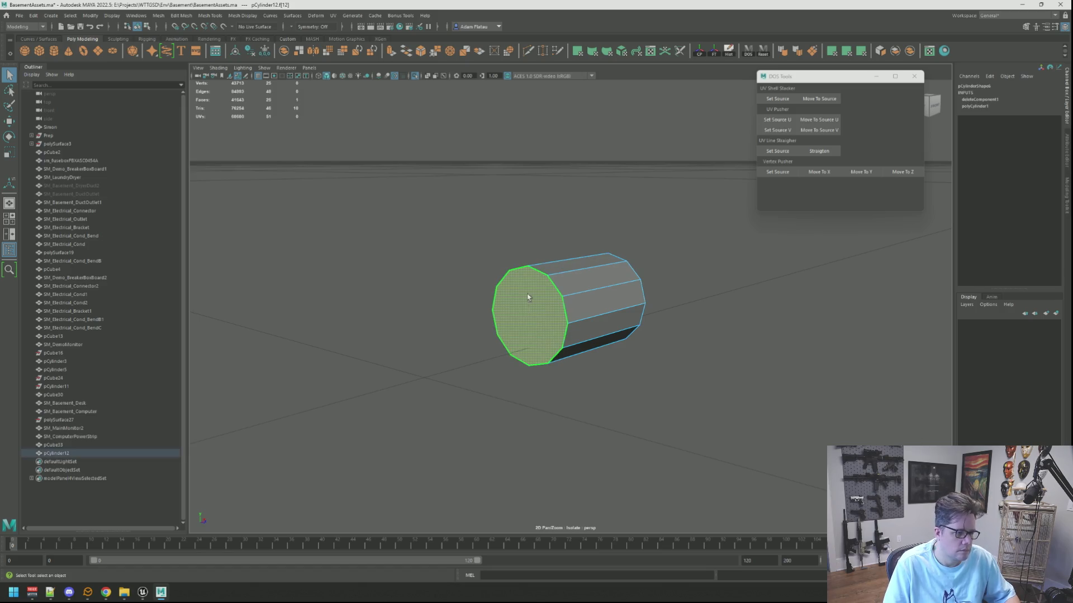
{"action": "key", "text": "Delete"}
Open the cylinder's other end the same way and save the scene
{"action": "left_click_drag", "start_coordinate": [522, 282], "coordinate": [597, 287], "text": "alt"}
{"action": "key", "text": "F9"}
{"action": "left_click", "coordinate": [612, 305]}
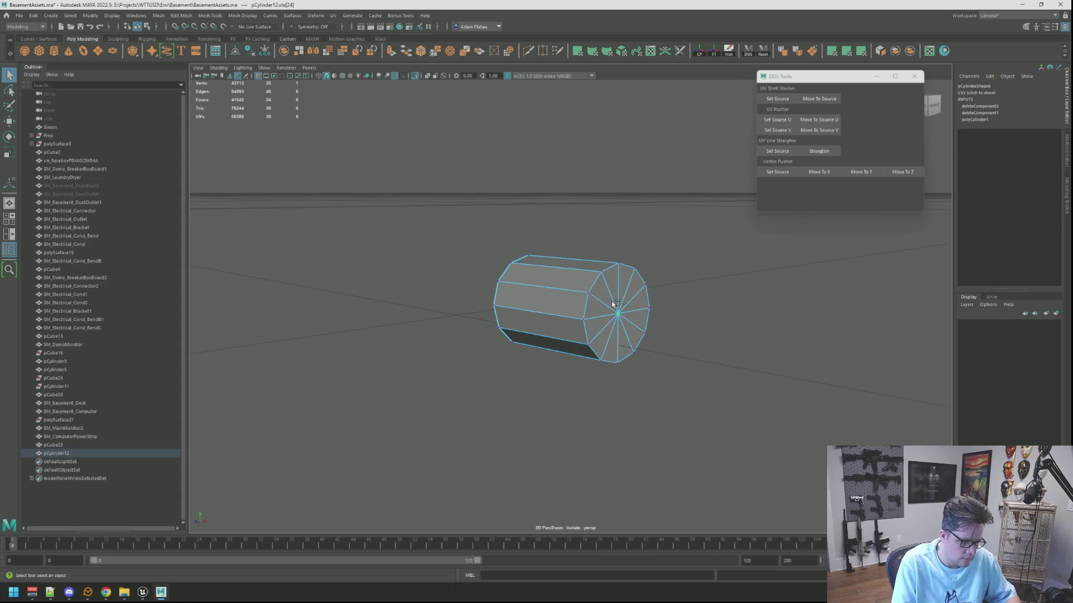
{"action": "key", "text": "Delete"}
{"action": "mouse_move", "coordinate": [631, 327]}
{"action": "left_mouse_down", "text": "alt"}
{"action": "mouse_move", "coordinate": [617, 297]}
{"action": "mouse_move", "coordinate": [565, 290]}
{"action": "left_mouse_up", "text": "alt"}
{"action": "right_click_drag", "start_coordinate": [565, 290], "coordinate": [577, 304]}
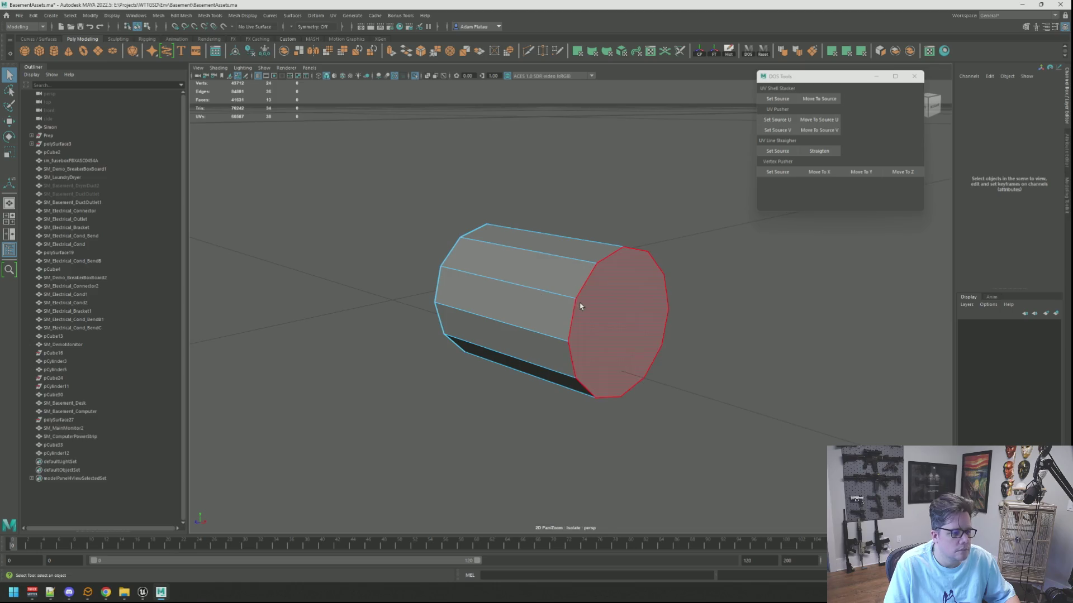
{"action": "left_click", "coordinate": [579, 310]}
{"action": "key", "text": "Delete"}
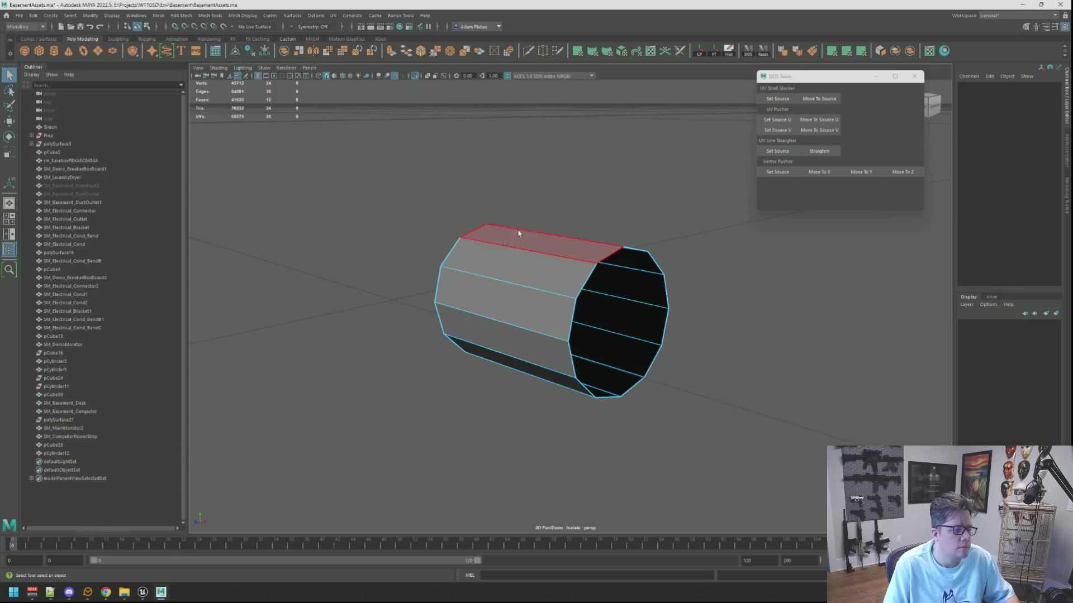
{"action": "left_click", "coordinate": [496, 215]}
{"action": "key", "text": "ctrl+s"}
Show the whole scene again and select the pipe's ring of lengthwise edges
{"action": "left_click", "coordinate": [415, 76]}
{"action": "left_click_drag", "start_coordinate": [475, 191], "coordinate": [527, 242], "text": "alt"}
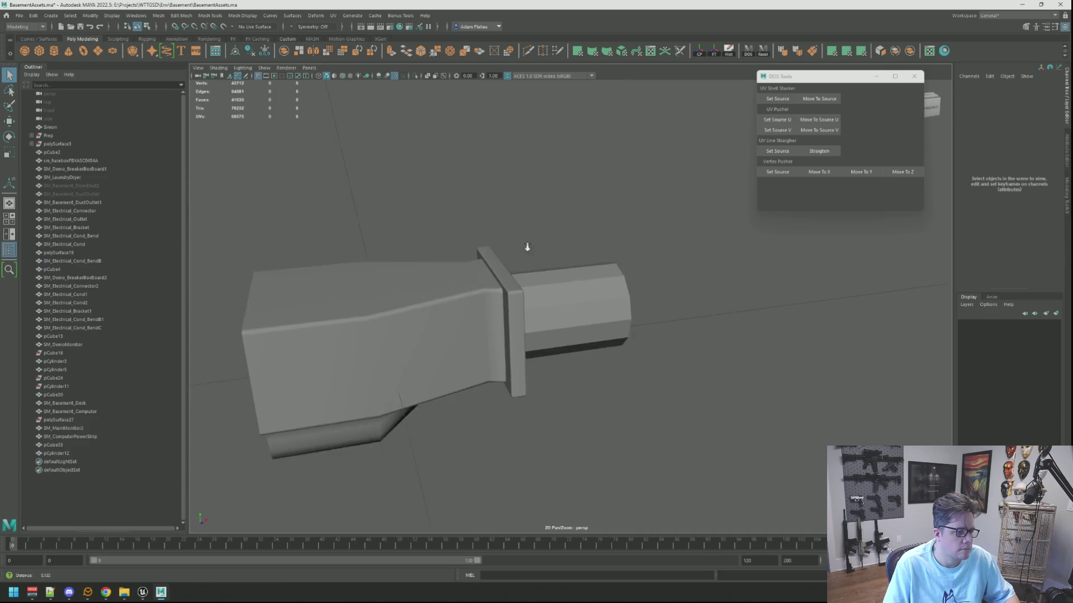
{"action": "left_click", "coordinate": [551, 296]}
{"action": "key", "text": "F10"}
{"action": "double_click", "coordinate": [552, 303]}
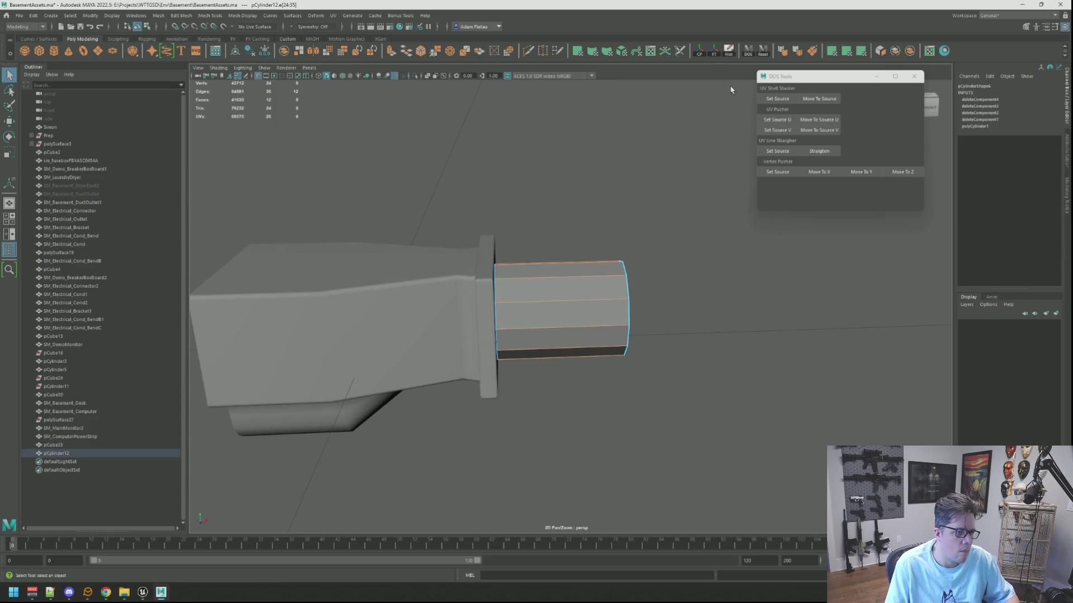
Return to object mode, clear the selection and inspect the duct and pipe
{"action": "left_click", "coordinate": [735, 57]}
{"action": "key", "text": "F8"}
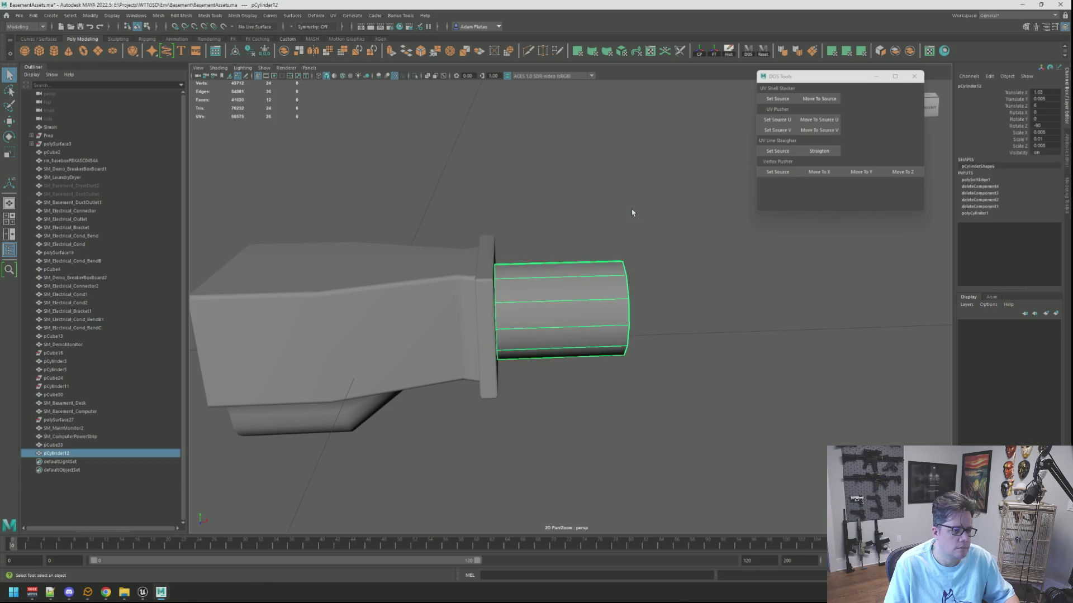
{"action": "left_click", "coordinate": [631, 209]}
{"action": "right_click_drag", "start_coordinate": [631, 209], "coordinate": [627, 241], "text": "alt"}
{"action": "mouse_move", "coordinate": [627, 241]}
{"action": "left_mouse_down", "text": "alt"}
{"action": "mouse_move", "coordinate": [603, 242]}
{"action": "mouse_move", "coordinate": [612, 244]}
{"action": "left_mouse_up", "text": "alt"}
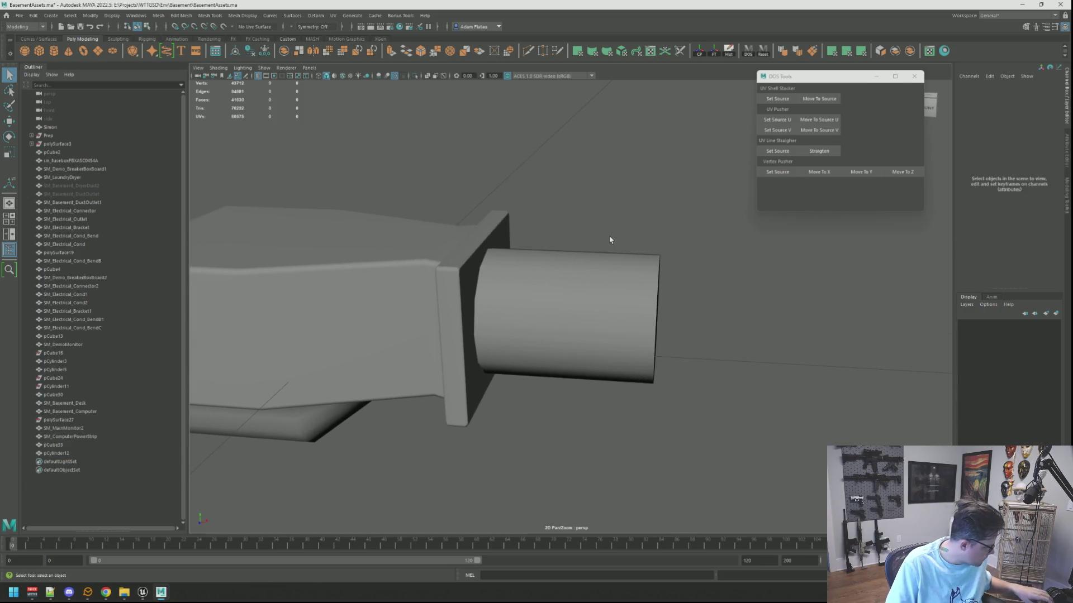
Select the cylinder's end vertices and slide them back to shorten it into a collar
{"action": "right_click", "coordinate": [617, 305]}
{"action": "left_click", "coordinate": [582, 304]}
{"action": "left_click_drag", "start_coordinate": [605, 203], "coordinate": [709, 402]}
{"action": "key", "text": "f"}
{"action": "scroll", "coordinate": [660, 327], "scroll_direction": "down", "scroll_amount": 5}
{"action": "key", "text": "w"}
{"action": "left_click_drag", "start_coordinate": [660, 327], "coordinate": [635, 316], "text": "alt"}
{"action": "mouse_move", "coordinate": [704, 318]}
{"action": "left_mouse_down"}
{"action": "mouse_move", "coordinate": [582, 311]}
{"action": "mouse_move", "coordinate": [665, 313]}
{"action": "left_mouse_up"}
{"action": "key", "text": "f"}
Try extruding the end vertices, undo it, and fine-tune the end ring's position
{"action": "key", "text": "ctrl+e"}
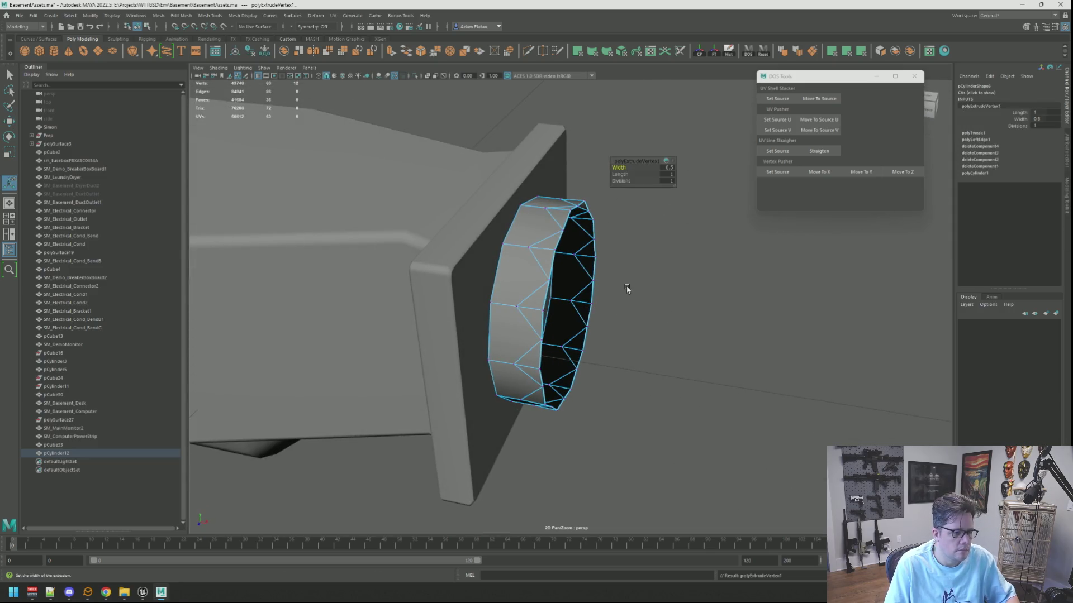
{"action": "key", "text": "ctrl+z"}
{"action": "middle_click_drag", "start_coordinate": [626, 288], "coordinate": [625, 287]}
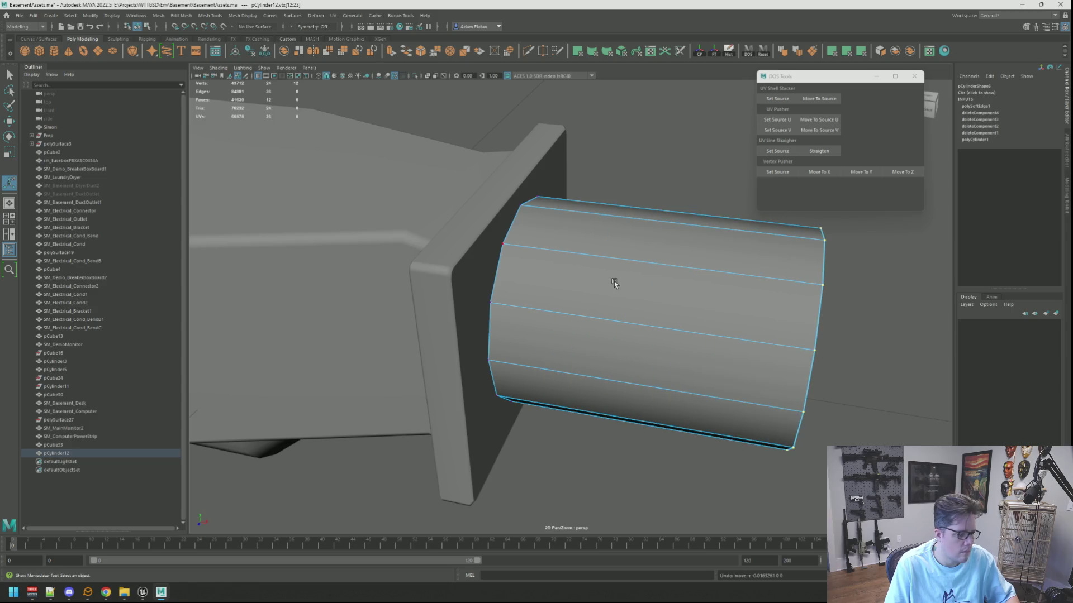
{"action": "key", "text": "w"}
{"action": "scroll", "coordinate": [614, 284], "scroll_direction": "down", "scroll_amount": 5}
{"action": "key", "text": "f"}
{"action": "scroll", "coordinate": [680, 306], "scroll_direction": "down", "scroll_amount": 5}
{"action": "mouse_move", "coordinate": [680, 308]}
{"action": "left_mouse_down", "text": "alt"}
{"action": "mouse_move", "coordinate": [648, 321]}
{"action": "mouse_move", "coordinate": [676, 331]}
{"action": "mouse_move", "coordinate": [566, 330]}
{"action": "mouse_move", "coordinate": [570, 311]}
{"action": "left_mouse_up", "text": "alt"}
{"action": "scroll", "coordinate": [575, 313], "scroll_direction": "up", "scroll_amount": 5}
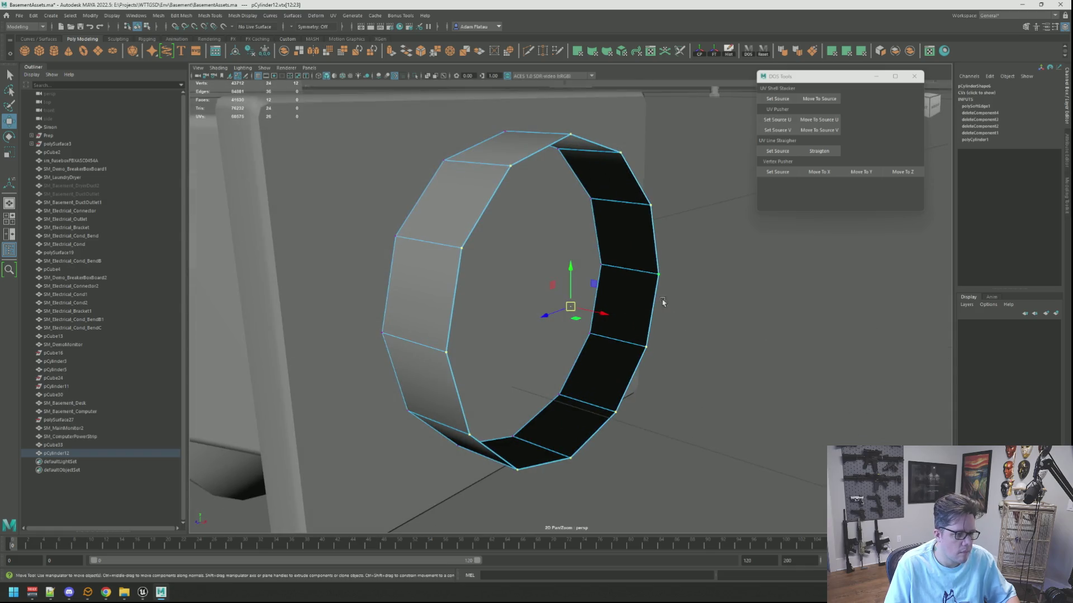
Return to object mode, clear the selection and save the scene
{"action": "key", "text": "F8"}
{"action": "left_click", "coordinate": [693, 293]}
{"action": "scroll", "coordinate": [679, 302], "scroll_direction": "down", "scroll_amount": 5}
{"action": "left_click_drag", "start_coordinate": [679, 302], "coordinate": [639, 293], "text": "alt"}
{"action": "key", "text": "ctrl+s"}
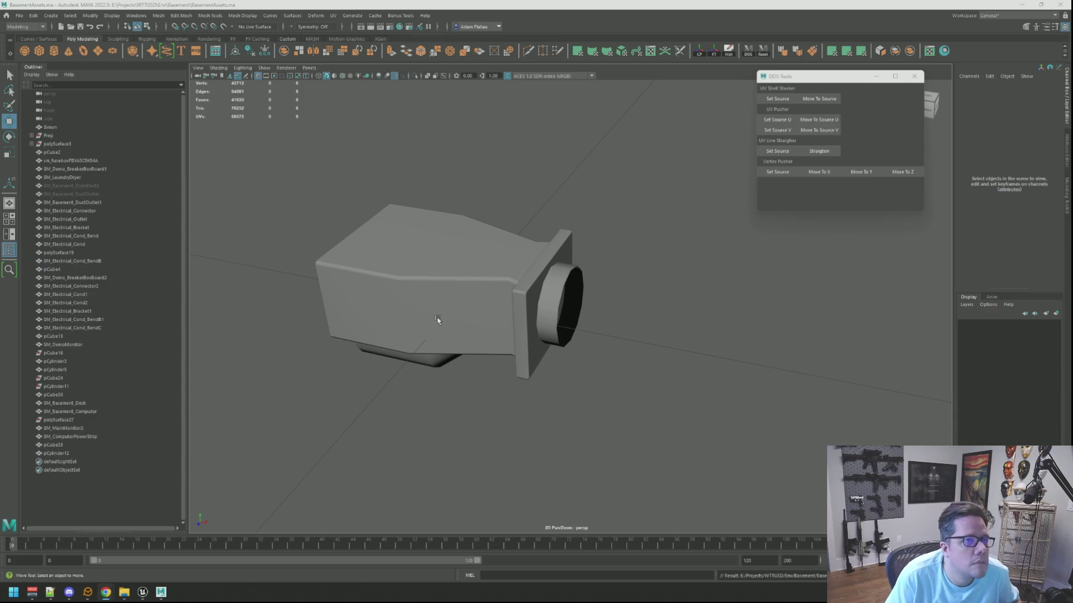
Select the edge loop around the collar's open end
{"action": "scroll", "coordinate": [637, 281], "scroll_direction": "down", "scroll_amount": 3}
{"action": "left_click_drag", "start_coordinate": [603, 302], "coordinate": [559, 301], "text": "alt"}
{"action": "left_click", "coordinate": [569, 306]}
{"action": "right_click_drag", "start_coordinate": [558, 302], "coordinate": [543, 299]}
{"action": "left_click", "coordinate": [571, 306]}
{"action": "key", "text": "f"}
{"action": "left_click_drag", "start_coordinate": [575, 311], "coordinate": [569, 321], "text": "alt"}
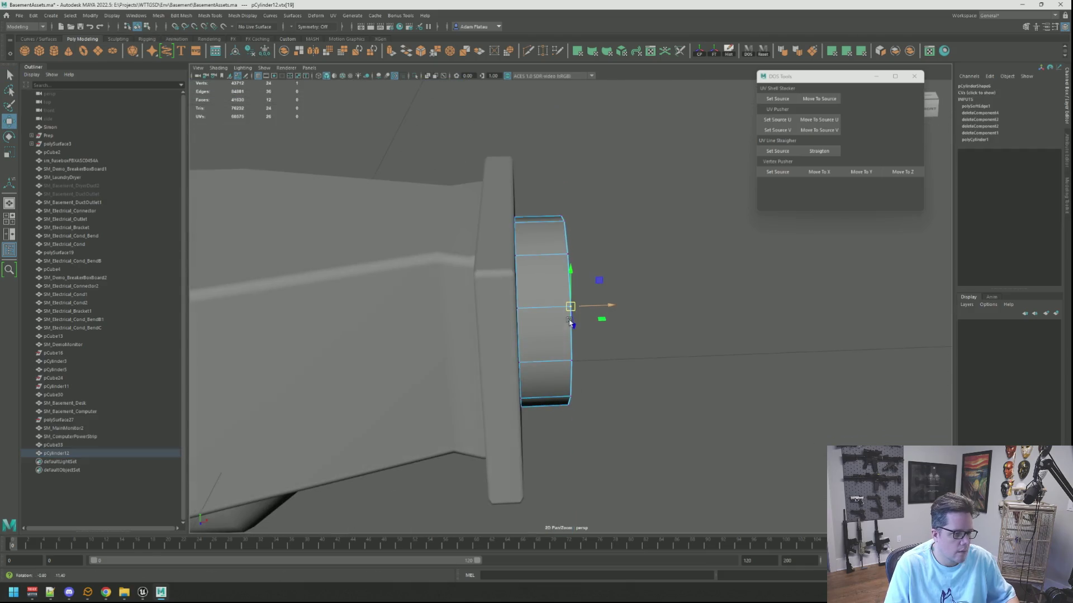
{"action": "left_click", "coordinate": [620, 292]}
{"action": "key", "text": "q"}
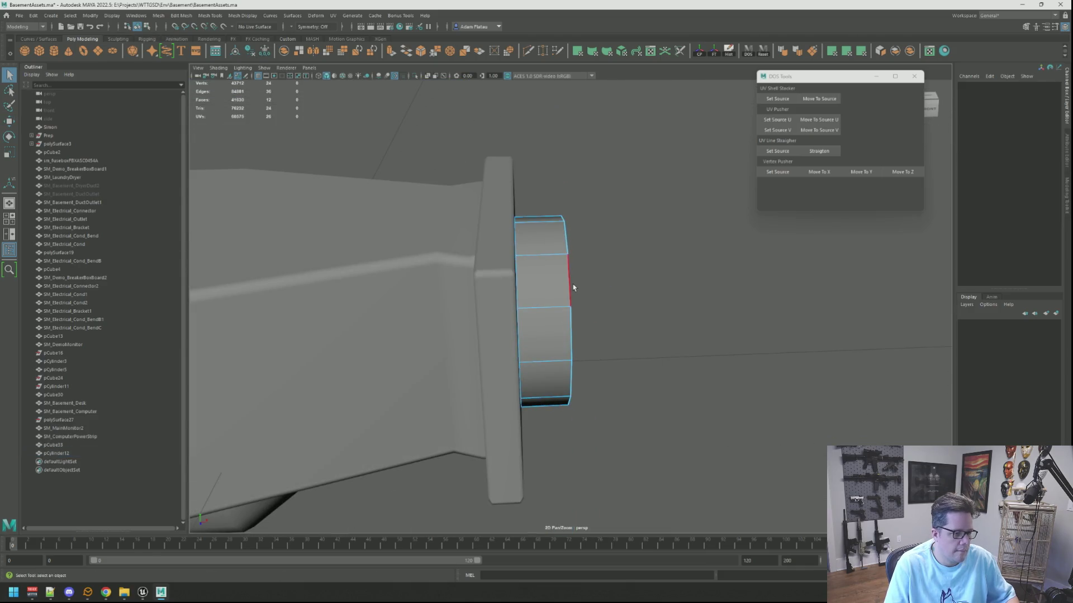
{"action": "double_click", "coordinate": [573, 288]}
{"action": "key", "text": "w"}
{"action": "left_click_drag", "start_coordinate": [576, 291], "coordinate": [654, 307], "text": "alt"}
Extrude the edge loop with Thickness -0.2, then extrude it once more
{"action": "key", "text": "ctrl+e"}
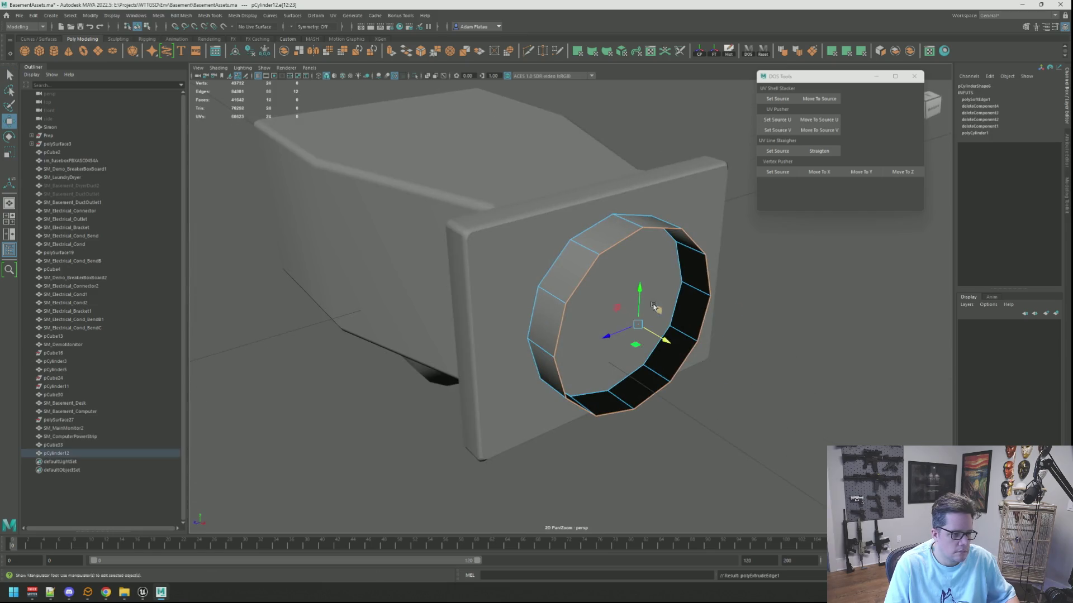
{"action": "key", "text": "ctrl+e"}
{"action": "left_click_drag", "start_coordinate": [620, 167], "coordinate": [620, 167]}
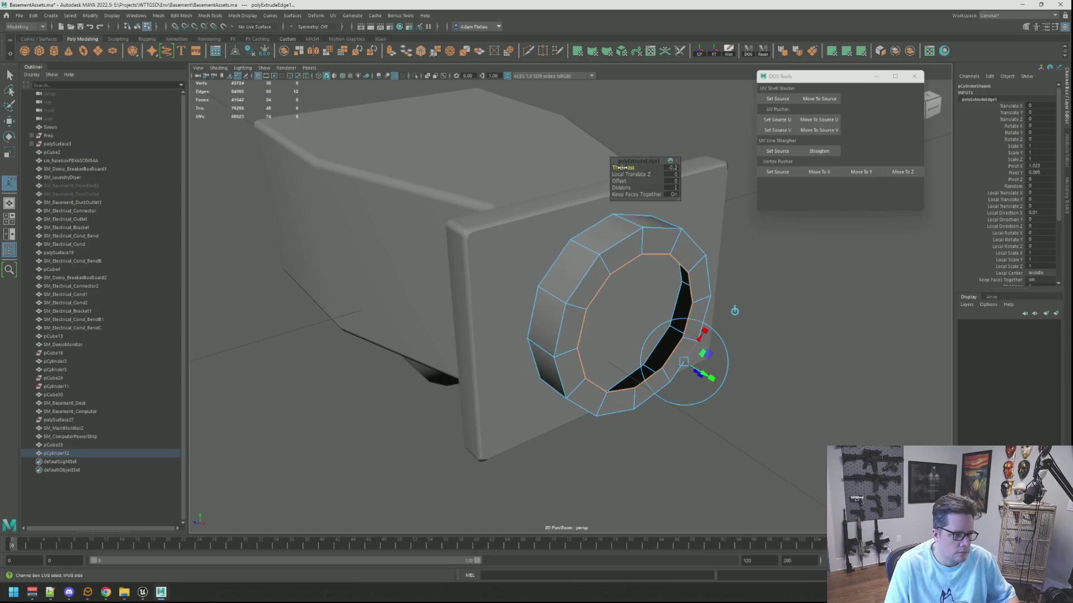
{"action": "key", "text": "ctrl+e"}
{"action": "mouse_move", "coordinate": [670, 235]}
{"action": "left_mouse_down", "text": "alt"}
{"action": "mouse_move", "coordinate": [678, 249]}
{"action": "mouse_move", "coordinate": [658, 241]}
{"action": "mouse_move", "coordinate": [601, 299]}
{"action": "mouse_move", "coordinate": [578, 307]}
{"action": "mouse_move", "coordinate": [698, 312]}
{"action": "mouse_move", "coordinate": [798, 363]}
{"action": "mouse_move", "coordinate": [649, 299]}
{"action": "left_mouse_up", "text": "alt"}
{"action": "key", "text": "w"}
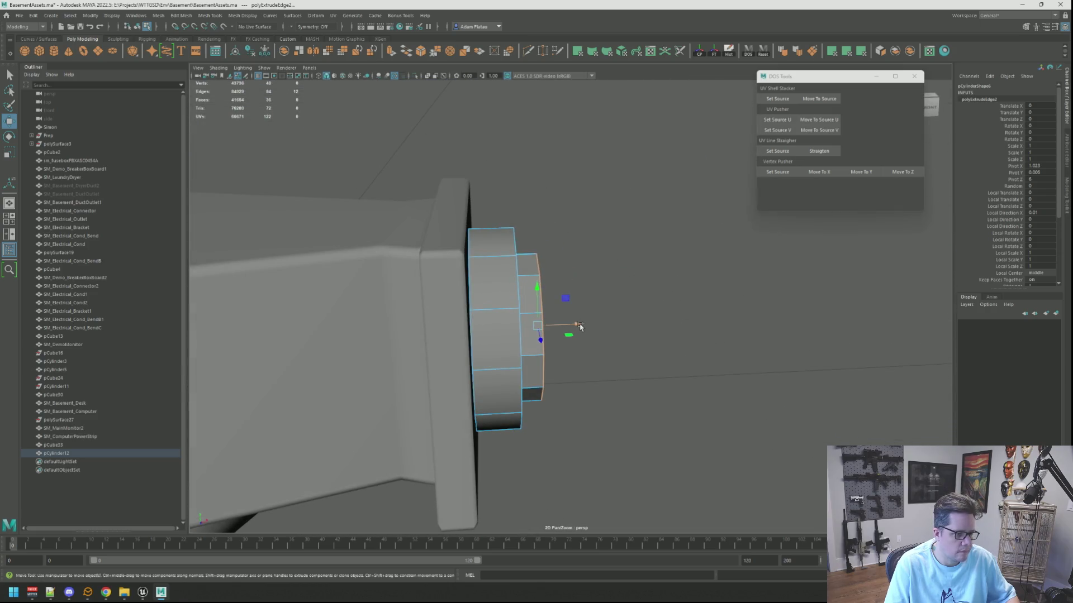
Extrude the collar's edge ring again and thin the new band to 0.3 thickness
{"action": "left_click_drag", "start_coordinate": [599, 328], "coordinate": [627, 304], "text": "alt"}
{"action": "key", "text": "ctrl+e"}
{"action": "mouse_move", "coordinate": [701, 324]}
{"action": "left_mouse_down", "text": "alt"}
{"action": "mouse_move", "coordinate": [592, 224]}
{"action": "mouse_move", "coordinate": [631, 229]}
{"action": "left_mouse_up", "text": "alt"}
{"action": "middle_click_drag", "start_coordinate": [622, 167], "coordinate": [621, 166]}
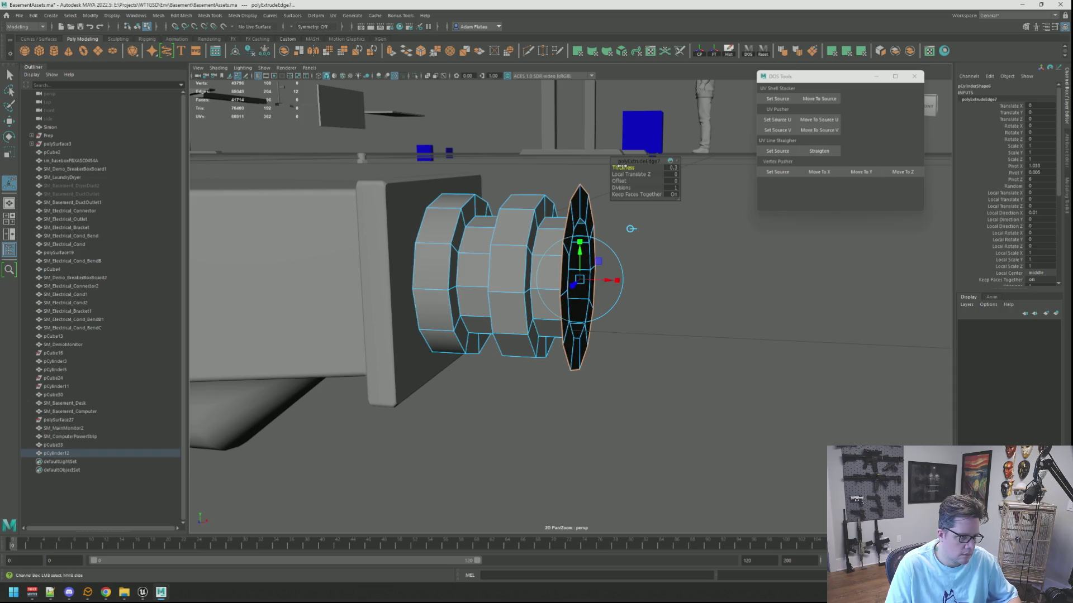
Extrude the ring once more and pull it outward along the pipe into a wide rib
{"action": "key", "text": "ctrl+e"}
{"action": "key", "text": "w"}
{"action": "mouse_move", "coordinate": [617, 282]}
{"action": "left_mouse_down"}
{"action": "mouse_move", "coordinate": [683, 288]}
{"action": "mouse_move", "coordinate": [658, 286]}
{"action": "mouse_move", "coordinate": [675, 304]}
{"action": "mouse_move", "coordinate": [628, 285]}
{"action": "left_mouse_up"}
{"action": "right_click_drag", "start_coordinate": [628, 285], "coordinate": [663, 284]}
Select two faces at the pipe's end and delete them
{"action": "key", "text": "q"}
{"action": "left_click", "coordinate": [663, 283]}
{"action": "left_click_drag", "start_coordinate": [664, 284], "coordinate": [644, 275], "text": "alt"}
{"action": "left_click", "coordinate": [644, 275]}
{"action": "right_click_drag", "start_coordinate": [645, 275], "coordinate": [644, 282]}
{"action": "left_click", "coordinate": [645, 281]}
{"action": "left_click", "coordinate": [642, 256], "text": "shift"}
{"action": "key", "text": "Delete"}
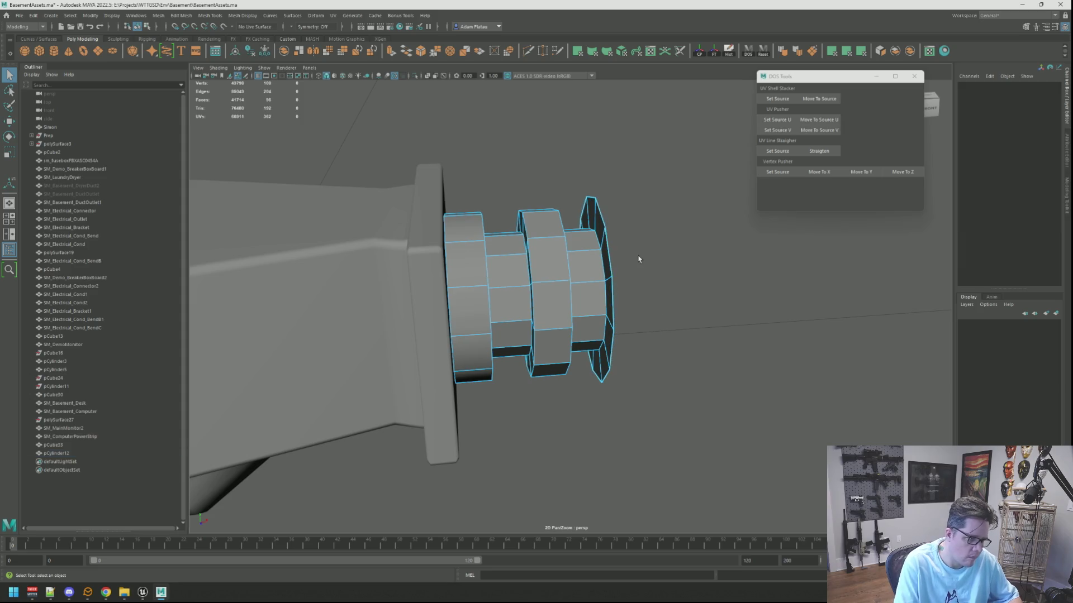
Select the whole flared end ring of faces and delete it
{"action": "left_click", "coordinate": [597, 244]}
{"action": "double_click", "coordinate": [605, 254]}
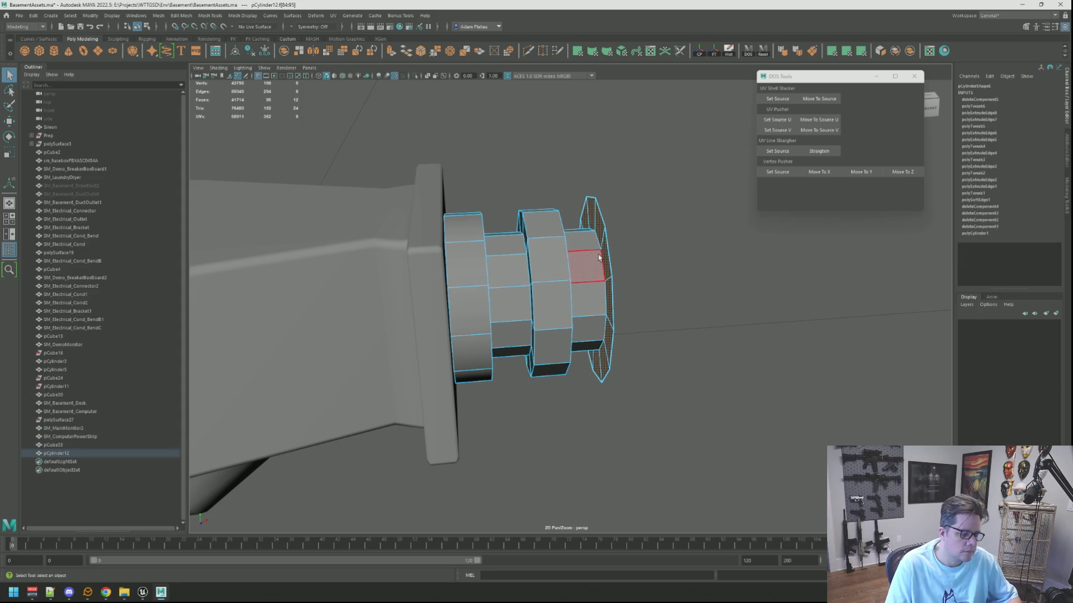
{"action": "key", "text": "Delete"}
{"action": "scroll", "coordinate": [602, 254], "scroll_direction": "down", "scroll_amount": 5}
{"action": "right_click_drag", "start_coordinate": [598, 275], "coordinate": [617, 266]}
{"action": "scroll", "coordinate": [577, 289], "scroll_direction": "down", "scroll_amount": 3}
{"action": "scroll", "coordinate": [577, 290], "scroll_direction": "up", "scroll_amount": 10}
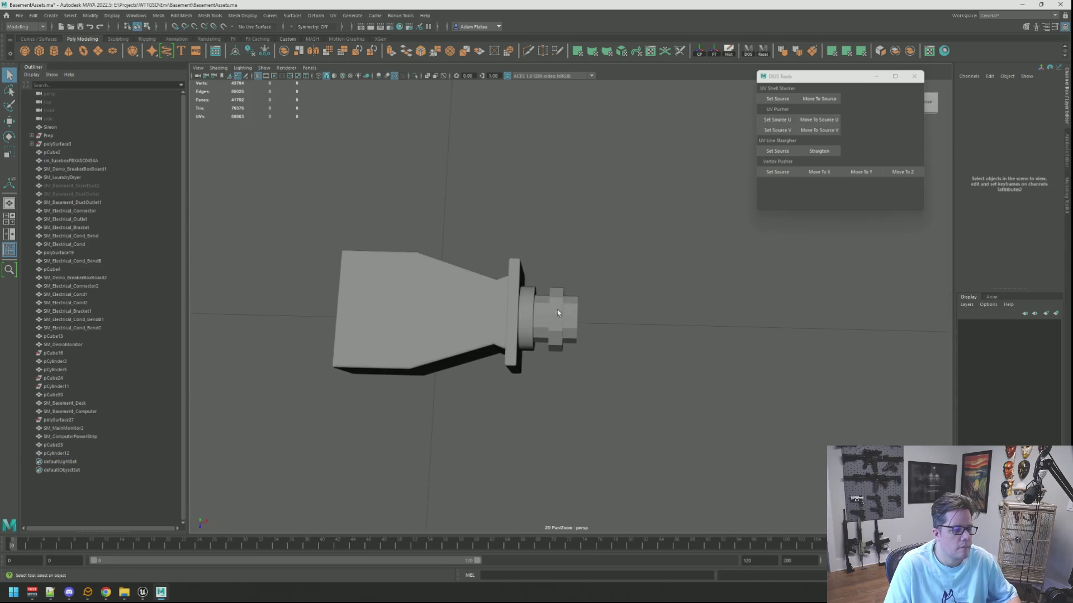
Select the pipe's end edge loop and slide it along the pipe
{"action": "right_click_drag", "start_coordinate": [568, 284], "coordinate": [568, 260]}
{"action": "double_click", "coordinate": [584, 299]}
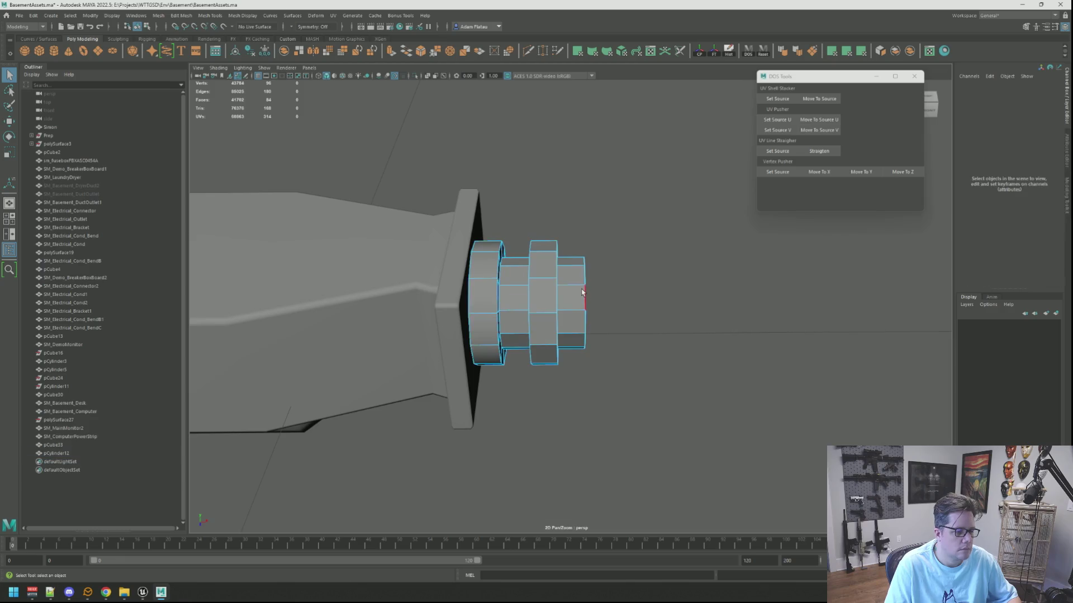
{"action": "key", "text": "w"}
{"action": "left_click_drag", "start_coordinate": [614, 302], "coordinate": [616, 302]}
{"action": "mouse_move", "coordinate": [549, 285]}
{"action": "left_mouse_down", "text": "alt"}
{"action": "mouse_move", "coordinate": [613, 285]}
{"action": "mouse_move", "coordinate": [552, 276]}
{"action": "mouse_move", "coordinate": [539, 241]}
{"action": "mouse_move", "coordinate": [609, 276]}
{"action": "mouse_move", "coordinate": [605, 289]}
{"action": "mouse_move", "coordinate": [543, 243]}
{"action": "mouse_move", "coordinate": [646, 268]}
{"action": "left_mouse_up", "text": "alt"}
{"action": "key", "text": "q"}
Select a vertical edge on the pipe and add a second edge loop to the selection
{"action": "key", "text": "w"}
{"action": "left_click", "coordinate": [566, 288]}
{"action": "key", "text": "q"}
{"action": "scroll", "coordinate": [555, 274], "scroll_direction": "up", "scroll_amount": 3}
{"action": "double_click", "coordinate": [528, 239], "text": "shift"}
{"action": "key", "text": "w"}
{"action": "key", "text": "q"}
Extrude the selected loops into a 0.2-thick rim, then extrude the end edges again
{"action": "key", "text": "ctrl+e"}
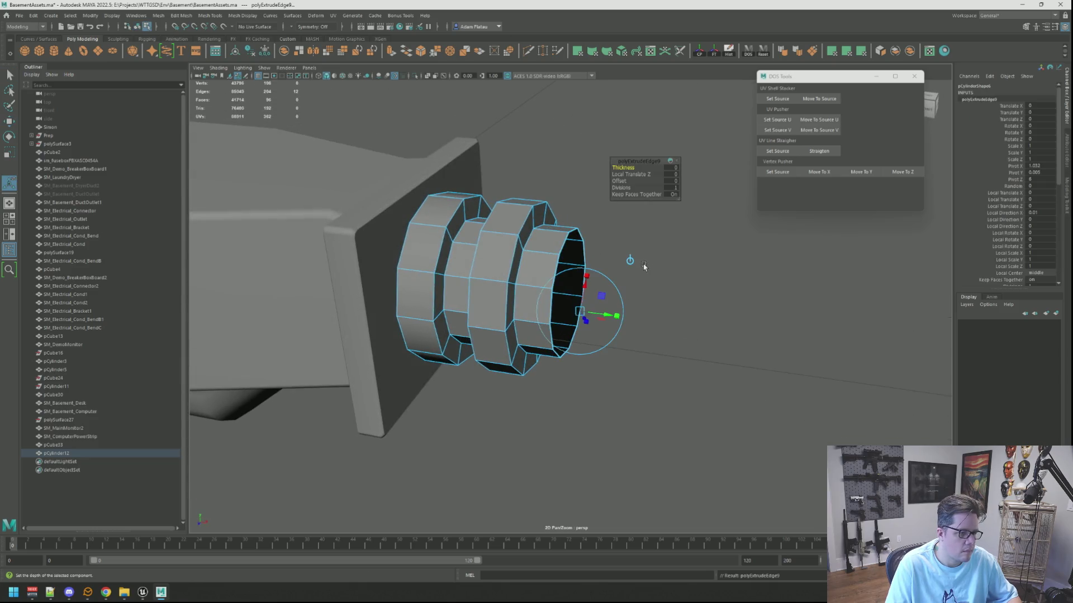
{"action": "mouse_move", "coordinate": [621, 167]}
{"action": "middle_mouse_down"}
{"action": "mouse_move", "coordinate": [660, 169]}
{"action": "mouse_move", "coordinate": [631, 169]}
{"action": "middle_mouse_up"}
{"action": "mouse_move", "coordinate": [631, 184]}
{"action": "left_mouse_down", "text": "alt"}
{"action": "mouse_move", "coordinate": [610, 237]}
{"action": "mouse_move", "coordinate": [618, 263]}
{"action": "mouse_move", "coordinate": [630, 262]}
{"action": "mouse_move", "coordinate": [617, 292]}
{"action": "mouse_move", "coordinate": [652, 284]}
{"action": "mouse_move", "coordinate": [618, 295]}
{"action": "left_mouse_up", "text": "alt"}
{"action": "key", "text": "ctrl+e"}
{"action": "key", "text": "w"}
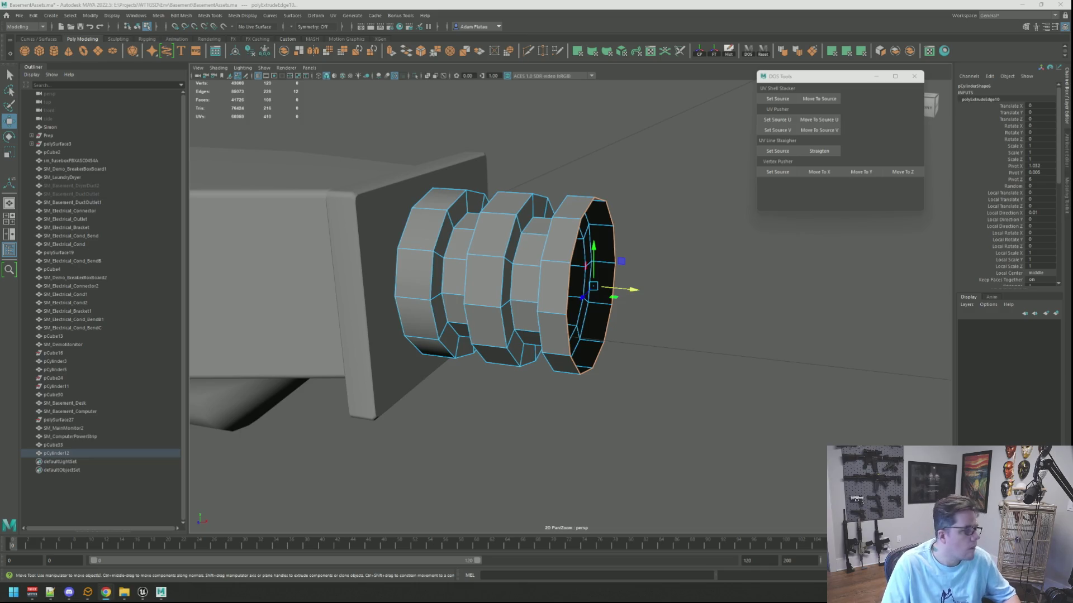
Nudge the end edge ring outward, extrude it and scale it inward to a centre-converging cap
{"action": "left_click_drag", "start_coordinate": [665, 220], "coordinate": [687, 220], "text": "alt"}
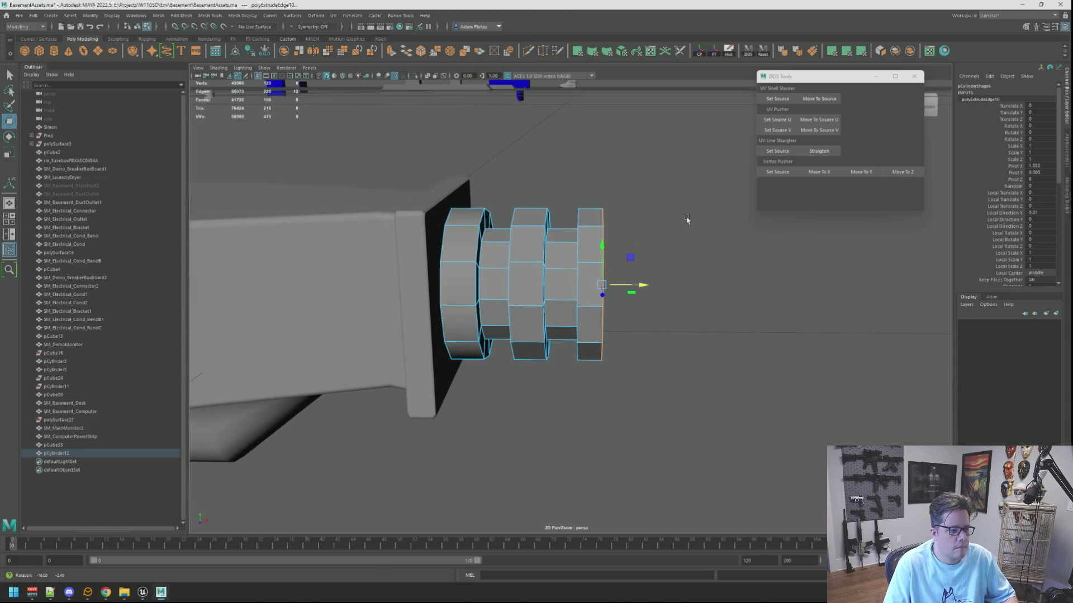
{"action": "left_click_drag", "start_coordinate": [644, 286], "coordinate": [638, 256]}
{"action": "key", "text": "ctrl+e"}
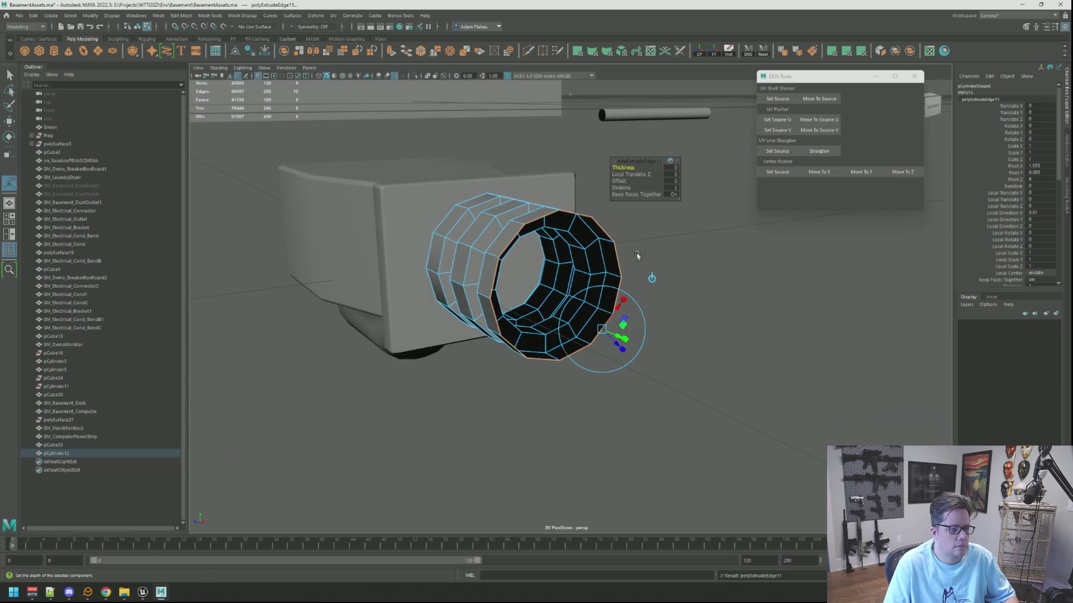
{"action": "key", "text": "r"}
{"action": "left_click_drag", "start_coordinate": [537, 320], "coordinate": [513, 319]}
{"action": "right_click_drag", "start_coordinate": [547, 246], "coordinate": [541, 209], "text": "shift"}
Switch to face selection and pick a face on the ribbed pipe
{"action": "mouse_move", "coordinate": [542, 208]}
{"action": "left_mouse_down", "text": "alt"}
{"action": "mouse_move", "coordinate": [650, 239]}
{"action": "mouse_move", "coordinate": [641, 284]}
{"action": "left_mouse_up", "text": "alt"}
{"action": "key", "text": "F11"}
{"action": "left_click", "coordinate": [641, 291]}
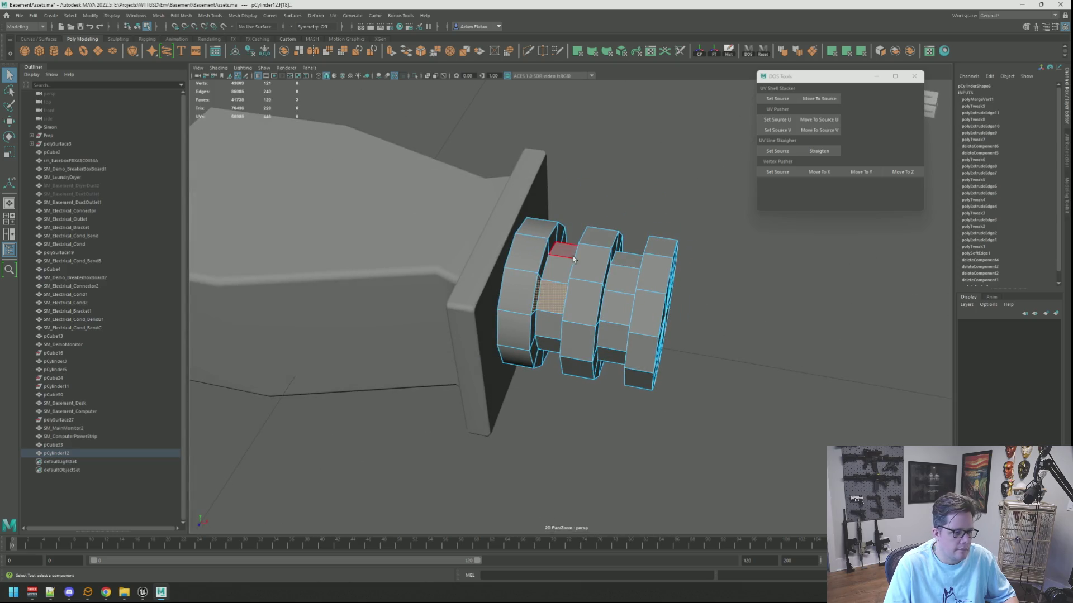
Delete hidden faces between the ribs, including a recessed face beside the flange
{"action": "key", "text": "Delete"}
{"action": "mouse_move", "coordinate": [574, 259]}
{"action": "left_mouse_down", "text": "alt"}
{"action": "mouse_move", "coordinate": [592, 257]}
{"action": "mouse_move", "coordinate": [603, 300]}
{"action": "mouse_move", "coordinate": [663, 277]}
{"action": "mouse_move", "coordinate": [586, 262]}
{"action": "mouse_move", "coordinate": [490, 270]}
{"action": "mouse_move", "coordinate": [455, 240]}
{"action": "mouse_move", "coordinate": [437, 241]}
{"action": "mouse_move", "coordinate": [438, 268]}
{"action": "mouse_move", "coordinate": [445, 247]}
{"action": "mouse_move", "coordinate": [458, 253]}
{"action": "left_mouse_up", "text": "alt"}
{"action": "left_click", "coordinate": [603, 300]}
{"action": "key", "text": "Delete"}
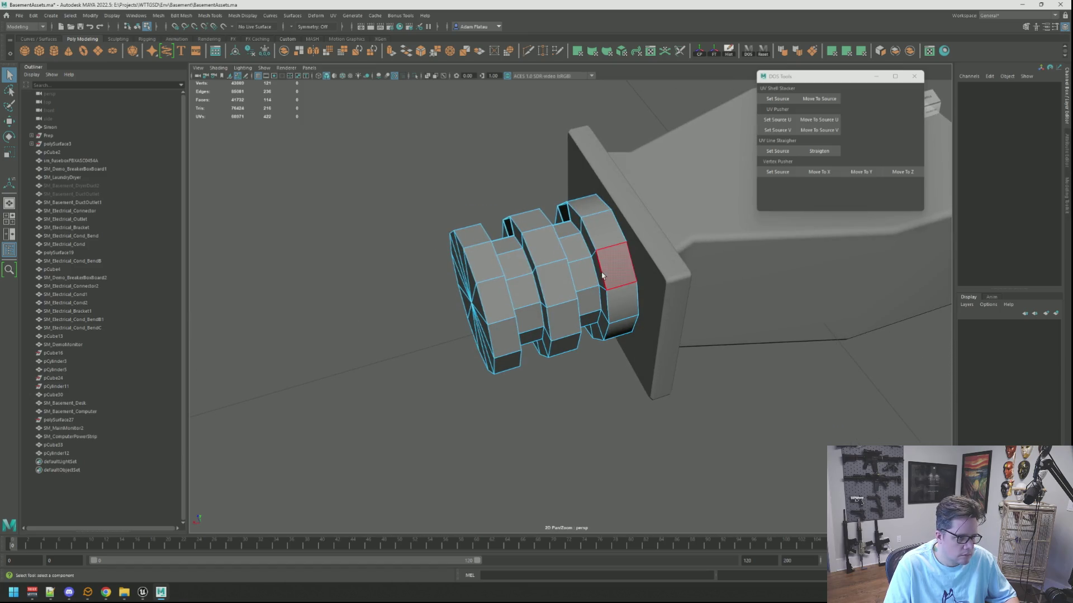
{"action": "left_click", "coordinate": [602, 275]}
{"action": "mouse_move", "coordinate": [592, 278]}
{"action": "left_mouse_down", "text": "alt"}
{"action": "mouse_move", "coordinate": [544, 270]}
{"action": "mouse_move", "coordinate": [570, 279]}
{"action": "mouse_move", "coordinate": [504, 279]}
{"action": "left_mouse_up", "text": "alt"}
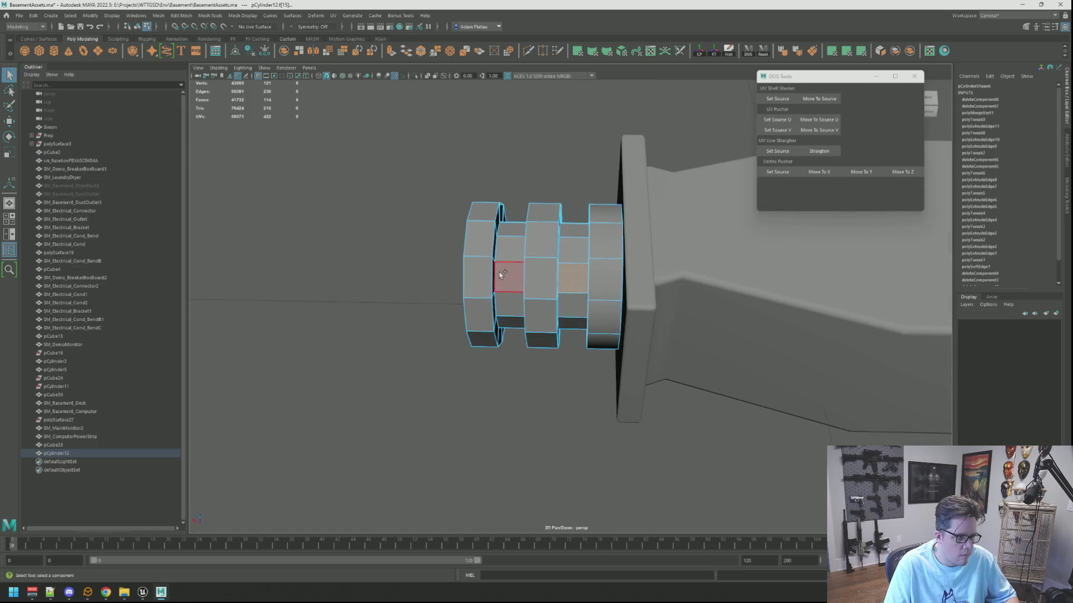
{"action": "key", "text": "Delete"}
Select two more hidden faces on the pipe and delete them
{"action": "mouse_move", "coordinate": [519, 229]}
{"action": "left_mouse_down", "text": "alt"}
{"action": "mouse_move", "coordinate": [495, 223]}
{"action": "mouse_move", "coordinate": [529, 201]}
{"action": "mouse_move", "coordinate": [539, 170]}
{"action": "left_mouse_up", "text": "alt"}
{"action": "left_click", "coordinate": [591, 306]}
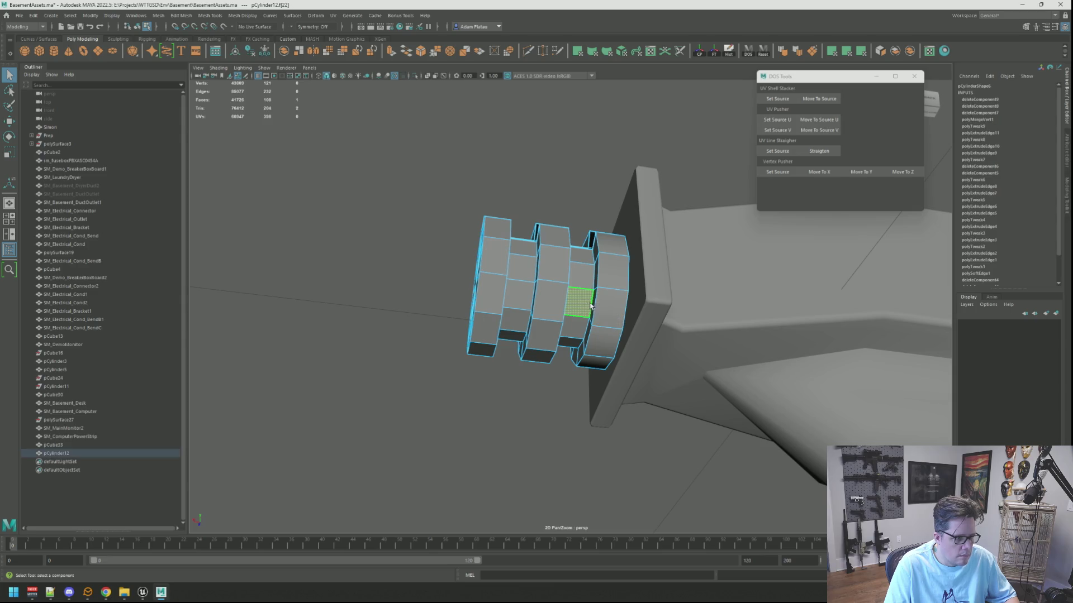
{"action": "mouse_move", "coordinate": [591, 304]}
{"action": "left_mouse_down", "text": "alt"}
{"action": "mouse_move", "coordinate": [550, 307]}
{"action": "mouse_move", "coordinate": [625, 269]}
{"action": "left_mouse_up", "text": "alt"}
{"action": "left_click", "coordinate": [557, 288], "text": "shift"}
{"action": "mouse_move", "coordinate": [557, 287]}
{"action": "left_mouse_down", "text": "alt"}
{"action": "mouse_move", "coordinate": [531, 274]}
{"action": "mouse_move", "coordinate": [497, 323]}
{"action": "left_mouse_up", "text": "alt"}
{"action": "key", "text": "Delete"}
Frame a spot near a rib and delete the hidden face there
{"action": "mouse_move", "coordinate": [494, 322]}
{"action": "right_mouse_down", "text": "alt"}
{"action": "mouse_move", "coordinate": [570, 295]}
{"action": "mouse_move", "coordinate": [558, 301]}
{"action": "mouse_move", "coordinate": [621, 322]}
{"action": "mouse_move", "coordinate": [582, 304]}
{"action": "mouse_move", "coordinate": [572, 320]}
{"action": "mouse_move", "coordinate": [628, 335]}
{"action": "right_mouse_up", "text": "alt"}
{"action": "mouse_move", "coordinate": [627, 335]}
{"action": "middle_mouse_down", "text": "alt"}
{"action": "mouse_move", "coordinate": [641, 332]}
{"action": "mouse_move", "coordinate": [616, 331]}
{"action": "mouse_move", "coordinate": [609, 309]}
{"action": "middle_mouse_up", "text": "alt"}
{"action": "mouse_move", "coordinate": [609, 309]}
{"action": "right_mouse_down", "text": "alt"}
{"action": "mouse_move", "coordinate": [582, 322]}
{"action": "mouse_move", "coordinate": [564, 313]}
{"action": "right_mouse_up", "text": "alt"}
{"action": "mouse_move", "coordinate": [564, 312]}
{"action": "left_mouse_down", "text": "alt"}
{"action": "mouse_move", "coordinate": [610, 310]}
{"action": "mouse_move", "coordinate": [564, 328]}
{"action": "left_mouse_up", "text": "alt"}
{"action": "right_click_drag", "start_coordinate": [575, 353], "coordinate": [575, 350]}
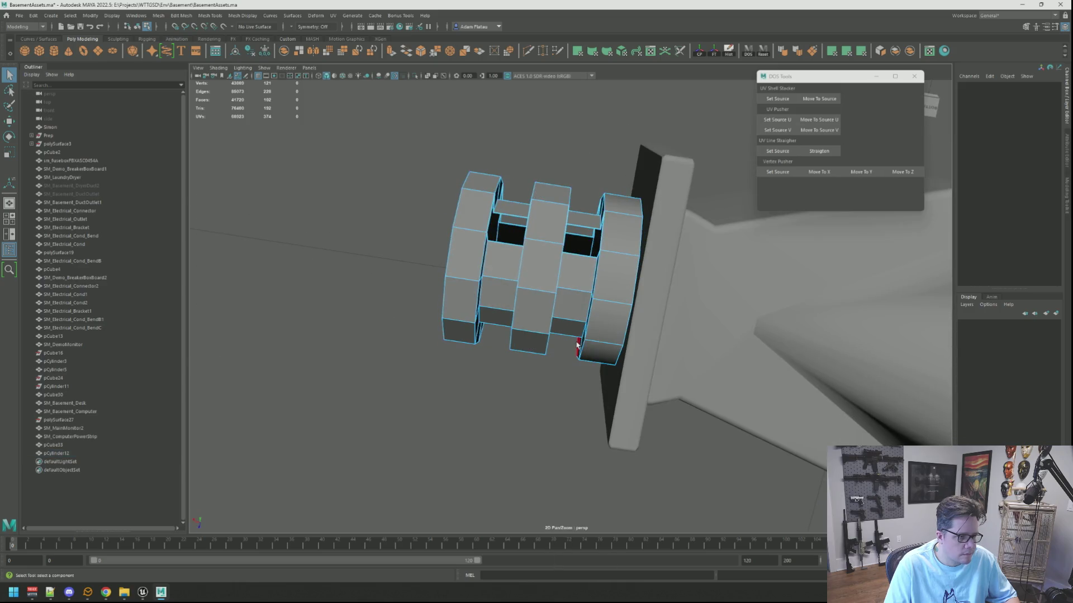
{"action": "key", "text": "f"}
{"action": "scroll", "coordinate": [574, 341], "scroll_direction": "down", "scroll_amount": 2}
{"action": "mouse_move", "coordinate": [572, 340]}
{"action": "left_mouse_down", "text": "alt"}
{"action": "mouse_move", "coordinate": [604, 351]}
{"action": "mouse_move", "coordinate": [576, 336]}
{"action": "mouse_move", "coordinate": [539, 343]}
{"action": "left_mouse_up", "text": "alt"}
{"action": "left_click", "coordinate": [602, 355]}
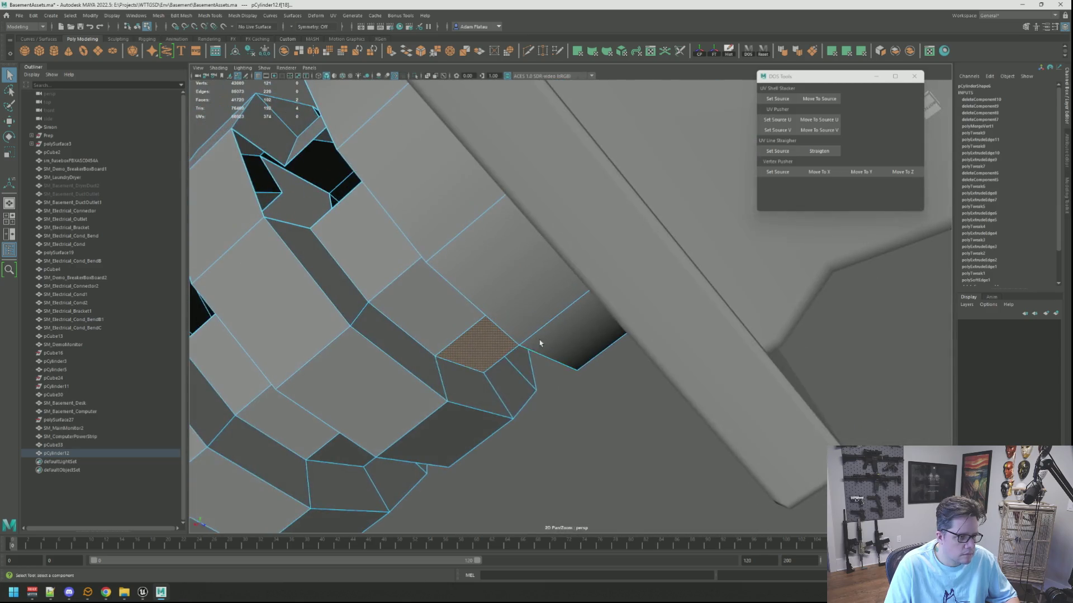
{"action": "key", "text": "Delete"}
Select a face on the pipe from a side view, then clear the selection
{"action": "scroll", "coordinate": [559, 335], "scroll_direction": "down", "scroll_amount": 5}
{"action": "mouse_move", "coordinate": [586, 313]}
{"action": "left_mouse_down", "text": "alt"}
{"action": "mouse_move", "coordinate": [635, 289]}
{"action": "mouse_move", "coordinate": [605, 297]}
{"action": "mouse_move", "coordinate": [718, 307]}
{"action": "mouse_move", "coordinate": [730, 319]}
{"action": "mouse_move", "coordinate": [617, 335]}
{"action": "left_mouse_up", "text": "alt"}
{"action": "right_click_drag", "start_coordinate": [606, 359], "coordinate": [599, 381]}
{"action": "left_click", "coordinate": [599, 381]}
{"action": "mouse_move", "coordinate": [599, 381]}
{"action": "left_mouse_down", "text": "alt"}
{"action": "mouse_move", "coordinate": [644, 373]}
{"action": "mouse_move", "coordinate": [626, 313]}
{"action": "mouse_move", "coordinate": [582, 262]}
{"action": "left_mouse_up", "text": "alt"}
{"action": "left_click", "coordinate": [671, 364]}
Switch the pipe to edge mode and select an edge inside a rib gap
{"action": "right_click", "coordinate": [585, 278]}
{"action": "right_click_drag", "start_coordinate": [582, 260], "coordinate": [583, 259]}
{"action": "left_click_drag", "start_coordinate": [583, 258], "coordinate": [589, 288], "text": "alt"}
{"action": "left_click", "coordinate": [590, 287]}
{"action": "scroll", "coordinate": [591, 302], "scroll_direction": "up", "scroll_amount": 5}
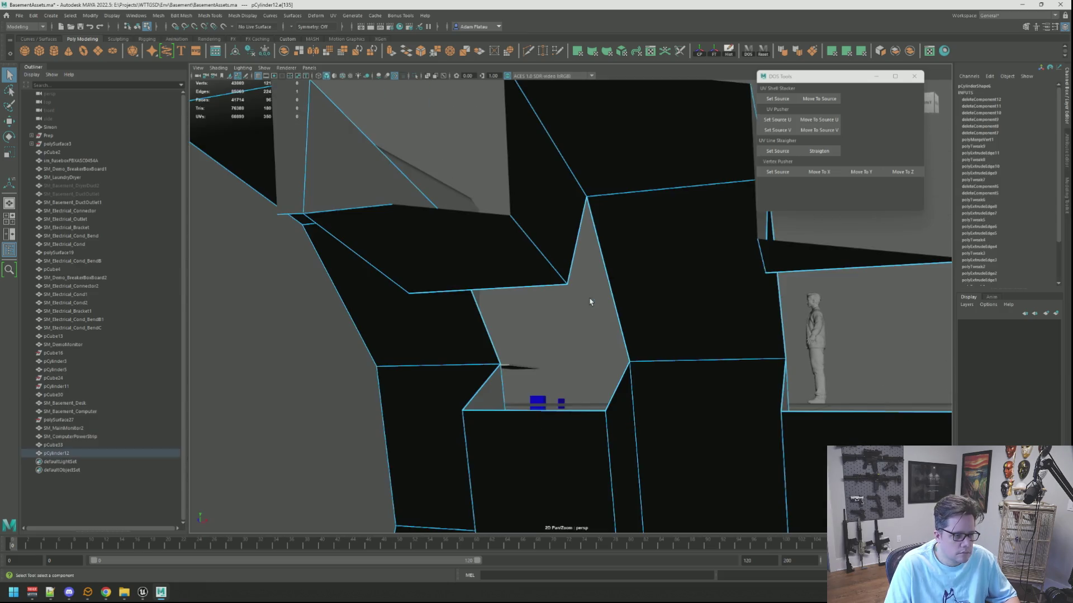
{"action": "scroll", "coordinate": [598, 307], "scroll_direction": "down", "scroll_amount": 5}
{"action": "scroll", "coordinate": [618, 307], "scroll_direction": "up", "scroll_amount": 3}
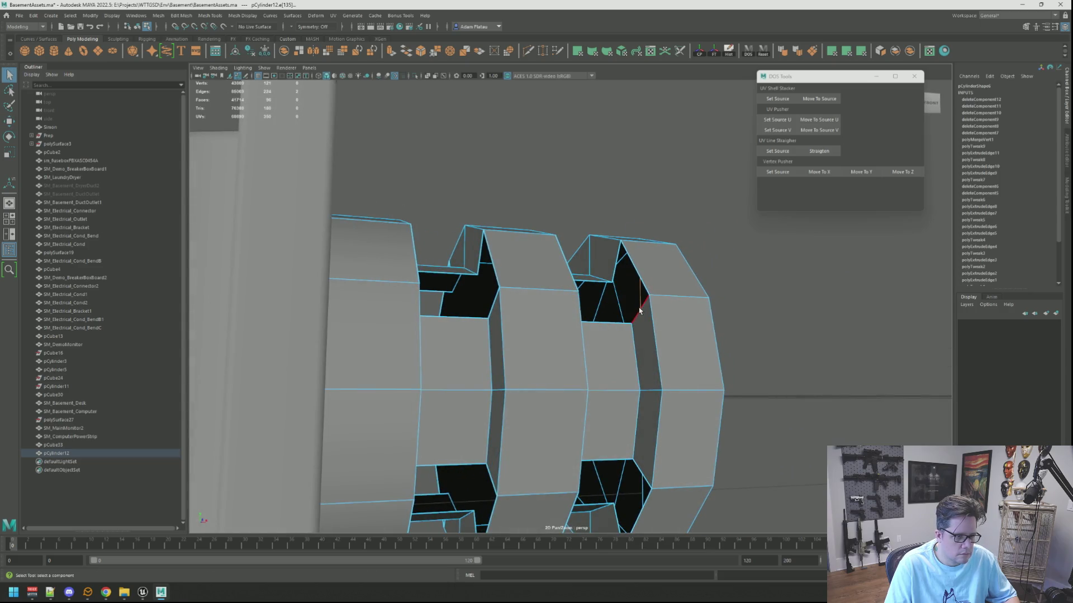
Bridge the two selected edges across the first gap with the Modeling Toolkit
{"action": "left_click", "coordinate": [1067, 195]}
{"action": "left_click_drag", "start_coordinate": [559, 302], "coordinate": [574, 303], "text": "alt"}
{"action": "left_click", "coordinate": [970, 289]}
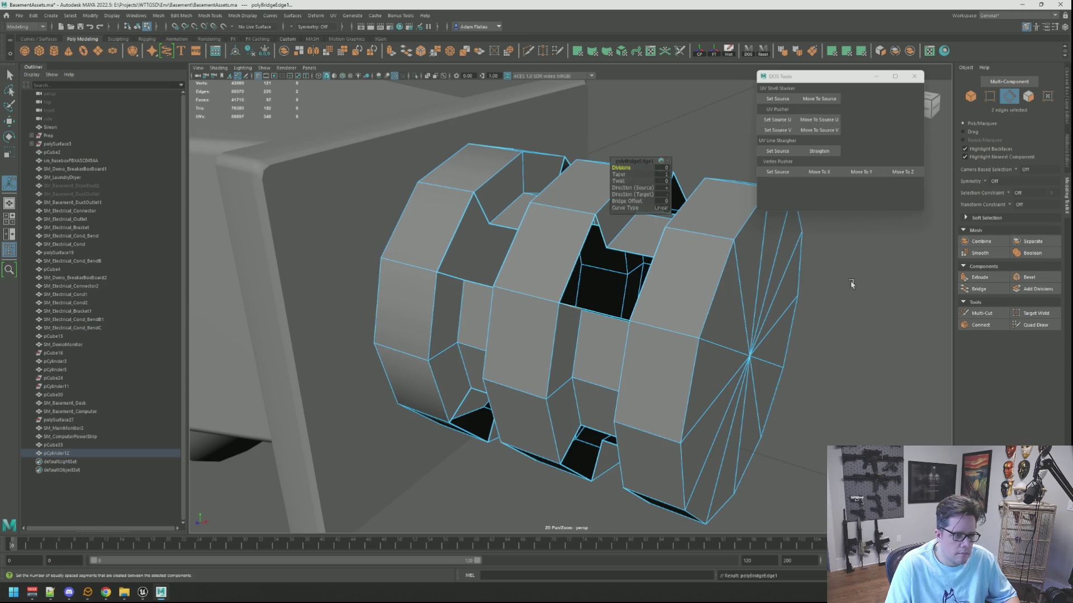
{"action": "mouse_move", "coordinate": [609, 268]}
{"action": "left_mouse_down", "text": "alt"}
{"action": "mouse_move", "coordinate": [623, 268]}
{"action": "mouse_move", "coordinate": [612, 237]}
{"action": "mouse_move", "coordinate": [660, 229]}
{"action": "left_mouse_up", "text": "alt"}
Select the four border edges of the next open gap, then clear the selection
{"action": "left_click", "coordinate": [611, 238]}
{"action": "right_click_drag", "start_coordinate": [633, 213], "coordinate": [620, 184], "text": "ctrl"}
{"action": "key", "text": "w"}
{"action": "mouse_move", "coordinate": [620, 185]}
{"action": "left_mouse_down", "text": "alt"}
{"action": "mouse_move", "coordinate": [612, 210]}
{"action": "mouse_move", "coordinate": [637, 335]}
{"action": "mouse_move", "coordinate": [634, 280]}
{"action": "mouse_move", "coordinate": [613, 263]}
{"action": "left_mouse_up", "text": "alt"}
{"action": "left_click", "coordinate": [612, 209]}
{"action": "scroll", "coordinate": [637, 304], "scroll_direction": "up", "scroll_amount": 5}
{"action": "scroll", "coordinate": [575, 279], "scroll_direction": "up", "scroll_amount": 5}
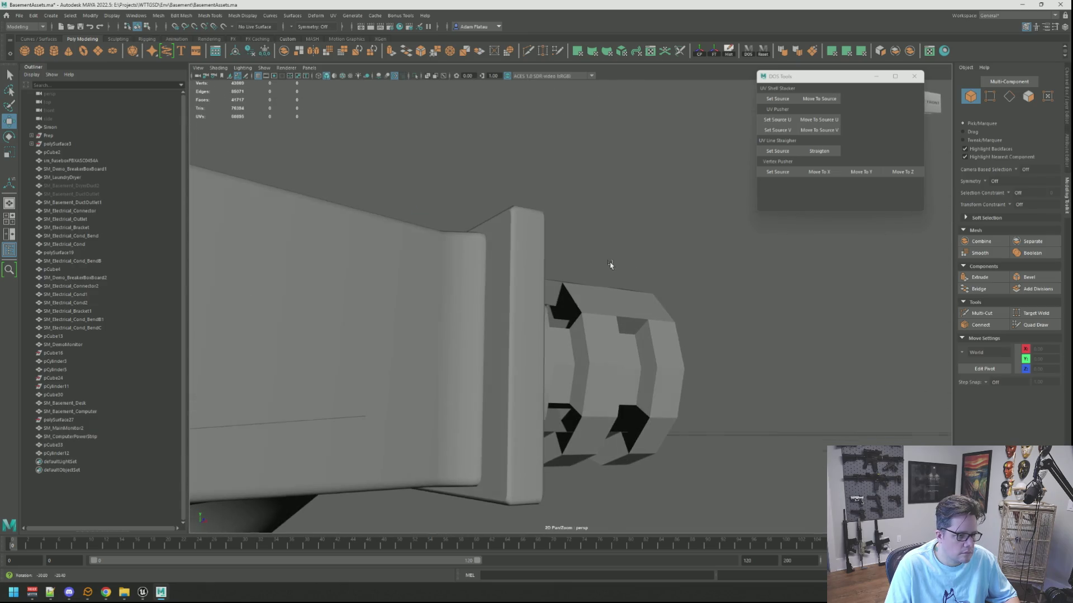
Select opposite edges across another gap and bridge them closed
{"action": "right_click_drag", "start_coordinate": [575, 342], "coordinate": [577, 323]}
{"action": "left_click", "coordinate": [584, 324], "text": "shift"}
{"action": "left_click_drag", "start_coordinate": [584, 324], "coordinate": [542, 314], "text": "alt"}
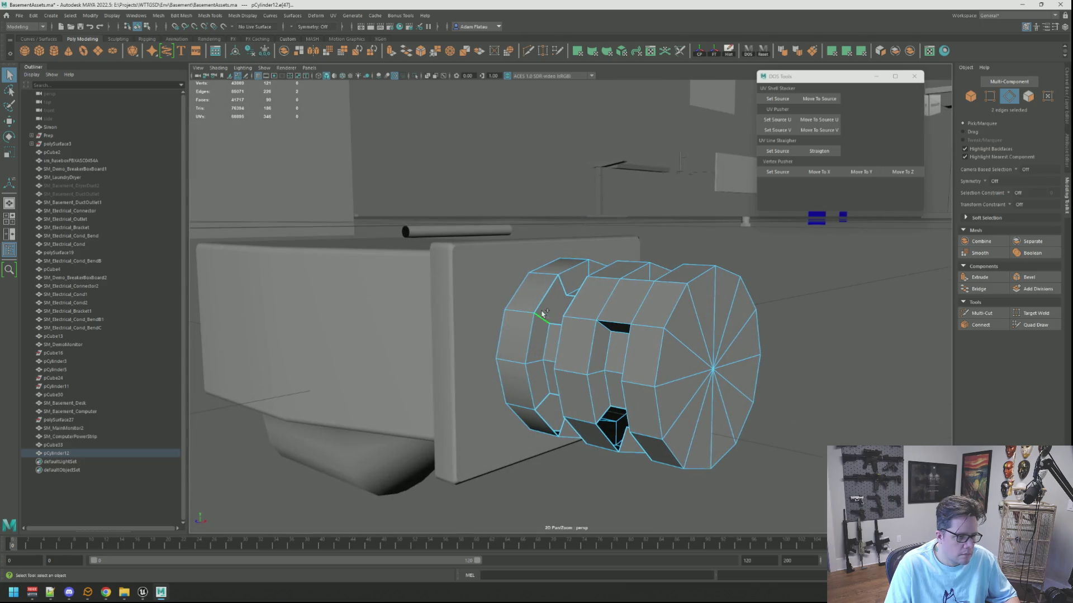
{"action": "left_click", "coordinate": [968, 291]}
Select the remaining hole's full border loop, then return to object selection
{"action": "mouse_move", "coordinate": [603, 240]}
{"action": "left_mouse_down", "text": "alt"}
{"action": "mouse_move", "coordinate": [554, 284]}
{"action": "mouse_move", "coordinate": [570, 273]}
{"action": "left_mouse_up", "text": "alt"}
{"action": "left_click", "coordinate": [557, 280]}
{"action": "left_click", "coordinate": [567, 266]}
{"action": "double_click", "coordinate": [570, 273]}
{"action": "right_click_drag", "start_coordinate": [570, 274], "coordinate": [558, 313], "text": "shift"}
{"action": "right_click", "coordinate": [806, 238]}
{"action": "right_click_drag", "start_coordinate": [809, 238], "coordinate": [847, 226]}
{"action": "left_click_drag", "start_coordinate": [726, 262], "coordinate": [622, 288], "text": "alt"}
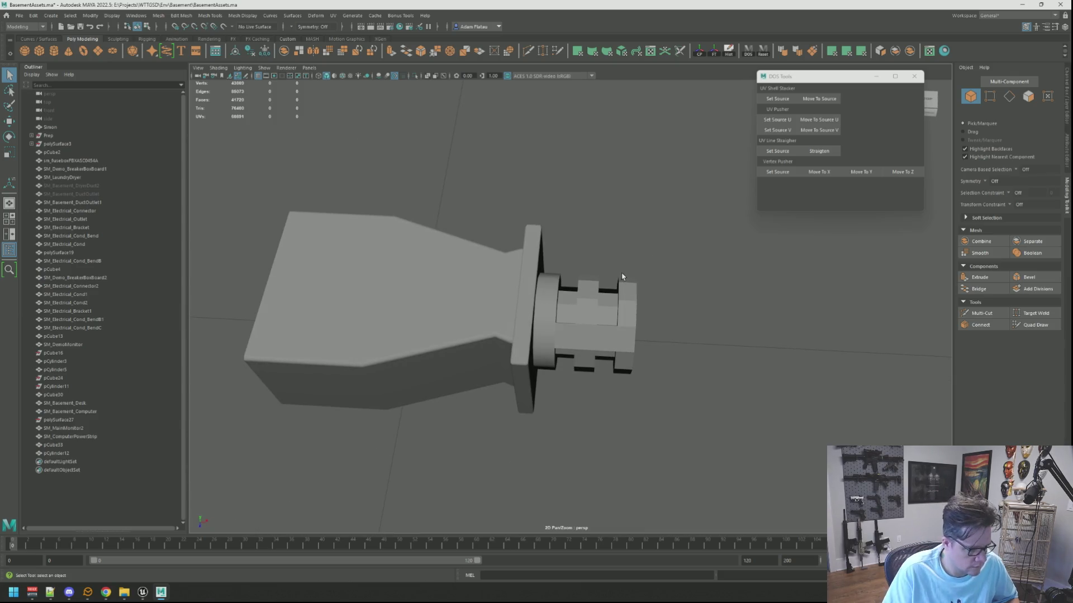
Bridge a pair of edges across the first notch gap and fill the hole beside it
{"action": "mouse_move", "coordinate": [568, 317]}
{"action": "left_mouse_down", "text": "alt"}
{"action": "mouse_move", "coordinate": [583, 287]}
{"action": "mouse_move", "coordinate": [560, 297]}
{"action": "mouse_move", "coordinate": [585, 297]}
{"action": "left_mouse_up", "text": "alt"}
{"action": "right_click_drag", "start_coordinate": [585, 297], "coordinate": [610, 282]}
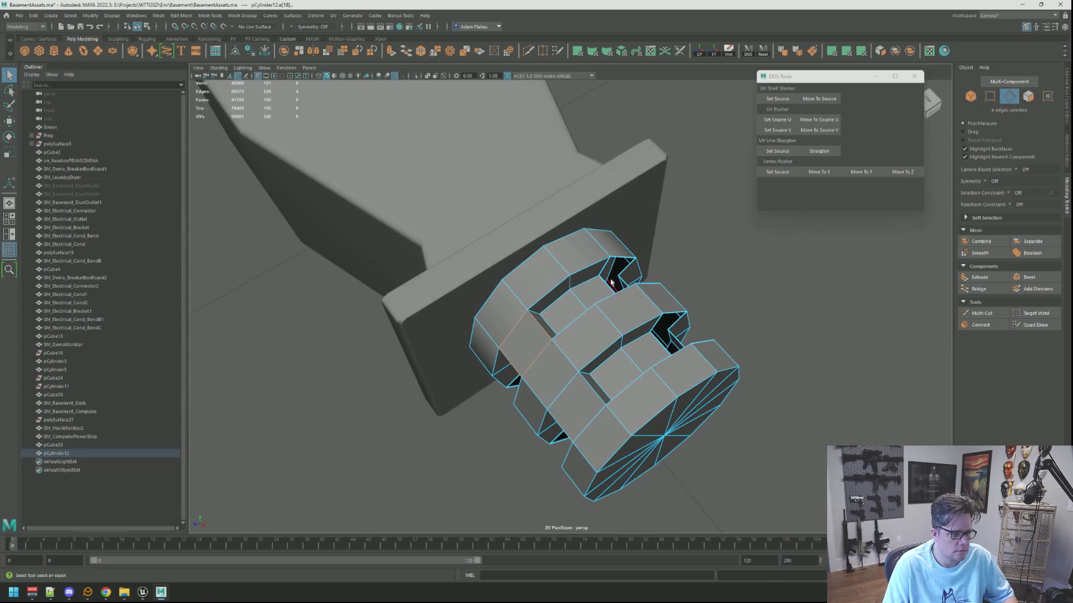
{"action": "left_click", "coordinate": [603, 272]}
{"action": "key", "text": "f"}
{"action": "scroll", "coordinate": [598, 303], "scroll_direction": "down", "scroll_amount": 5}
{"action": "left_click_drag", "start_coordinate": [599, 304], "coordinate": [499, 303], "text": "alt"}
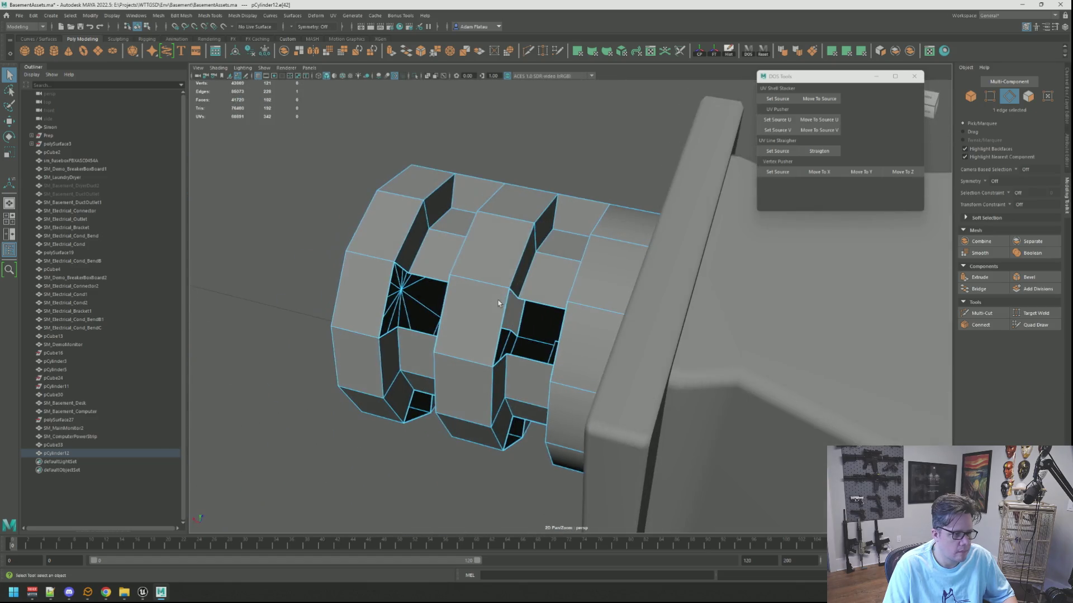
{"action": "left_click", "coordinate": [977, 289]}
{"action": "mouse_move", "coordinate": [659, 335]}
{"action": "left_mouse_down", "text": "alt"}
{"action": "mouse_move", "coordinate": [623, 377]}
{"action": "mouse_move", "coordinate": [604, 338]}
{"action": "mouse_move", "coordinate": [525, 311]}
{"action": "mouse_move", "coordinate": [547, 299]}
{"action": "mouse_move", "coordinate": [581, 316]}
{"action": "mouse_move", "coordinate": [610, 305]}
{"action": "left_mouse_up", "text": "alt"}
{"action": "key", "text": "ctrl+f"}
Bridge opposing edges to close the next notch gap on the pipe's underside
{"action": "left_click", "coordinate": [578, 337]}
{"action": "left_click_drag", "start_coordinate": [578, 337], "coordinate": [499, 316], "text": "alt"}
{"action": "left_click_drag", "start_coordinate": [525, 265], "coordinate": [551, 288], "text": "alt"}
{"action": "left_click", "coordinate": [550, 288]}
{"action": "mouse_move", "coordinate": [567, 333]}
{"action": "left_mouse_down", "text": "alt"}
{"action": "mouse_move", "coordinate": [592, 313]}
{"action": "mouse_move", "coordinate": [552, 319]}
{"action": "mouse_move", "coordinate": [555, 423]}
{"action": "left_mouse_up", "text": "alt"}
{"action": "left_click_drag", "start_coordinate": [599, 370], "coordinate": [516, 382], "text": "alt"}
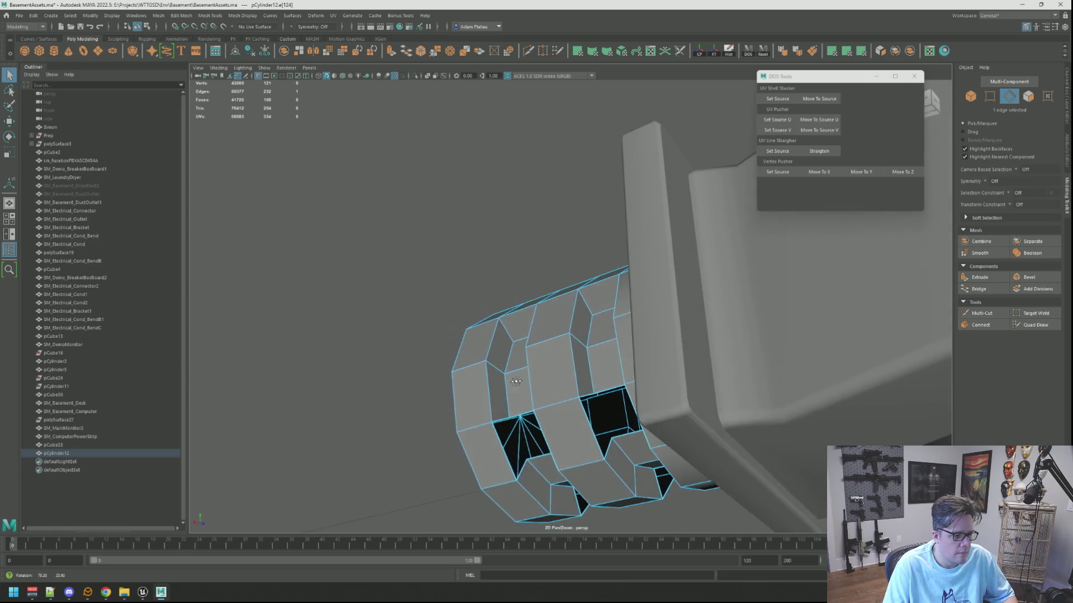
{"action": "left_click", "coordinate": [523, 474], "text": "shift"}
{"action": "right_click_drag", "start_coordinate": [523, 474], "coordinate": [503, 492], "text": "shift"}
{"action": "mouse_move", "coordinate": [523, 473]}
{"action": "left_mouse_down", "text": "alt"}
{"action": "mouse_move", "coordinate": [518, 425]}
{"action": "mouse_move", "coordinate": [565, 434]}
{"action": "mouse_move", "coordinate": [559, 425]}
{"action": "left_mouse_up", "text": "alt"}
Bridge two more notch gaps and select the border edges of the next hole
{"action": "left_click", "coordinate": [511, 419]}
{"action": "right_click_drag", "start_coordinate": [559, 425], "coordinate": [550, 441], "text": "shift"}
{"action": "mouse_move", "coordinate": [559, 424]}
{"action": "left_mouse_down", "text": "alt"}
{"action": "mouse_move", "coordinate": [589, 379]}
{"action": "mouse_move", "coordinate": [581, 373]}
{"action": "mouse_move", "coordinate": [609, 417]}
{"action": "mouse_move", "coordinate": [665, 441]}
{"action": "left_mouse_up", "text": "alt"}
{"action": "left_click", "coordinate": [522, 352], "text": "shift"}
{"action": "left_click", "coordinate": [575, 370], "text": "shift"}
{"action": "left_click", "coordinate": [668, 443]}
{"action": "left_click", "coordinate": [645, 397], "text": "shift"}
{"action": "right_click_drag", "start_coordinate": [645, 397], "coordinate": [634, 424], "text": "shift"}
Bridge another notch gap and fill the dark hole with a face
{"action": "mouse_move", "coordinate": [634, 424]}
{"action": "left_mouse_down", "text": "alt"}
{"action": "mouse_move", "coordinate": [600, 426]}
{"action": "mouse_move", "coordinate": [629, 417]}
{"action": "left_mouse_up", "text": "alt"}
{"action": "left_click", "coordinate": [642, 407], "text": "shift"}
{"action": "right_click_drag", "start_coordinate": [642, 407], "coordinate": [647, 409], "text": "shift"}
{"action": "left_click", "coordinate": [643, 391]}
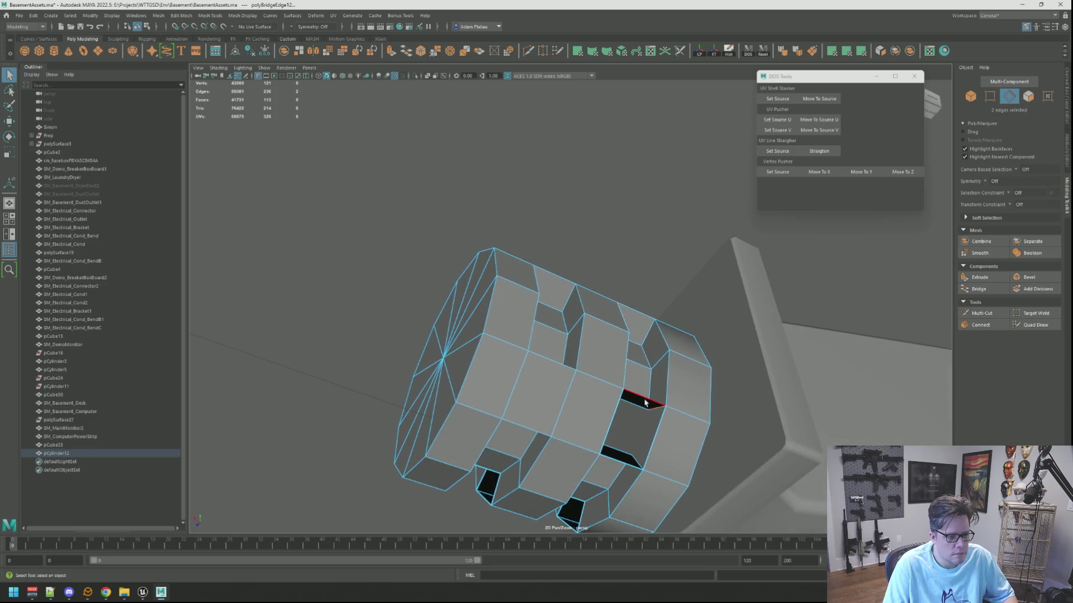
{"action": "key", "text": "g"}
{"action": "mouse_move", "coordinate": [646, 400]}
{"action": "left_mouse_down", "text": "alt"}
{"action": "mouse_move", "coordinate": [618, 407]}
{"action": "mouse_move", "coordinate": [607, 367]}
{"action": "mouse_move", "coordinate": [583, 347]}
{"action": "mouse_move", "coordinate": [601, 376]}
{"action": "mouse_move", "coordinate": [582, 340]}
{"action": "mouse_move", "coordinate": [577, 368]}
{"action": "mouse_move", "coordinate": [570, 358]}
{"action": "left_mouse_up", "text": "alt"}
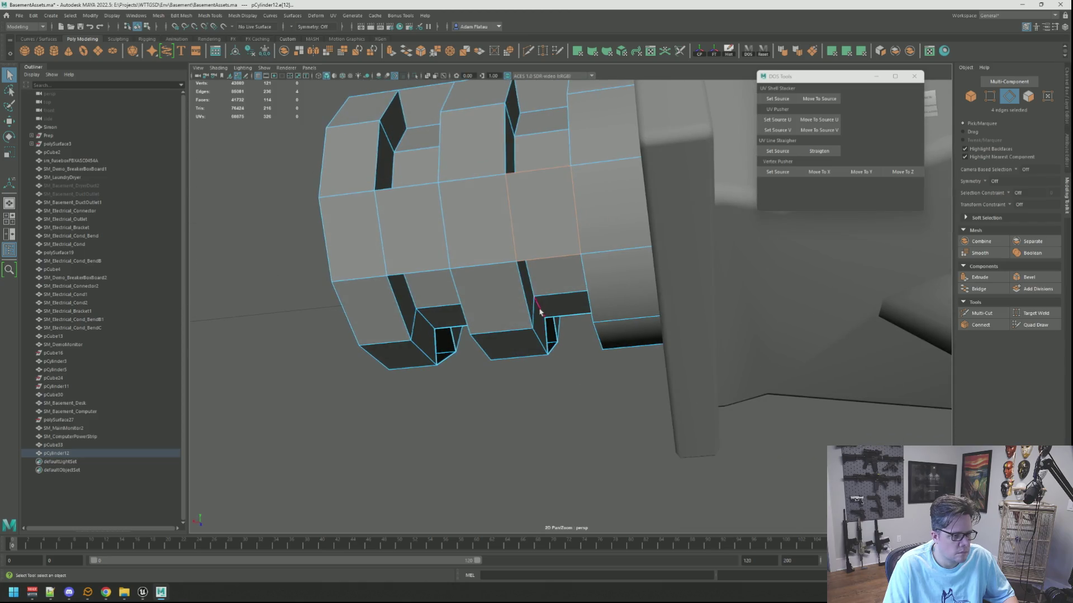
{"action": "mouse_move", "coordinate": [535, 309]}
{"action": "left_mouse_down", "text": "alt"}
{"action": "mouse_move", "coordinate": [678, 360]}
{"action": "mouse_move", "coordinate": [527, 354]}
{"action": "mouse_move", "coordinate": [591, 364]}
{"action": "mouse_move", "coordinate": [642, 347]}
{"action": "mouse_move", "coordinate": [615, 352]}
{"action": "mouse_move", "coordinate": [518, 290]}
{"action": "left_mouse_up", "text": "alt"}
{"action": "left_click", "coordinate": [691, 363], "text": "shift"}
Delete a face at the pipe's end cap, then undo the deletion
{"action": "right_click_drag", "start_coordinate": [518, 290], "coordinate": [520, 313]}
{"action": "left_click", "coordinate": [522, 290]}
{"action": "left_click_drag", "start_coordinate": [522, 291], "coordinate": [607, 302], "text": "alt"}
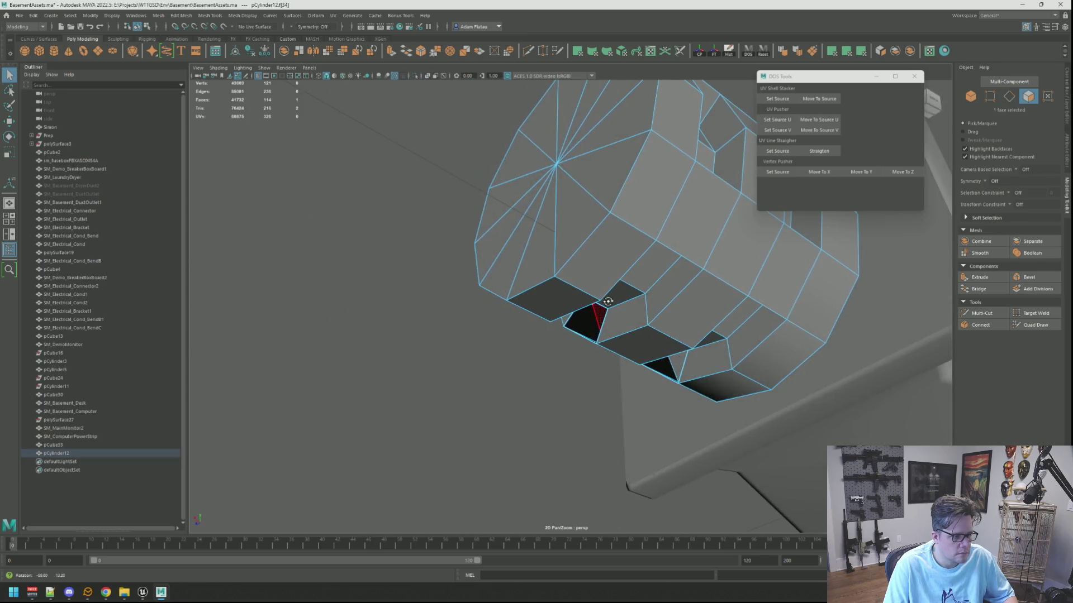
{"action": "left_click", "coordinate": [700, 364]}
{"action": "key", "text": "Delete"}
{"action": "mouse_move", "coordinate": [698, 360]}
{"action": "left_mouse_down", "text": "alt"}
{"action": "mouse_move", "coordinate": [642, 354]}
{"action": "mouse_move", "coordinate": [651, 354]}
{"action": "left_mouse_up", "text": "alt"}
{"action": "key", "text": "ctrl+z"}
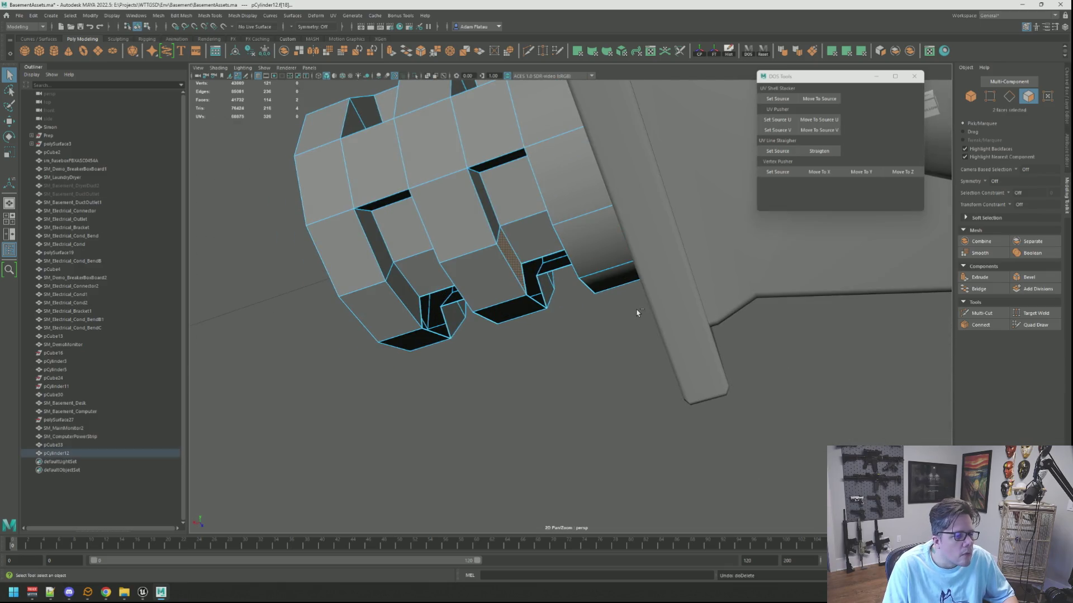
{"action": "mouse_move", "coordinate": [594, 284]}
{"action": "left_mouse_down", "text": "alt"}
{"action": "mouse_move", "coordinate": [583, 287]}
{"action": "mouse_move", "coordinate": [612, 286]}
{"action": "mouse_move", "coordinate": [580, 286]}
{"action": "mouse_move", "coordinate": [614, 285]}
{"action": "mouse_move", "coordinate": [599, 283]}
{"action": "left_mouse_up", "text": "alt"}
Inspect the vertices around the remaining opening and bridge the edges across it
{"action": "key", "text": "F9"}
{"action": "left_click", "coordinate": [549, 323]}
{"action": "key", "text": "f"}
{"action": "scroll", "coordinate": [581, 321], "scroll_direction": "up", "scroll_amount": 5}
{"action": "mouse_move", "coordinate": [581, 321]}
{"action": "left_mouse_down", "text": "alt"}
{"action": "mouse_move", "coordinate": [582, 301]}
{"action": "mouse_move", "coordinate": [594, 327]}
{"action": "mouse_move", "coordinate": [551, 305]}
{"action": "mouse_move", "coordinate": [647, 315]}
{"action": "mouse_move", "coordinate": [627, 282]}
{"action": "left_mouse_up", "text": "alt"}
{"action": "left_click", "coordinate": [577, 292]}
{"action": "key", "text": "f"}
{"action": "key", "text": "F10"}
{"action": "left_click", "coordinate": [552, 305]}
{"action": "left_click", "coordinate": [979, 289]}
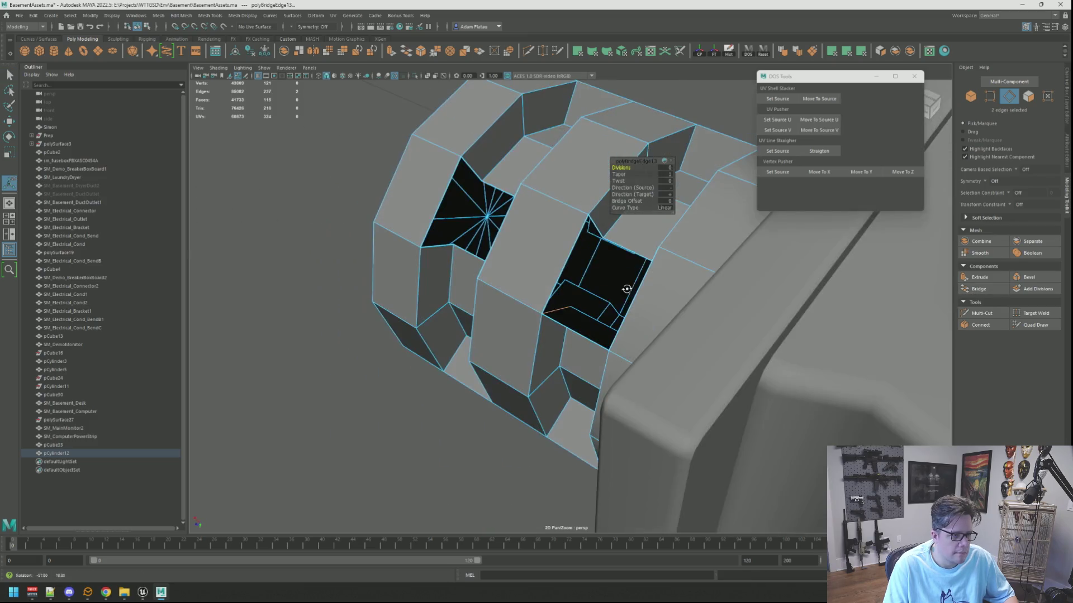
Fill the right-side gap and bridge two edges across the fan-filled opening
{"action": "mouse_move", "coordinate": [601, 237]}
{"action": "left_mouse_down", "text": "alt"}
{"action": "mouse_move", "coordinate": [629, 216]}
{"action": "mouse_move", "coordinate": [524, 332]}
{"action": "mouse_move", "coordinate": [421, 252]}
{"action": "mouse_move", "coordinate": [522, 363]}
{"action": "left_mouse_up", "text": "alt"}
{"action": "left_click", "coordinate": [630, 211], "text": "shift"}
{"action": "key", "text": "g"}
{"action": "left_click", "coordinate": [524, 331]}
{"action": "left_click", "coordinate": [522, 363], "text": "shift"}
{"action": "key", "text": "g"}
{"action": "left_click_drag", "start_coordinate": [572, 304], "coordinate": [470, 269], "text": "alt"}
{"action": "key", "text": "q"}
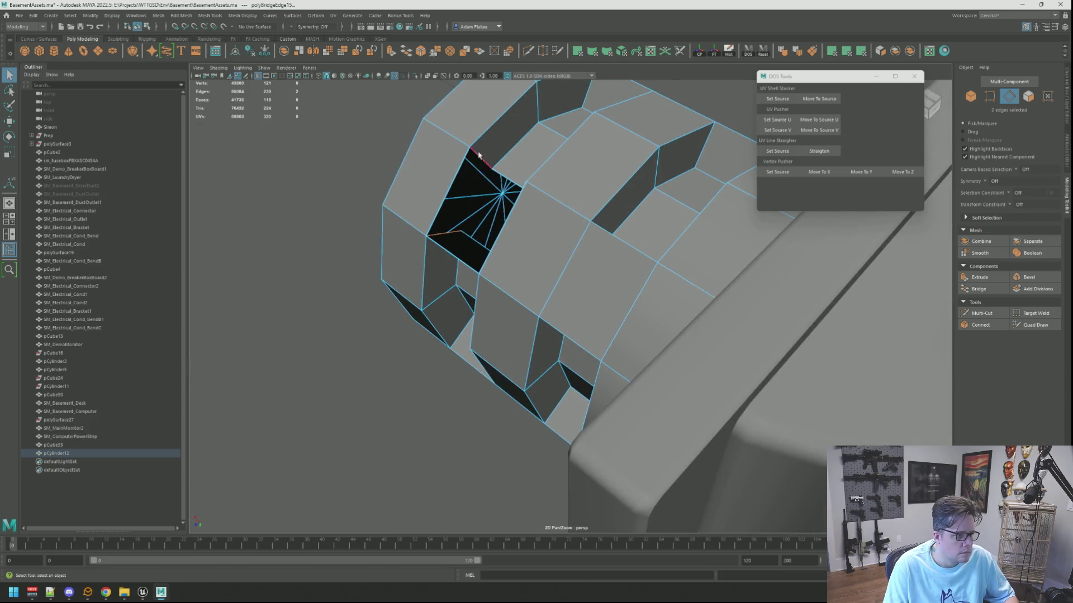
Fill the last opening at the pipe's top and return to object selection
{"action": "scroll", "coordinate": [479, 168], "scroll_direction": "down", "scroll_amount": 5}
{"action": "left_click_drag", "start_coordinate": [479, 168], "coordinate": [491, 263], "text": "alt"}
{"action": "left_click", "coordinate": [506, 269]}
{"action": "key", "text": "g"}
{"action": "key", "text": "F8"}
{"action": "scroll", "coordinate": [584, 289], "scroll_direction": "down", "scroll_amount": 5}
{"action": "left_click", "coordinate": [760, 303]}
{"action": "mouse_move", "coordinate": [760, 302]}
{"action": "left_mouse_down", "text": "alt"}
{"action": "mouse_move", "coordinate": [720, 363]}
{"action": "mouse_move", "coordinate": [661, 408]}
{"action": "mouse_move", "coordinate": [656, 437]}
{"action": "mouse_move", "coordinate": [689, 426]}
{"action": "mouse_move", "coordinate": [643, 380]}
{"action": "mouse_move", "coordinate": [598, 296]}
{"action": "left_mouse_up", "text": "alt"}
Soften the shading of the pipe's selected middle edges
{"action": "left_click", "coordinate": [597, 291]}
{"action": "mouse_move", "coordinate": [598, 292]}
{"action": "right_mouse_down"}
{"action": "mouse_move", "coordinate": [579, 291]}
{"action": "mouse_move", "coordinate": [589, 274]}
{"action": "right_mouse_up"}
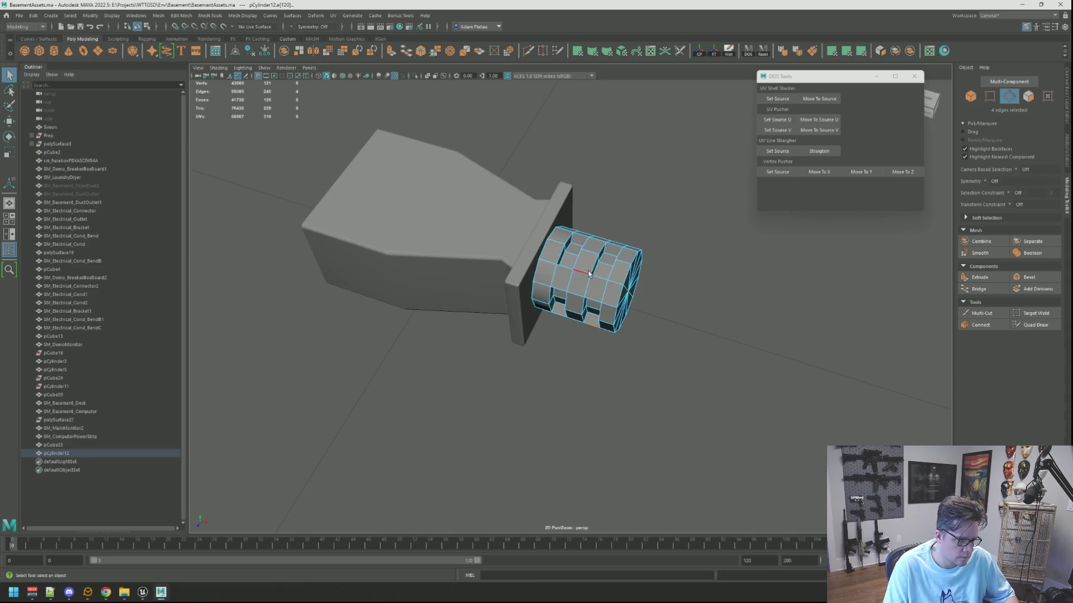
{"action": "key", "text": "f"}
{"action": "key", "text": "w"}
{"action": "scroll", "coordinate": [678, 249], "scroll_direction": "down", "scroll_amount": 5}
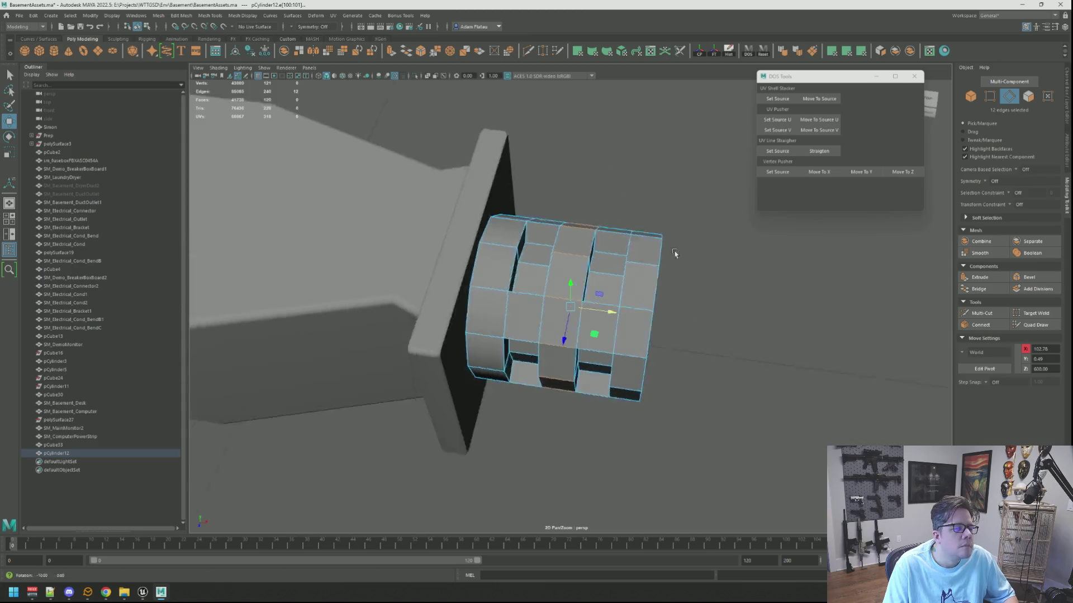
{"action": "left_click_drag", "start_coordinate": [678, 249], "coordinate": [678, 253], "text": "alt"}
{"action": "scroll", "coordinate": [678, 254], "scroll_direction": "up", "scroll_amount": 3}
{"action": "left_click", "coordinate": [776, 49]}
{"action": "key", "text": "q"}
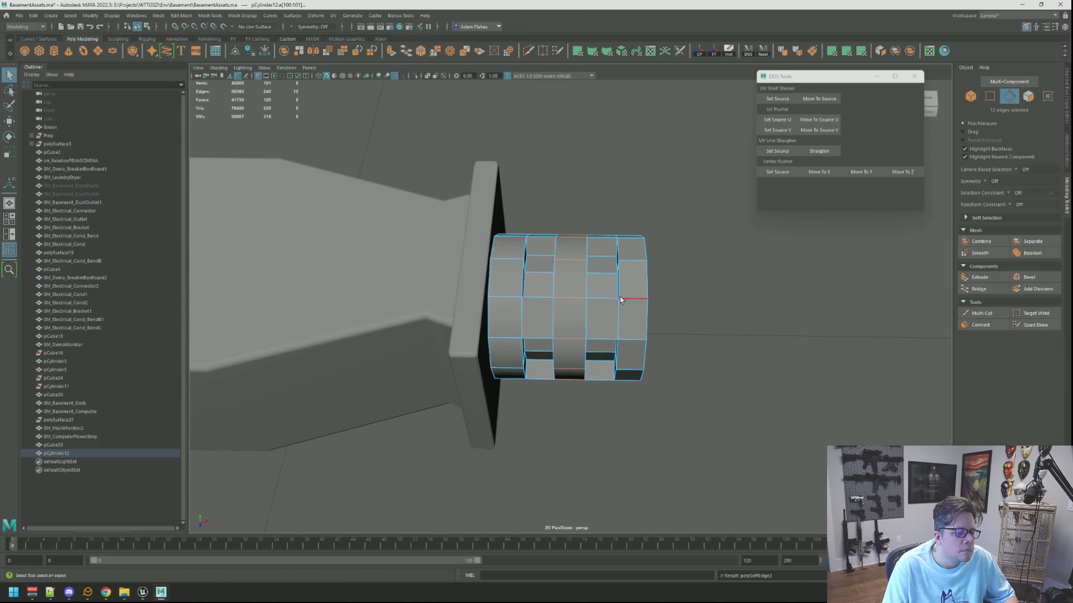
{"action": "key", "text": "F8"}
{"action": "left_click", "coordinate": [678, 268]}
{"action": "mouse_move", "coordinate": [678, 268]}
{"action": "left_mouse_down", "text": "alt"}
{"action": "mouse_move", "coordinate": [689, 268]}
{"action": "mouse_move", "coordinate": [685, 301]}
{"action": "mouse_move", "coordinate": [682, 290]}
{"action": "mouse_move", "coordinate": [612, 294]}
{"action": "left_mouse_up", "text": "alt"}
Pick a set of horizontal rib edges on the pipe, dropping one wrong edge
{"action": "left_click", "coordinate": [612, 294]}
{"action": "right_click_drag", "start_coordinate": [617, 279], "coordinate": [617, 268]}
{"action": "left_click", "coordinate": [610, 288]}
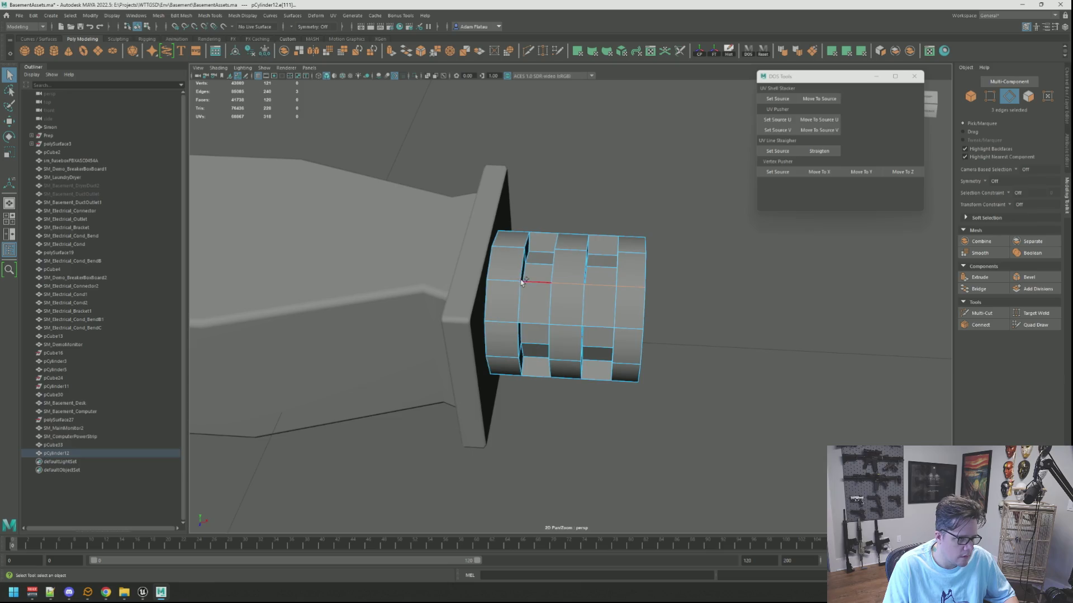
{"action": "left_click", "coordinate": [502, 280], "text": "shift"}
{"action": "left_click", "coordinate": [533, 327], "text": "shift"}
{"action": "left_click", "coordinate": [591, 328], "text": "shift"}
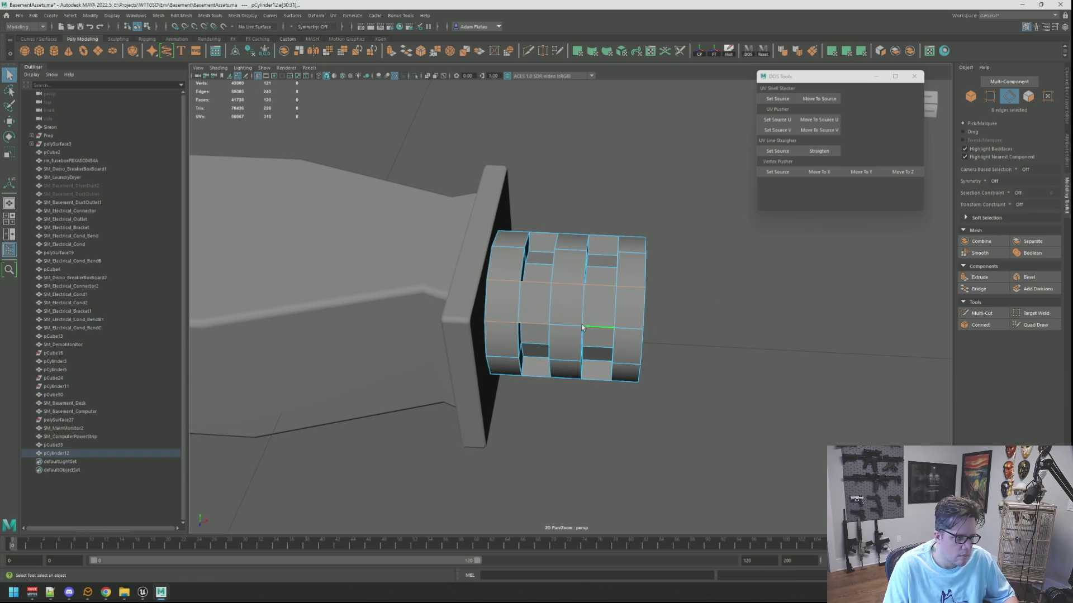
{"action": "left_click", "coordinate": [606, 328], "text": "shift"}
{"action": "right_click_drag", "start_coordinate": [636, 259], "coordinate": [649, 253]}
{"action": "scroll", "coordinate": [677, 256], "scroll_direction": "down", "scroll_amount": 5}
{"action": "mouse_move", "coordinate": [651, 266]}
{"action": "left_mouse_down", "text": "alt"}
{"action": "mouse_move", "coordinate": [619, 309]}
{"action": "mouse_move", "coordinate": [646, 251]}
{"action": "mouse_move", "coordinate": [595, 293]}
{"action": "left_mouse_up", "text": "alt"}
Select the pipe's upper ring edges and harden their shading
{"action": "left_click", "coordinate": [575, 249]}
{"action": "right_click_drag", "start_coordinate": [575, 249], "coordinate": [575, 228]}
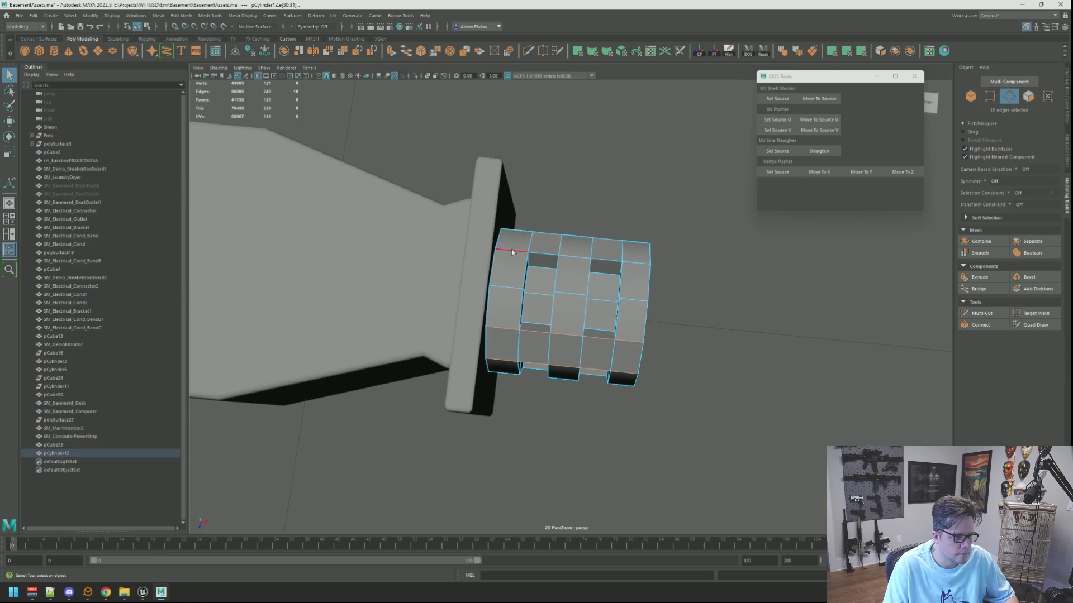
{"action": "left_click", "coordinate": [640, 262], "text": "shift"}
{"action": "left_click_drag", "start_coordinate": [639, 263], "coordinate": [635, 269], "text": "alt"}
{"action": "left_click", "coordinate": [604, 264], "text": "shift"}
{"action": "left_click", "coordinate": [577, 260], "text": "shift"}
{"action": "left_click", "coordinate": [545, 258], "text": "shift"}
{"action": "left_click", "coordinate": [797, 53]}
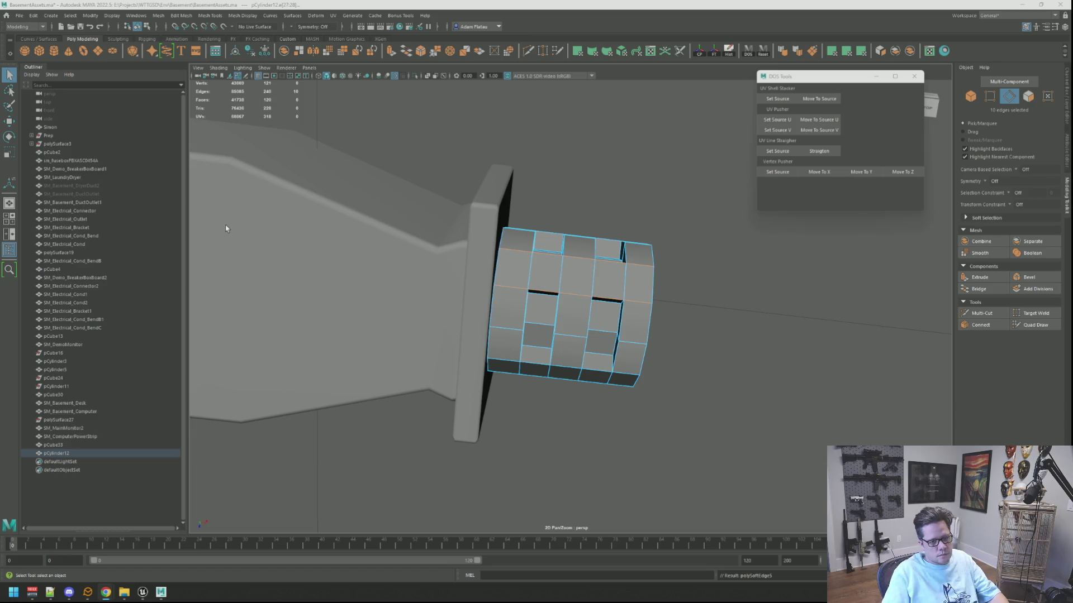
Add one more edge to the selection and harden its shading
{"action": "scroll", "coordinate": [622, 266], "scroll_direction": "down", "scroll_amount": 5}
{"action": "mouse_move", "coordinate": [622, 266]}
{"action": "left_mouse_down", "text": "alt"}
{"action": "mouse_move", "coordinate": [604, 232]}
{"action": "mouse_move", "coordinate": [554, 258]}
{"action": "mouse_move", "coordinate": [675, 232]}
{"action": "mouse_move", "coordinate": [631, 251]}
{"action": "mouse_move", "coordinate": [615, 278]}
{"action": "mouse_move", "coordinate": [639, 290]}
{"action": "left_mouse_up", "text": "alt"}
{"action": "scroll", "coordinate": [594, 267], "scroll_direction": "up", "scroll_amount": 5}
{"action": "left_click_drag", "start_coordinate": [531, 303], "coordinate": [633, 315], "text": "alt"}
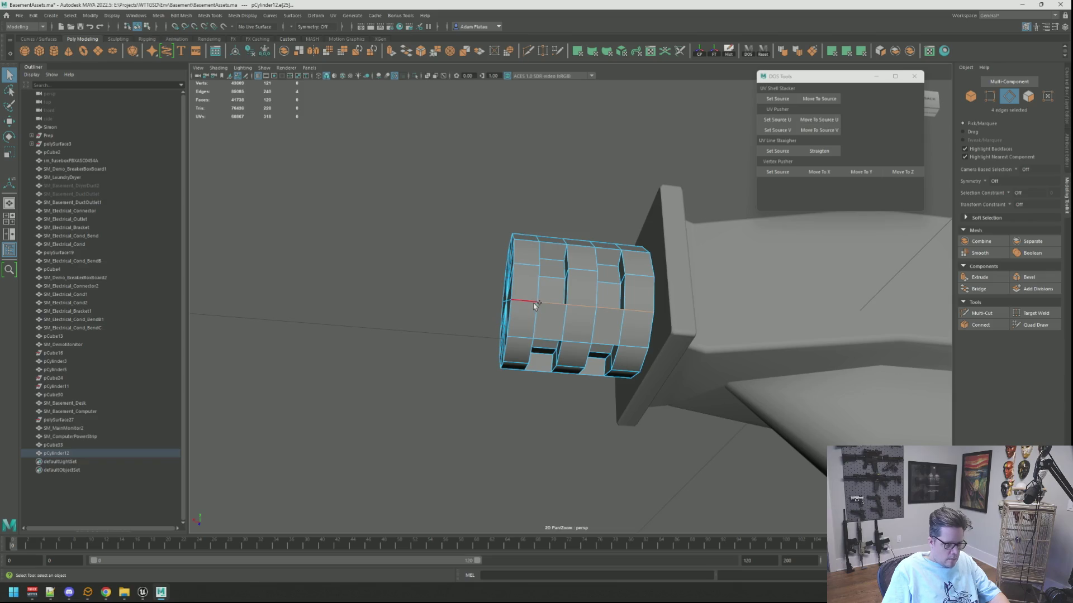
{"action": "left_click", "coordinate": [622, 339], "text": "shift"}
{"action": "left_click", "coordinate": [799, 51]}
Soften the shading of a single edge on the pipe
{"action": "mouse_move", "coordinate": [659, 207]}
{"action": "left_mouse_down", "text": "alt"}
{"action": "mouse_move", "coordinate": [605, 219]}
{"action": "mouse_move", "coordinate": [615, 204]}
{"action": "left_mouse_up", "text": "alt"}
{"action": "left_click", "coordinate": [502, 281]}
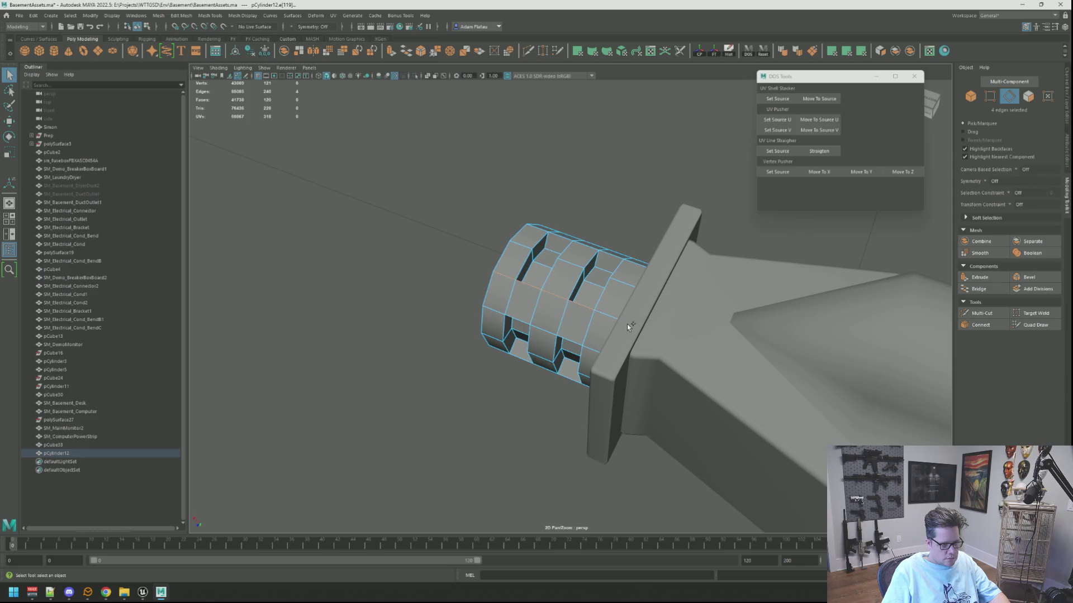
{"action": "left_click_drag", "start_coordinate": [604, 308], "coordinate": [658, 318], "text": "alt"}
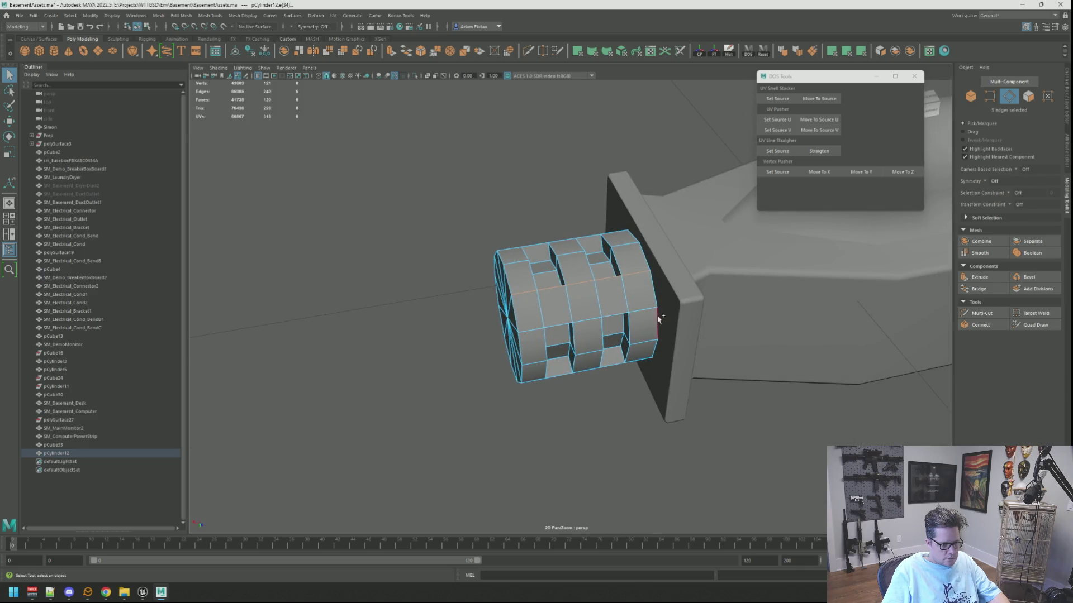
{"action": "left_click", "coordinate": [797, 51]}
Select another set of edges on the pipe's lower side
{"action": "key", "text": "F8"}
{"action": "left_click", "coordinate": [589, 153]}
{"action": "mouse_move", "coordinate": [575, 151]}
{"action": "left_mouse_down", "text": "alt"}
{"action": "mouse_move", "coordinate": [566, 265]}
{"action": "mouse_move", "coordinate": [580, 311]}
{"action": "left_mouse_up", "text": "alt"}
{"action": "left_click", "coordinate": [580, 311]}
{"action": "right_click_drag", "start_coordinate": [580, 311], "coordinate": [581, 291]}
{"action": "mouse_move", "coordinate": [553, 290]}
{"action": "left_mouse_down", "text": "alt"}
{"action": "mouse_move", "coordinate": [566, 312]}
{"action": "mouse_move", "coordinate": [629, 190]}
{"action": "mouse_move", "coordinate": [621, 265]}
{"action": "mouse_move", "coordinate": [581, 276]}
{"action": "mouse_move", "coordinate": [591, 278]}
{"action": "left_mouse_up", "text": "alt"}
{"action": "left_click", "coordinate": [566, 312]}
{"action": "left_click", "coordinate": [561, 304], "text": "shift"}
{"action": "left_click", "coordinate": [555, 314], "text": "shift"}
{"action": "left_click", "coordinate": [547, 282], "text": "shift"}
{"action": "left_click_drag", "start_coordinate": [559, 247], "coordinate": [591, 266], "text": "alt"}
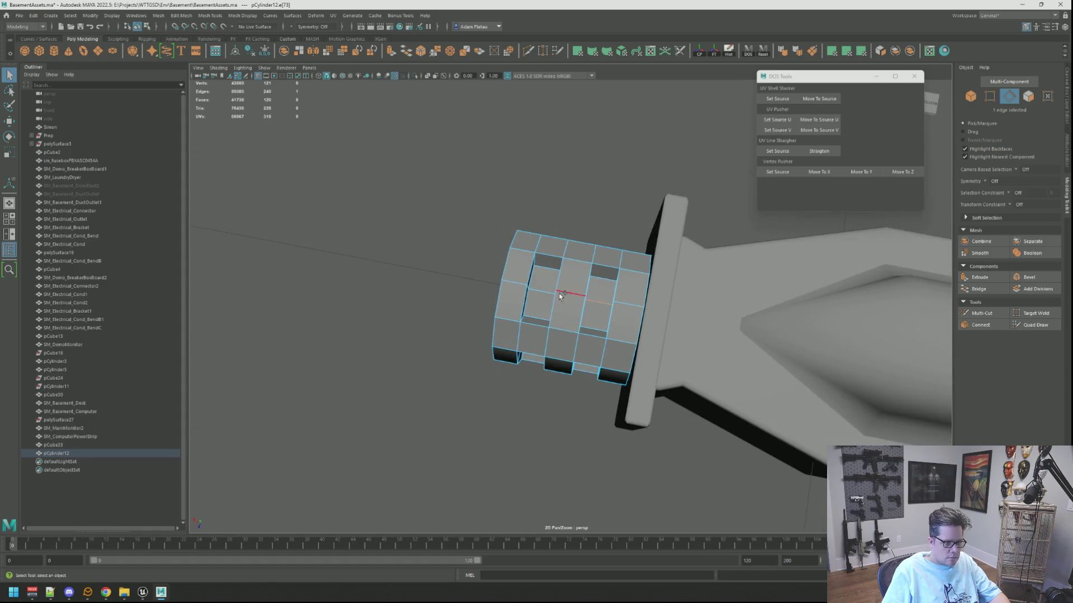
{"action": "left_click", "coordinate": [541, 292], "text": "shift"}
{"action": "mouse_move", "coordinate": [590, 303]}
{"action": "left_mouse_down", "text": "alt"}
{"action": "mouse_move", "coordinate": [608, 232]}
{"action": "mouse_move", "coordinate": [592, 268]}
{"action": "mouse_move", "coordinate": [606, 243]}
{"action": "left_mouse_up", "text": "alt"}
{"action": "right_click_drag", "start_coordinate": [606, 243], "coordinate": [619, 200]}
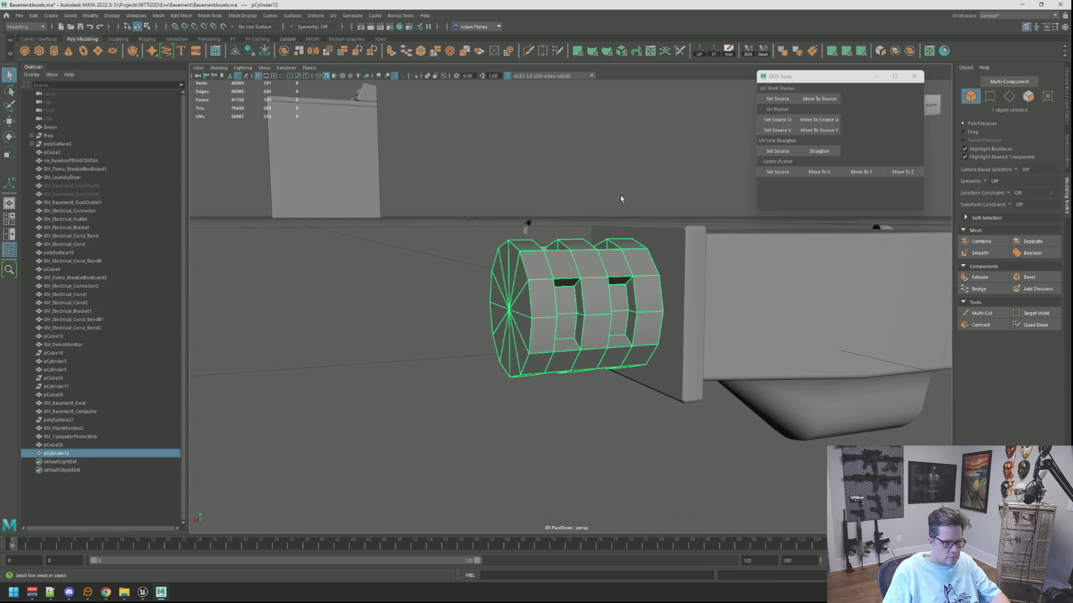
Select the duct body and the ribbed pipe together
{"action": "left_click", "coordinate": [618, 200]}
{"action": "scroll", "coordinate": [609, 212], "scroll_direction": "down", "scroll_amount": 5}
{"action": "mouse_move", "coordinate": [603, 216]}
{"action": "left_mouse_down", "text": "alt"}
{"action": "mouse_move", "coordinate": [604, 249]}
{"action": "mouse_move", "coordinate": [592, 256]}
{"action": "mouse_move", "coordinate": [697, 227]}
{"action": "mouse_move", "coordinate": [721, 206]}
{"action": "mouse_move", "coordinate": [725, 125]}
{"action": "mouse_move", "coordinate": [698, 239]}
{"action": "mouse_move", "coordinate": [646, 244]}
{"action": "mouse_move", "coordinate": [670, 269]}
{"action": "left_mouse_up", "text": "alt"}
{"action": "scroll", "coordinate": [642, 249], "scroll_direction": "up", "scroll_amount": 5}
{"action": "scroll", "coordinate": [603, 253], "scroll_direction": "down", "scroll_amount": 10}
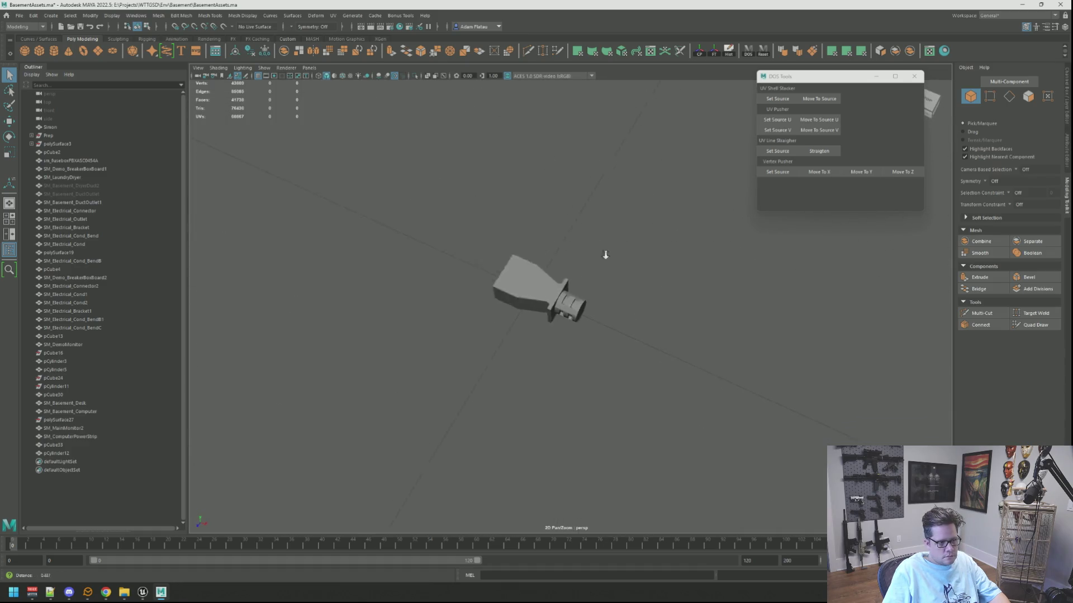
{"action": "mouse_move", "coordinate": [615, 266]}
{"action": "right_mouse_down", "text": "alt"}
{"action": "mouse_move", "coordinate": [436, 234]}
{"action": "mouse_move", "coordinate": [505, 249]}
{"action": "right_mouse_up", "text": "alt"}
{"action": "scroll", "coordinate": [506, 249], "scroll_direction": "up", "scroll_amount": 10}
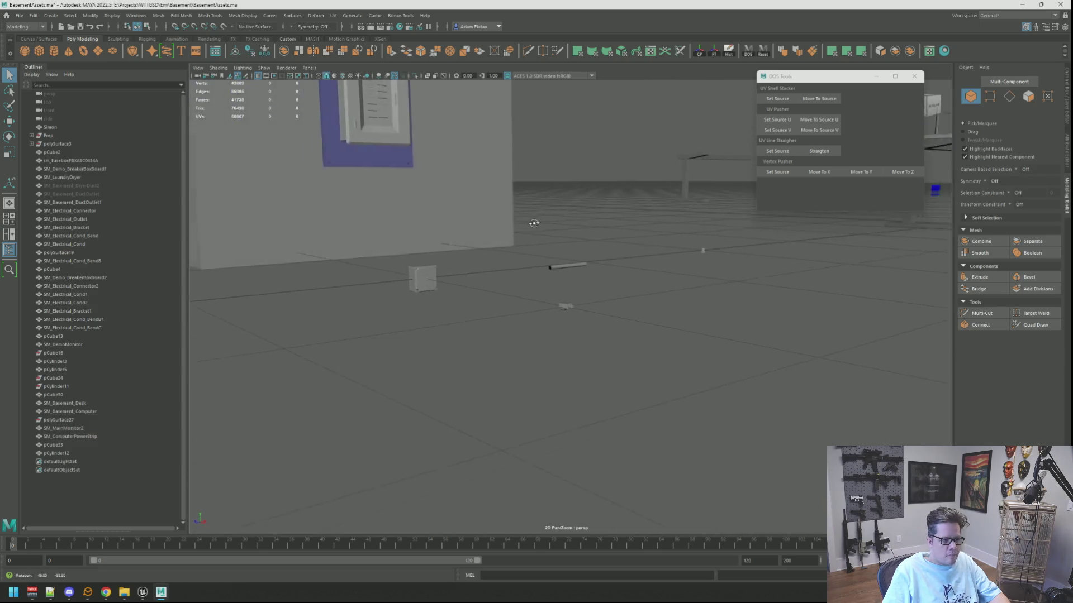
{"action": "left_click", "coordinate": [565, 307]}
{"action": "key", "text": "f"}
{"action": "scroll", "coordinate": [675, 276], "scroll_direction": "down", "scroll_amount": 3}
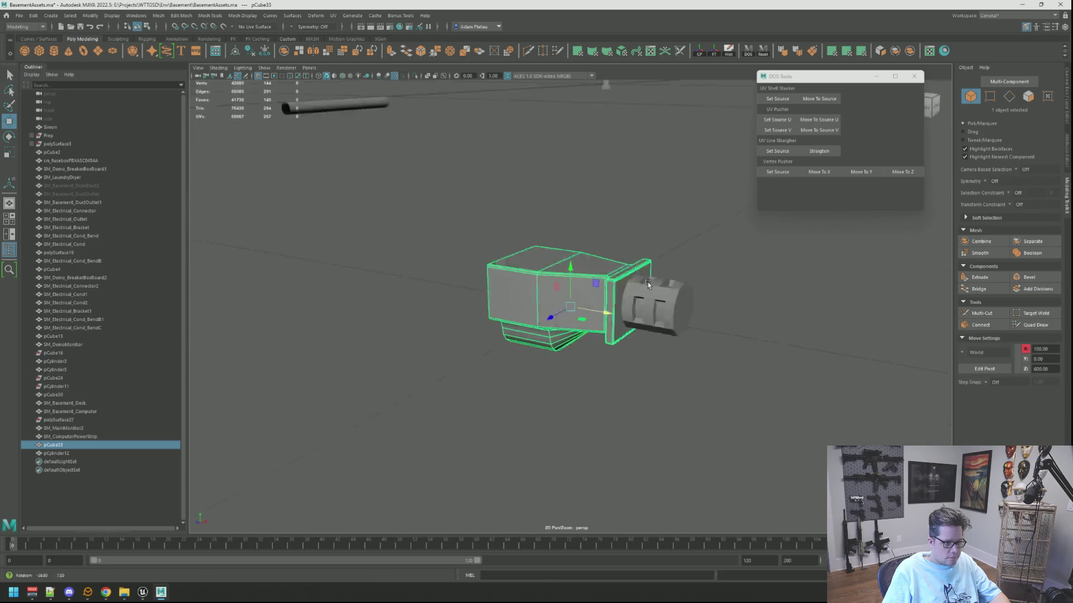
{"action": "left_click", "coordinate": [660, 288]}
{"action": "left_click", "coordinate": [623, 282], "text": "shift"}
{"action": "key", "text": "w"}
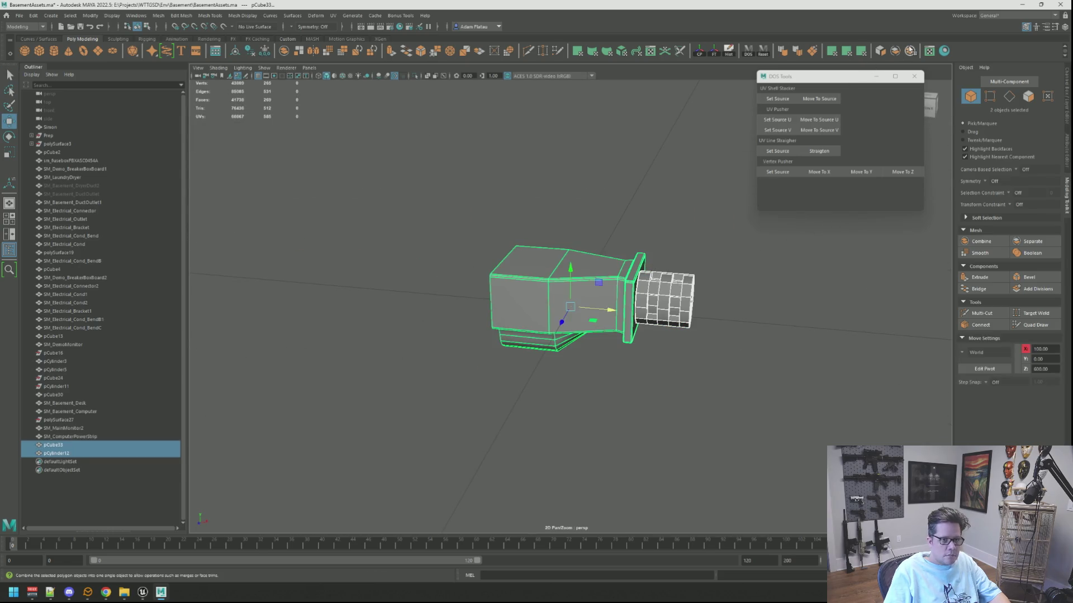
Combine the duct and pipe into one mesh and delete its construction history
{"action": "left_click", "coordinate": [910, 50]}
{"action": "left_click", "coordinate": [723, 55]}
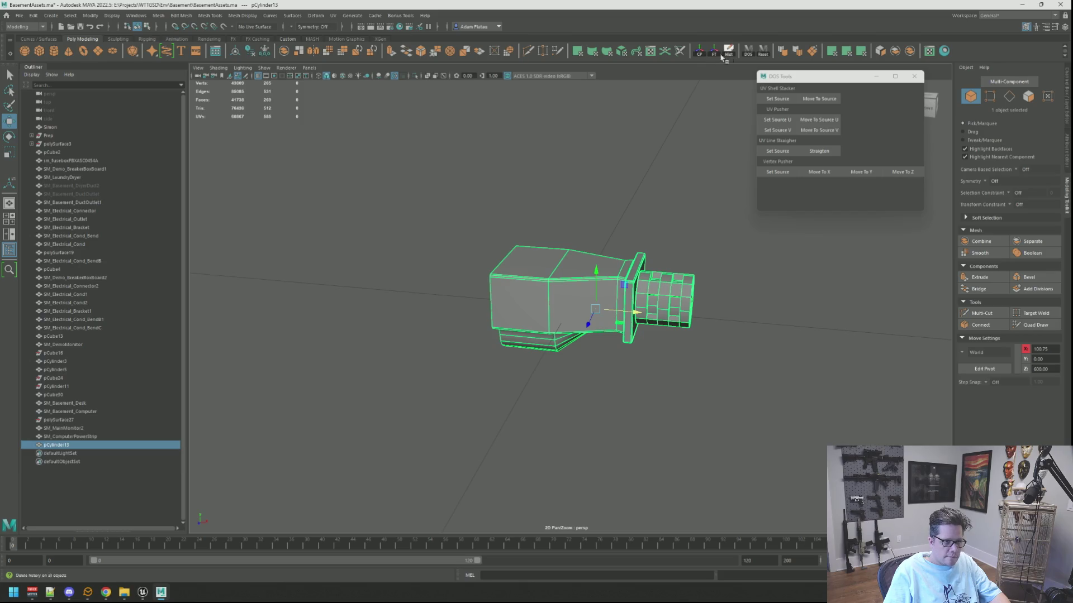
{"action": "left_click", "coordinate": [642, 239]}
{"action": "mouse_move", "coordinate": [642, 239]}
{"action": "left_mouse_down", "text": "alt"}
{"action": "mouse_move", "coordinate": [713, 277]}
{"action": "mouse_move", "coordinate": [728, 238]}
{"action": "mouse_move", "coordinate": [771, 246]}
{"action": "mouse_move", "coordinate": [766, 191]}
{"action": "mouse_move", "coordinate": [733, 186]}
{"action": "mouse_move", "coordinate": [654, 301]}
{"action": "left_mouse_up", "text": "alt"}
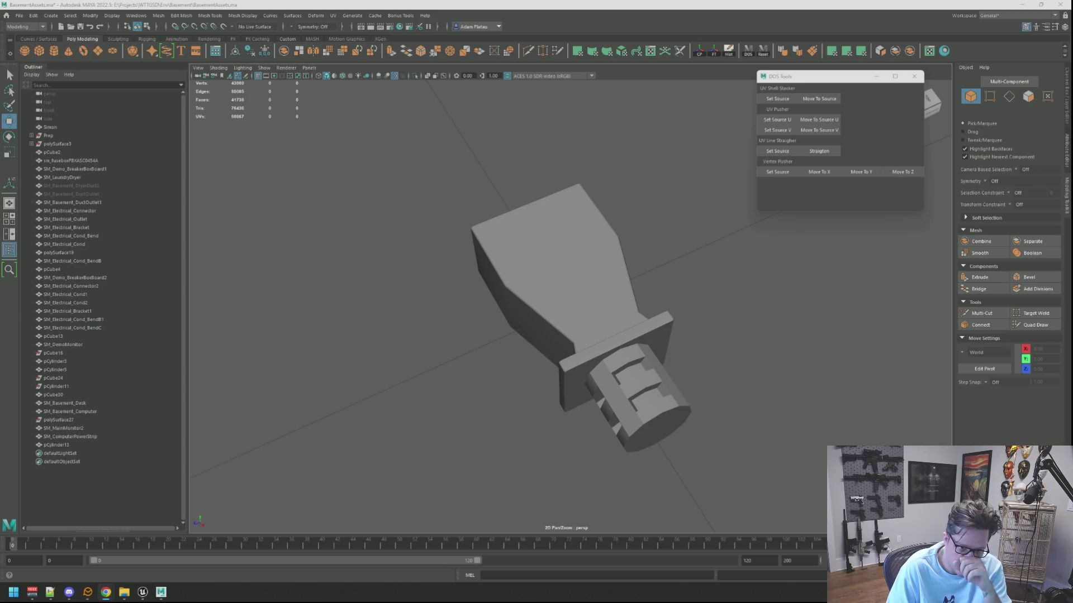
{"action": "scroll", "coordinate": [665, 258], "scroll_direction": "down", "scroll_amount": 5}
Select the combined duct mesh pCylinder13 in object mode and frame it from a low angle
{"action": "mouse_move", "coordinate": [660, 280]}
{"action": "left_mouse_down", "text": "alt"}
{"action": "mouse_move", "coordinate": [625, 268]}
{"action": "mouse_move", "coordinate": [658, 261]}
{"action": "left_mouse_up", "text": "alt"}
{"action": "mouse_move", "coordinate": [657, 261]}
{"action": "right_mouse_down", "text": "alt"}
{"action": "mouse_move", "coordinate": [564, 264]}
{"action": "mouse_move", "coordinate": [570, 311]}
{"action": "mouse_move", "coordinate": [596, 320]}
{"action": "mouse_move", "coordinate": [520, 296]}
{"action": "right_mouse_up", "text": "alt"}
{"action": "mouse_move", "coordinate": [521, 296]}
{"action": "left_mouse_down", "text": "alt"}
{"action": "mouse_move", "coordinate": [582, 319]}
{"action": "mouse_move", "coordinate": [624, 314]}
{"action": "mouse_move", "coordinate": [625, 387]}
{"action": "left_mouse_up", "text": "alt"}
{"action": "left_click", "coordinate": [625, 388]}
{"action": "key", "text": "f"}
{"action": "mouse_move", "coordinate": [726, 286]}
{"action": "right_mouse_down"}
{"action": "mouse_move", "coordinate": [746, 278]}
{"action": "mouse_move", "coordinate": [737, 283]}
{"action": "right_mouse_up"}
{"action": "mouse_move", "coordinate": [738, 283]}
{"action": "left_mouse_down", "text": "alt"}
{"action": "mouse_move", "coordinate": [738, 270]}
{"action": "mouse_move", "coordinate": [622, 290]}
{"action": "mouse_move", "coordinate": [648, 260]}
{"action": "mouse_move", "coordinate": [713, 270]}
{"action": "mouse_move", "coordinate": [739, 297]}
{"action": "mouse_move", "coordinate": [750, 286]}
{"action": "mouse_move", "coordinate": [639, 307]}
{"action": "mouse_move", "coordinate": [660, 281]}
{"action": "left_mouse_up", "text": "alt"}
{"action": "scroll", "coordinate": [661, 296], "scroll_direction": "down", "scroll_amount": 5}
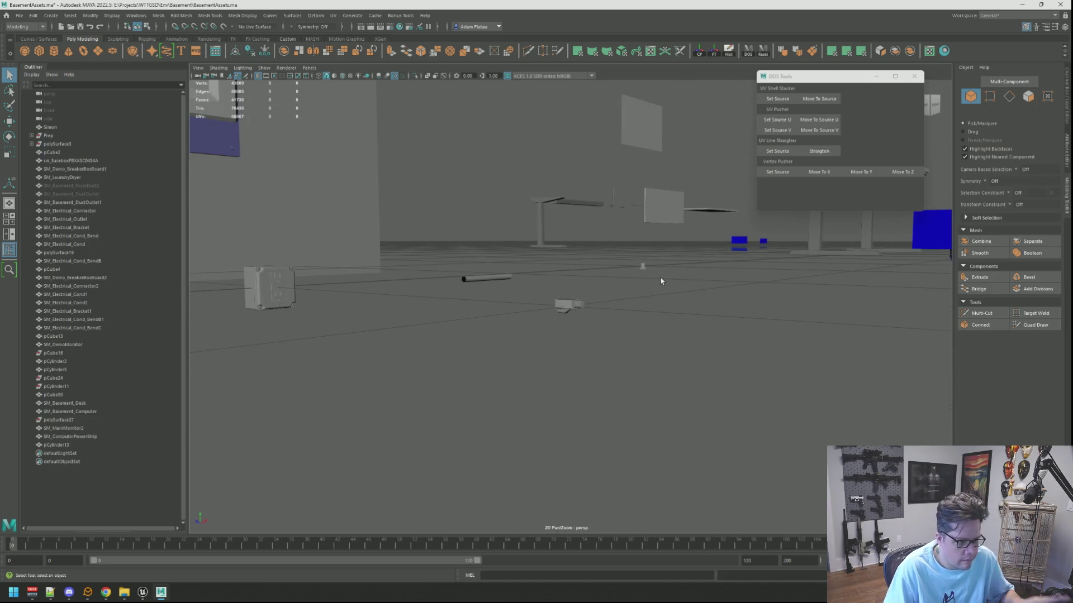
{"action": "left_click", "coordinate": [581, 304]}
{"action": "key", "text": "f"}
{"action": "key", "text": "w"}
{"action": "scroll", "coordinate": [687, 267], "scroll_direction": "down", "scroll_amount": 5}
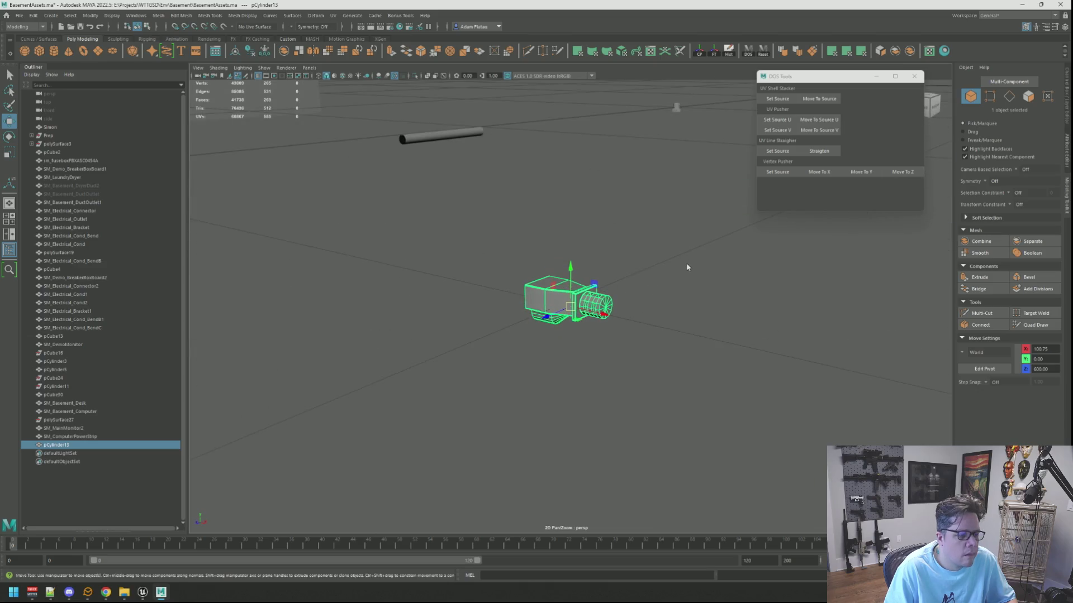
{"action": "left_click", "coordinate": [706, 256]}
{"action": "mouse_move", "coordinate": [706, 256]}
{"action": "left_mouse_down", "text": "alt"}
{"action": "mouse_move", "coordinate": [575, 256]}
{"action": "mouse_move", "coordinate": [577, 275]}
{"action": "left_mouse_up", "text": "alt"}
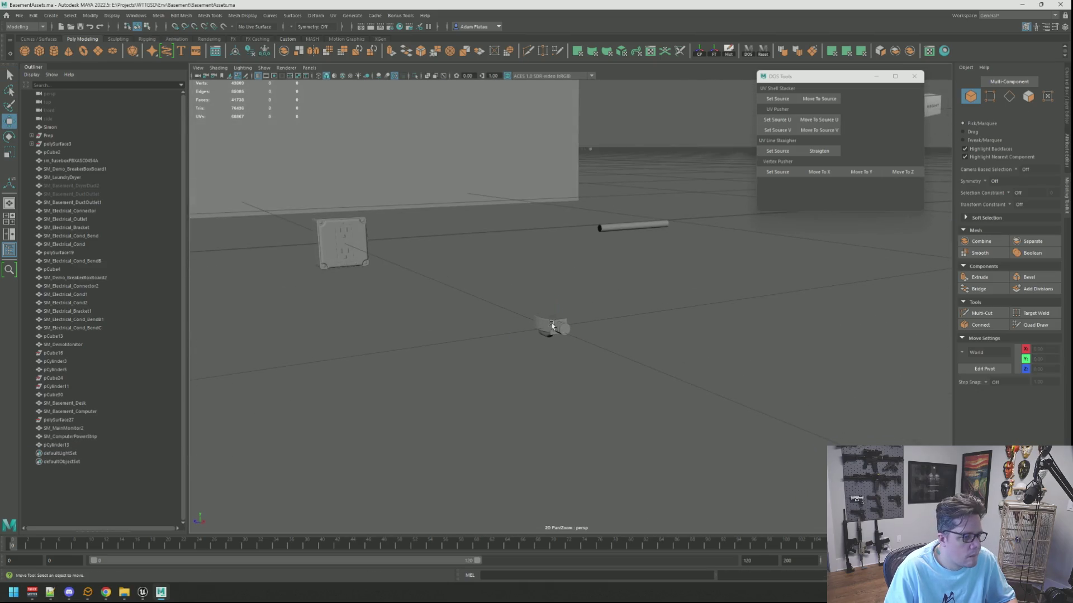
{"action": "left_click", "coordinate": [552, 325]}
{"action": "key", "text": "f"}
{"action": "scroll", "coordinate": [558, 318], "scroll_direction": "down", "scroll_amount": 5}
Reselect the duct mesh and turn on the UV checker texture display
{"action": "mouse_move", "coordinate": [558, 319]}
{"action": "left_mouse_down", "text": "alt"}
{"action": "mouse_move", "coordinate": [593, 294]}
{"action": "mouse_move", "coordinate": [636, 309]}
{"action": "mouse_move", "coordinate": [575, 290]}
{"action": "left_mouse_up", "text": "alt"}
{"action": "scroll", "coordinate": [616, 295], "scroll_direction": "up", "scroll_amount": 3}
{"action": "mouse_move", "coordinate": [563, 321]}
{"action": "right_mouse_down"}
{"action": "mouse_move", "coordinate": [575, 546]}
{"action": "mouse_move", "coordinate": [598, 548]}
{"action": "mouse_move", "coordinate": [615, 535]}
{"action": "mouse_move", "coordinate": [633, 490]}
{"action": "right_mouse_up"}
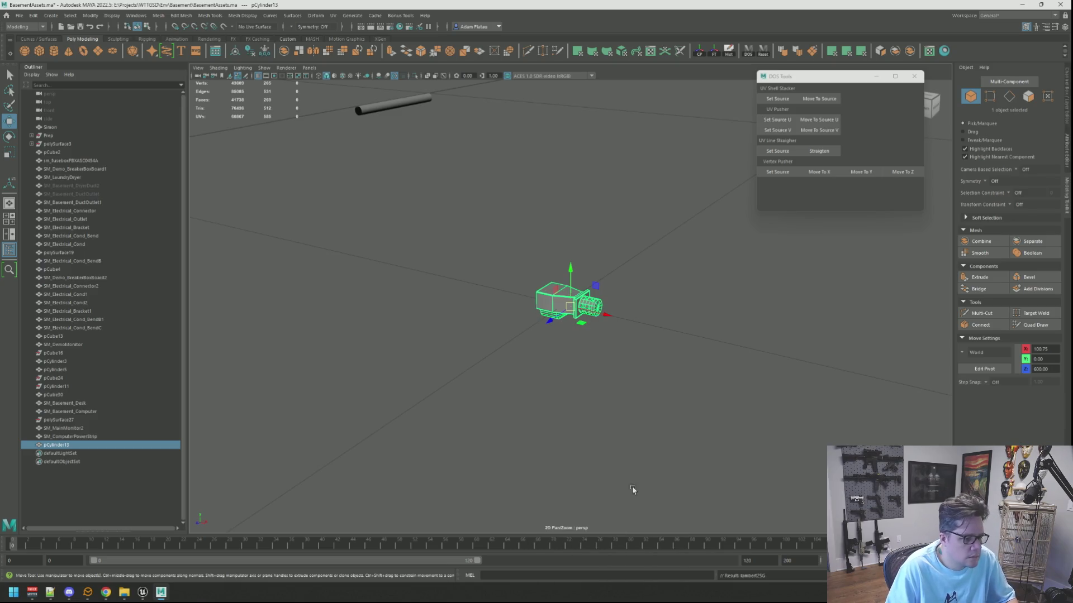
{"action": "left_click", "coordinate": [586, 292]}
{"action": "scroll", "coordinate": [586, 292], "scroll_direction": "up", "scroll_amount": 5}
{"action": "scroll", "coordinate": [558, 296], "scroll_direction": "down", "scroll_amount": 4}
{"action": "left_click", "coordinate": [559, 296]}
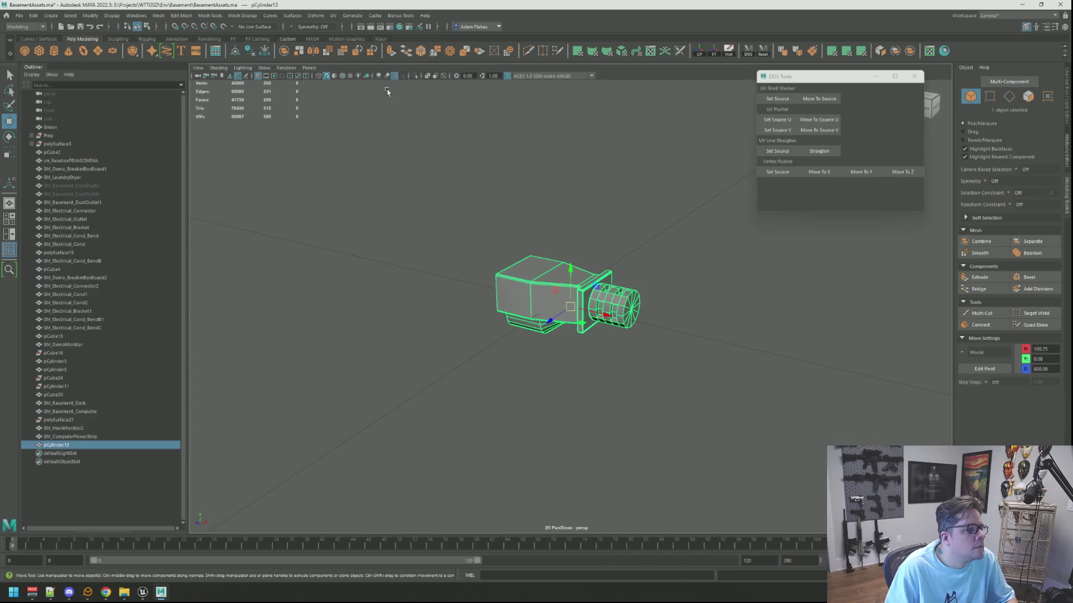
{"action": "left_click", "coordinate": [352, 76]}
{"action": "left_click", "coordinate": [636, 240]}
{"action": "left_click", "coordinate": [590, 273]}
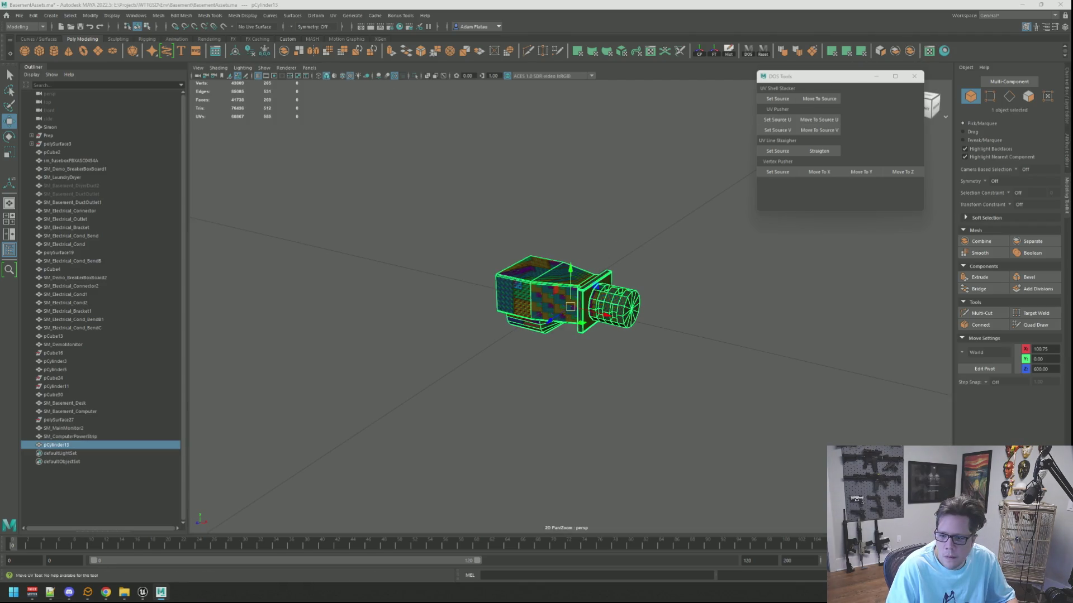
Save the scene with Ctrl+S and return to plain object selection
{"action": "key", "text": "ctrl+F11"}
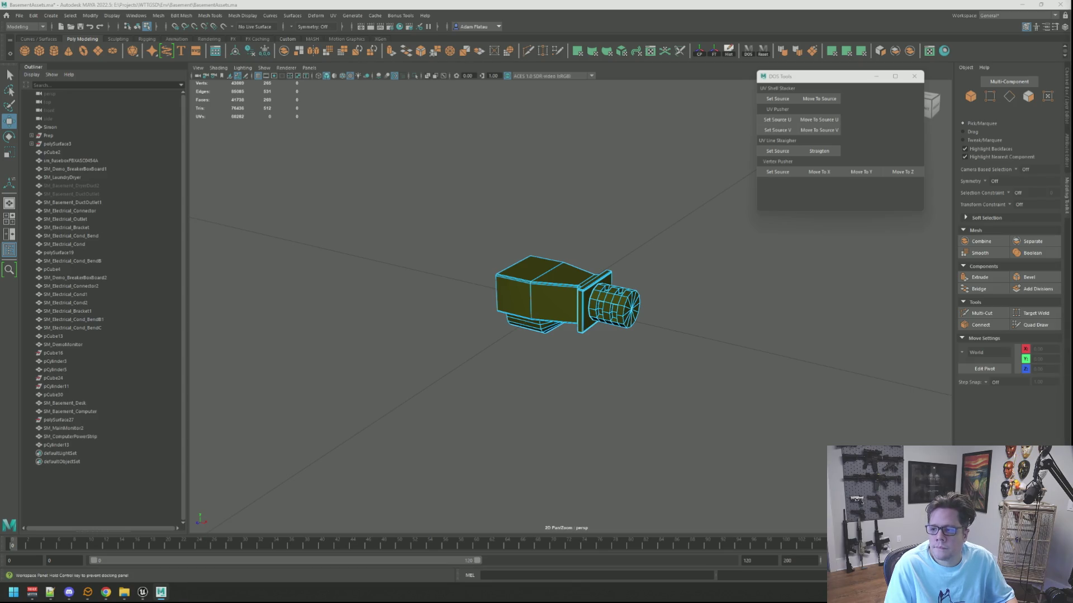
{"action": "key", "text": "ctrl+s"}
{"action": "key", "text": "F8"}
{"action": "key", "text": "q"}
Switch the duct to face mode and pick the first corner faces on its far side
{"action": "left_click_drag", "start_coordinate": [559, 279], "coordinate": [613, 259], "text": "alt"}
{"action": "left_click", "coordinate": [579, 268]}
{"action": "right_click_drag", "start_coordinate": [579, 268], "coordinate": [592, 285]}
{"action": "left_click", "coordinate": [615, 257]}
{"action": "key", "text": "f"}
{"action": "mouse_move", "coordinate": [617, 253]}
{"action": "left_mouse_down", "text": "alt"}
{"action": "mouse_move", "coordinate": [538, 232]}
{"action": "mouse_move", "coordinate": [546, 239]}
{"action": "mouse_move", "coordinate": [467, 232]}
{"action": "left_mouse_up", "text": "alt"}
{"action": "left_click", "coordinate": [448, 222]}
{"action": "left_click", "coordinate": [481, 246], "text": "shift"}
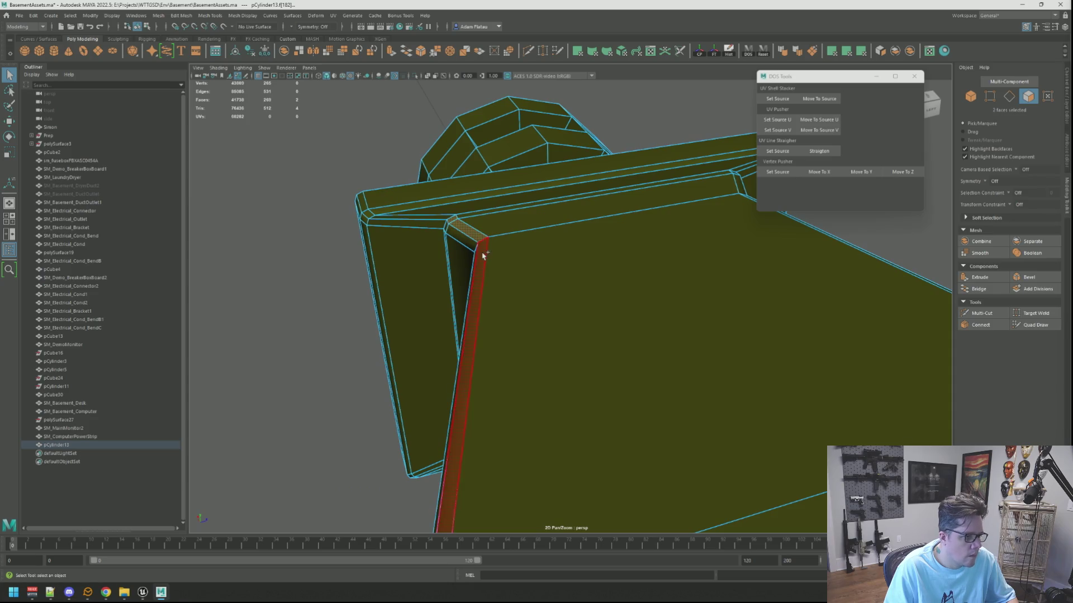
{"action": "left_click", "coordinate": [503, 266], "text": "shift"}
{"action": "key", "text": "f"}
{"action": "mouse_move", "coordinate": [581, 255]}
{"action": "left_mouse_down", "text": "alt"}
{"action": "mouse_move", "coordinate": [611, 256]}
{"action": "mouse_move", "coordinate": [585, 257]}
{"action": "left_mouse_up", "text": "alt"}
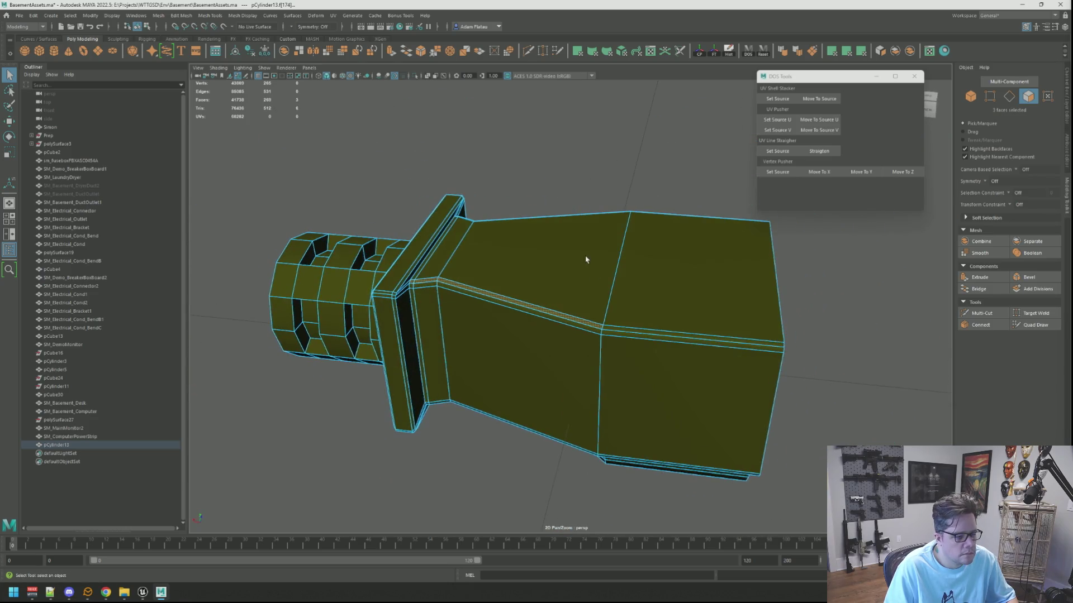
Add the flat and sloped top faces and the thin flange strips, totalling 12 faces
{"action": "left_click", "coordinate": [718, 322], "text": "shift"}
{"action": "mouse_move", "coordinate": [717, 322]}
{"action": "left_mouse_down", "text": "alt"}
{"action": "mouse_move", "coordinate": [718, 304]}
{"action": "mouse_move", "coordinate": [682, 318]}
{"action": "left_mouse_up", "text": "alt"}
{"action": "left_click", "coordinate": [596, 283], "text": "shift"}
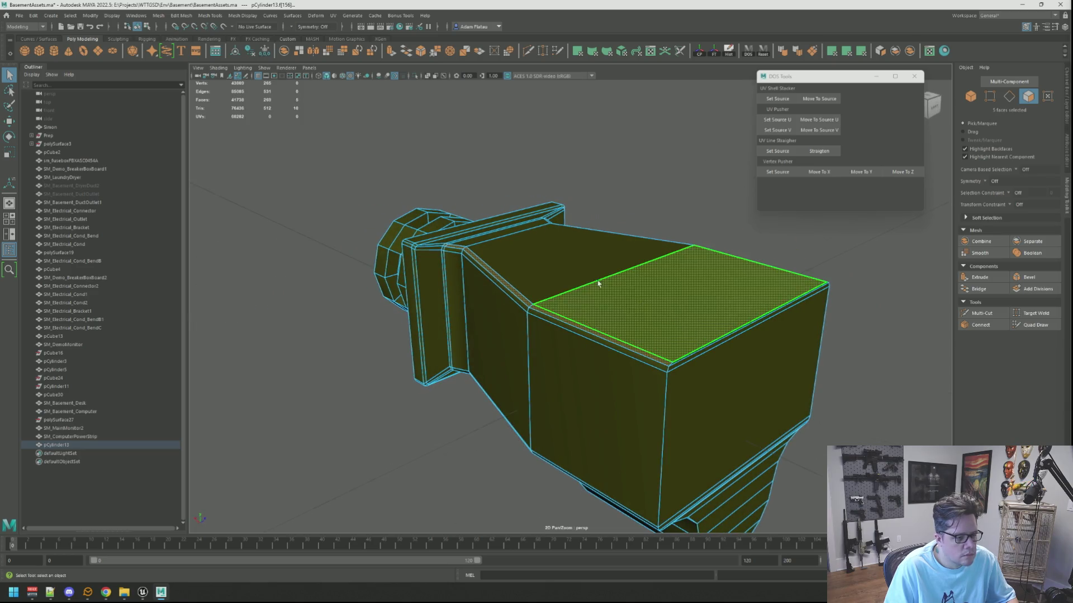
{"action": "left_click_drag", "start_coordinate": [596, 283], "coordinate": [562, 276], "text": "alt"}
{"action": "left_click", "coordinate": [562, 275], "text": "shift"}
{"action": "right_click_drag", "start_coordinate": [563, 275], "coordinate": [550, 268], "text": "alt"}
{"action": "mouse_move", "coordinate": [549, 268]}
{"action": "left_mouse_down", "text": "alt"}
{"action": "mouse_move", "coordinate": [514, 270]}
{"action": "mouse_move", "coordinate": [510, 283]}
{"action": "mouse_move", "coordinate": [579, 268]}
{"action": "left_mouse_up", "text": "alt"}
{"action": "left_click", "coordinate": [498, 282], "text": "shift"}
{"action": "left_click", "coordinate": [497, 282], "text": "shift"}
{"action": "mouse_move", "coordinate": [579, 268]}
{"action": "right_mouse_down", "text": "alt"}
{"action": "mouse_move", "coordinate": [653, 300]}
{"action": "mouse_move", "coordinate": [594, 251]}
{"action": "mouse_move", "coordinate": [539, 227]}
{"action": "mouse_move", "coordinate": [555, 254]}
{"action": "right_mouse_up", "text": "alt"}
{"action": "left_click", "coordinate": [654, 299], "text": "shift"}
{"action": "left_click", "coordinate": [654, 285], "text": "shift"}
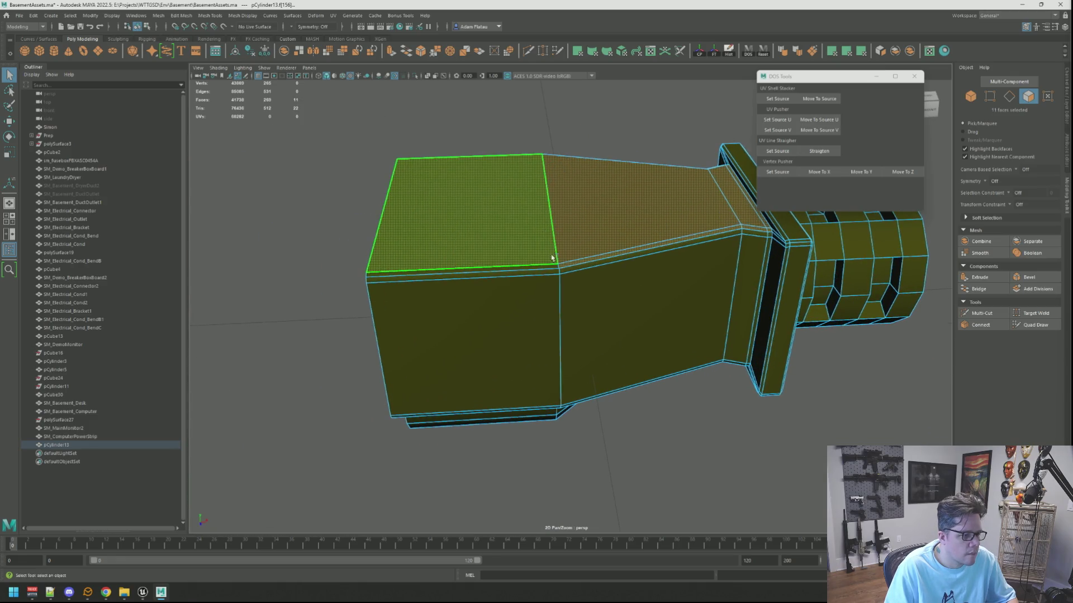
{"action": "left_click", "coordinate": [551, 253], "text": "shift"}
Apply a planar UV projection to the selected top faces
{"action": "scroll", "coordinate": [618, 226], "scroll_direction": "down", "scroll_amount": 5}
{"action": "left_click_drag", "start_coordinate": [660, 224], "coordinate": [734, 231], "text": "alt"}
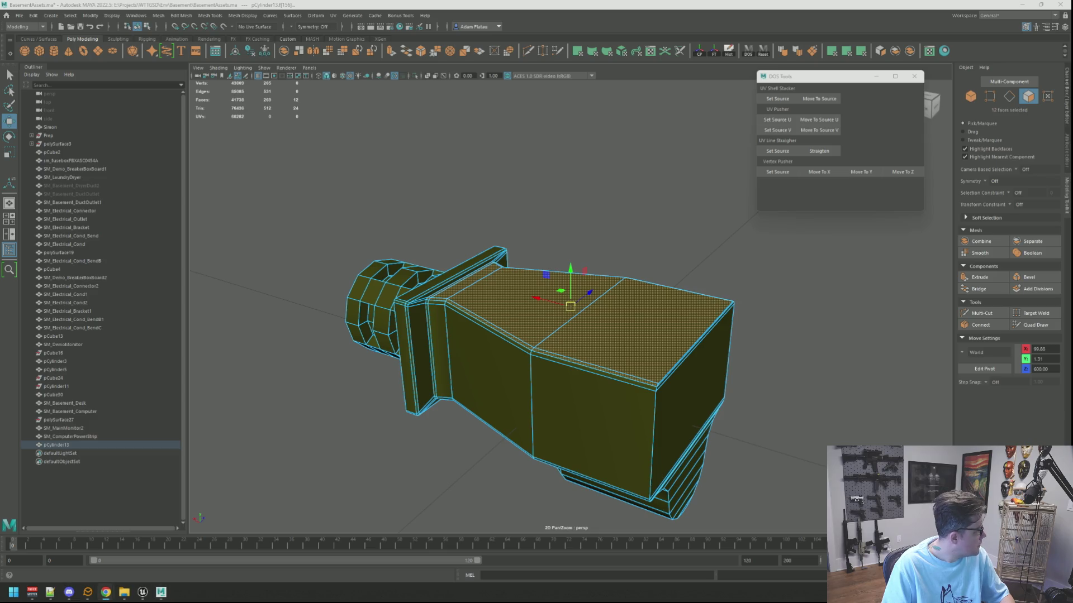
{"action": "left_click_drag", "start_coordinate": [558, 220], "coordinate": [584, 202], "text": "alt"}
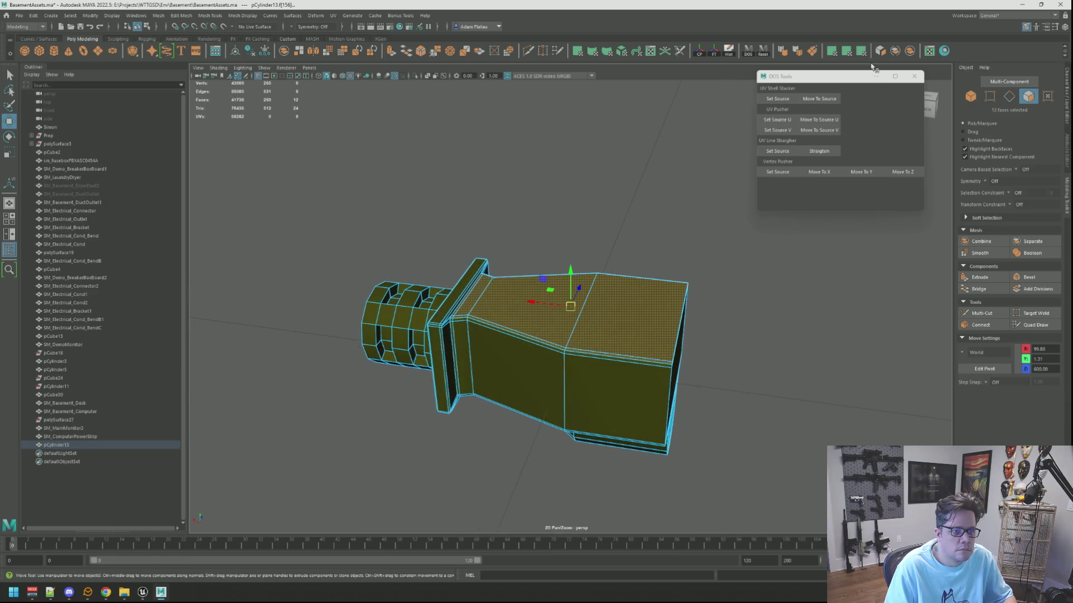
{"action": "left_click", "coordinate": [847, 52]}
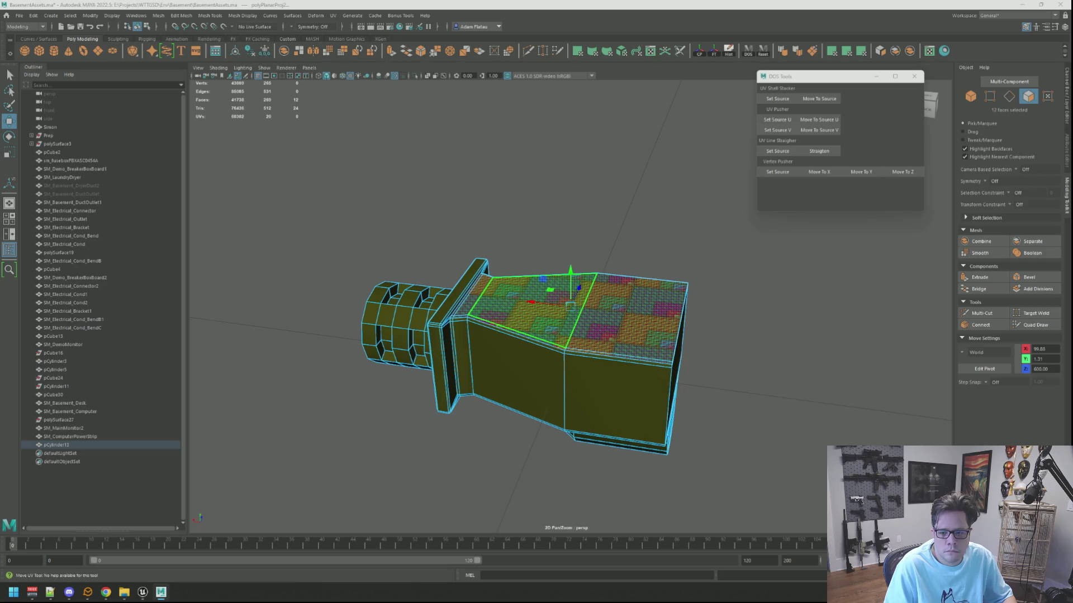
Convert the top faces to UVs, unfold them, and set texel density 15.36 at 2048
{"action": "key", "text": "ctrl+F12"}
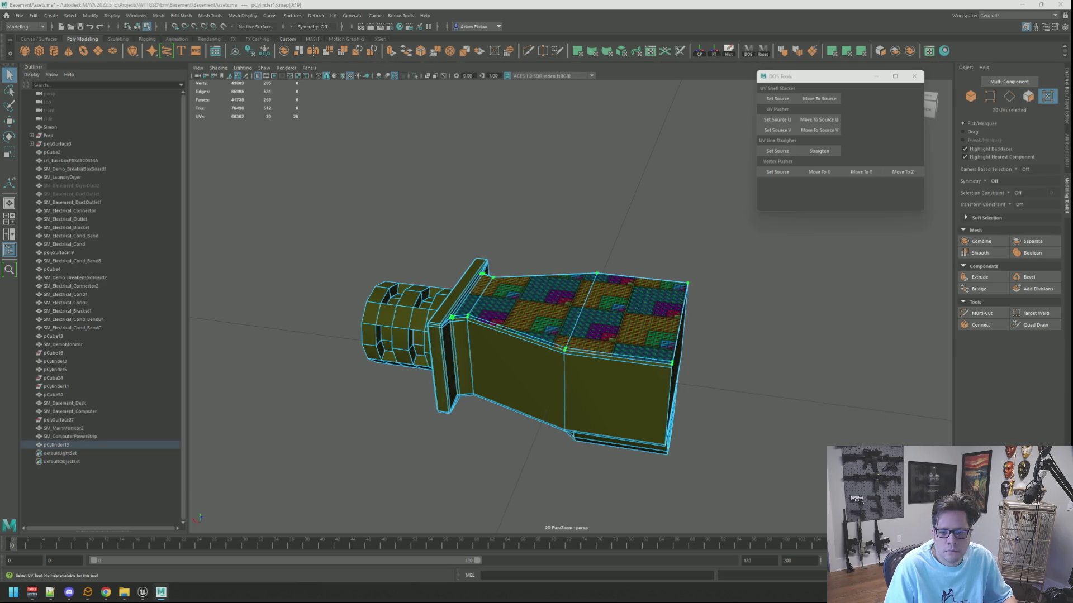
{"action": "key", "text": "ctrl+u"}
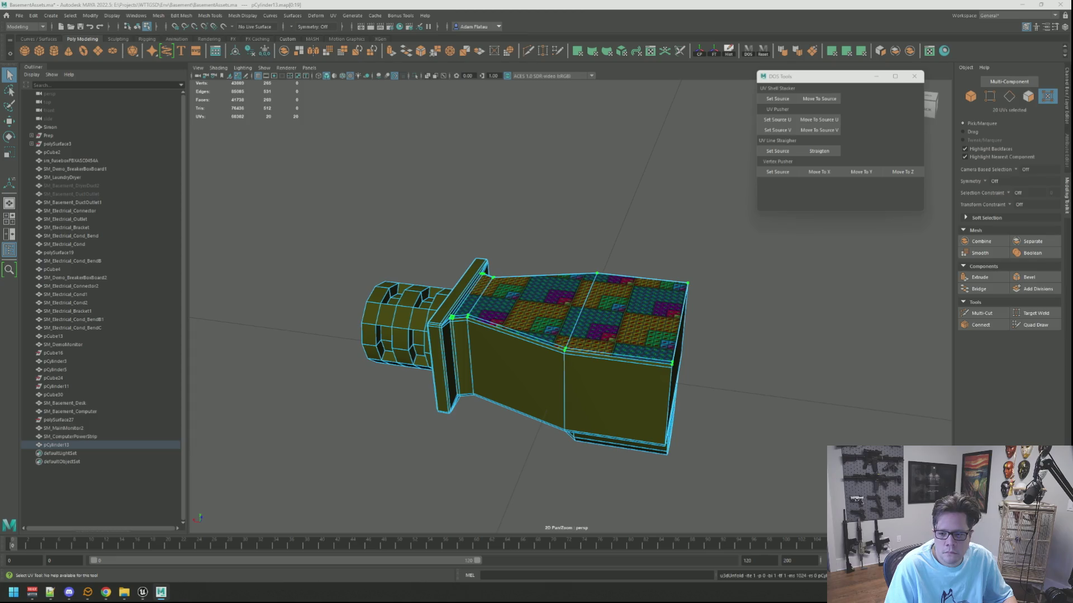
{"action": "key", "text": "ctrl+t"}
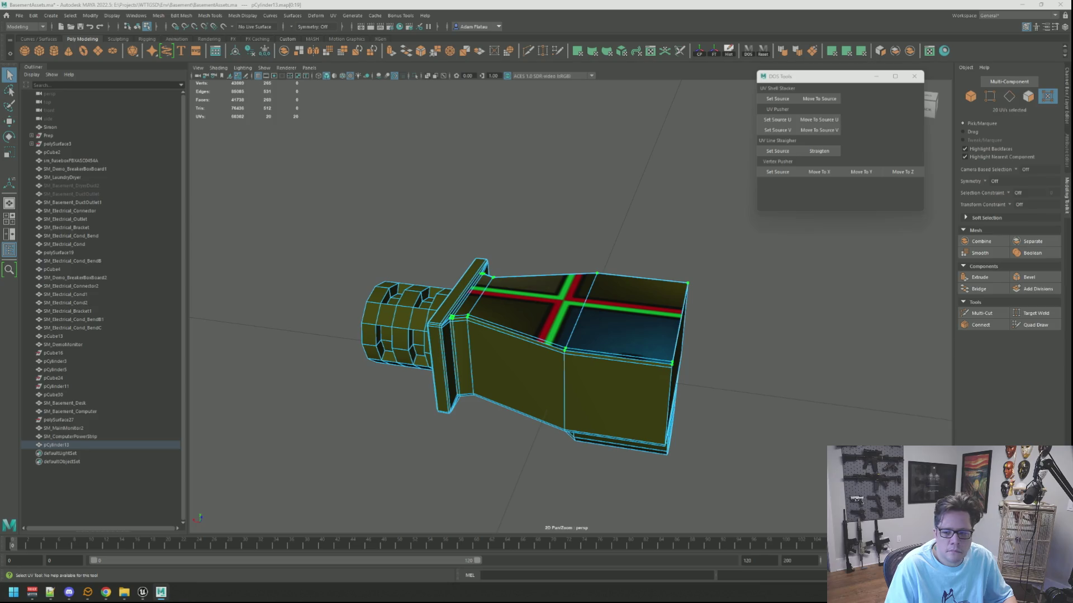
{"action": "key", "text": "Escape"}
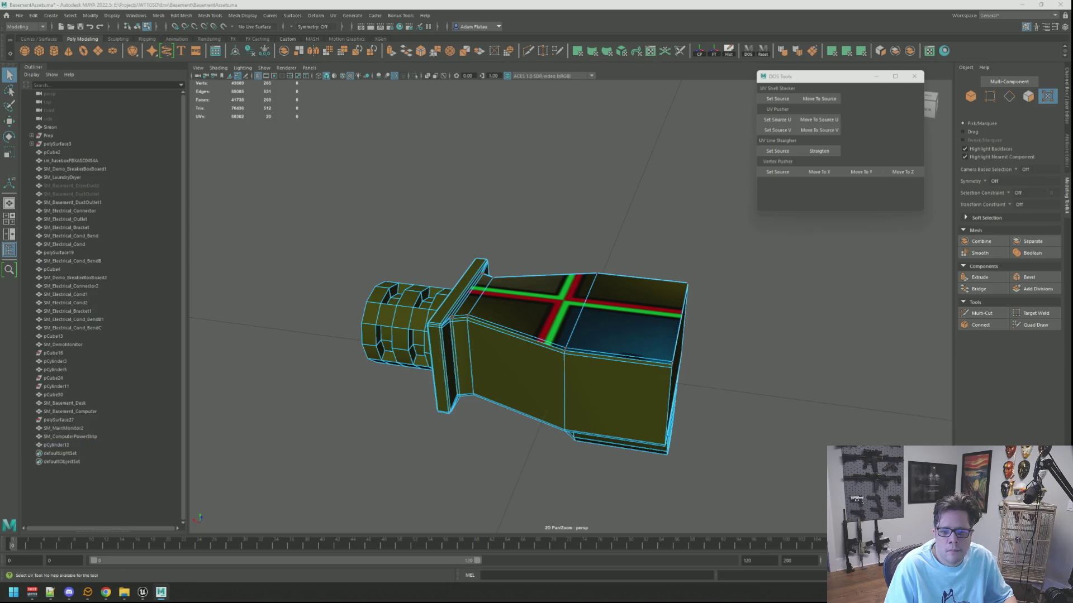
Return the duct to object mode, then pick and frame a single vertex
{"action": "right_click_drag", "start_coordinate": [610, 260], "coordinate": [627, 257]}
{"action": "mouse_move", "coordinate": [628, 256]}
{"action": "left_mouse_down", "text": "alt"}
{"action": "mouse_move", "coordinate": [560, 267]}
{"action": "mouse_move", "coordinate": [570, 305]}
{"action": "mouse_move", "coordinate": [620, 278]}
{"action": "mouse_move", "coordinate": [618, 228]}
{"action": "mouse_move", "coordinate": [597, 308]}
{"action": "left_mouse_up", "text": "alt"}
{"action": "left_click", "coordinate": [559, 267]}
{"action": "key", "text": "F9"}
{"action": "left_click", "coordinate": [514, 270]}
{"action": "key", "text": "f"}
{"action": "mouse_move", "coordinate": [597, 307]}
{"action": "right_mouse_down", "text": "alt"}
{"action": "mouse_move", "coordinate": [553, 328]}
{"action": "mouse_move", "coordinate": [521, 317]}
{"action": "mouse_move", "coordinate": [552, 332]}
{"action": "mouse_move", "coordinate": [538, 330]}
{"action": "right_mouse_up", "text": "alt"}
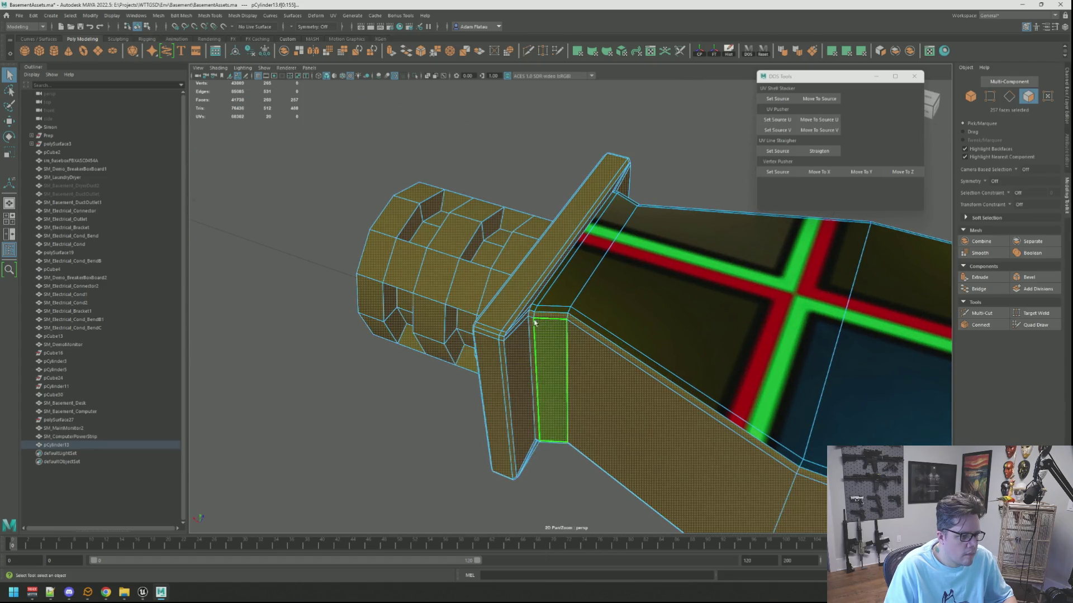
Select the duct's side strip, large side face, bottom face and the bevel strips
{"action": "left_click", "coordinate": [535, 319]}
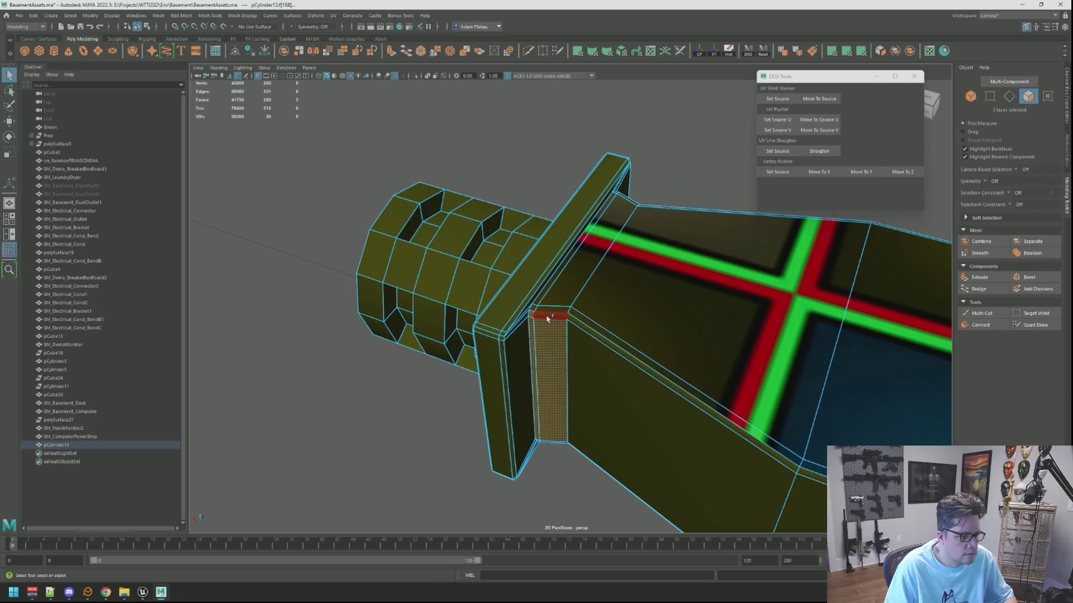
{"action": "left_click", "coordinate": [580, 330], "text": "shift"}
{"action": "mouse_move", "coordinate": [580, 330]}
{"action": "left_mouse_down", "text": "alt"}
{"action": "mouse_move", "coordinate": [651, 333]}
{"action": "mouse_move", "coordinate": [596, 329]}
{"action": "left_mouse_up", "text": "alt"}
{"action": "mouse_move", "coordinate": [596, 330]}
{"action": "right_mouse_down", "text": "alt"}
{"action": "mouse_move", "coordinate": [596, 321]}
{"action": "mouse_move", "coordinate": [584, 327]}
{"action": "mouse_move", "coordinate": [627, 333]}
{"action": "mouse_move", "coordinate": [620, 305]}
{"action": "right_mouse_up", "text": "alt"}
{"action": "key", "text": "f"}
{"action": "left_click", "coordinate": [633, 333], "text": "shift"}
{"action": "mouse_move", "coordinate": [620, 305]}
{"action": "left_mouse_down", "text": "alt"}
{"action": "mouse_move", "coordinate": [596, 311]}
{"action": "mouse_move", "coordinate": [581, 290]}
{"action": "left_mouse_up", "text": "alt"}
{"action": "left_click", "coordinate": [291, 381], "text": "shift"}
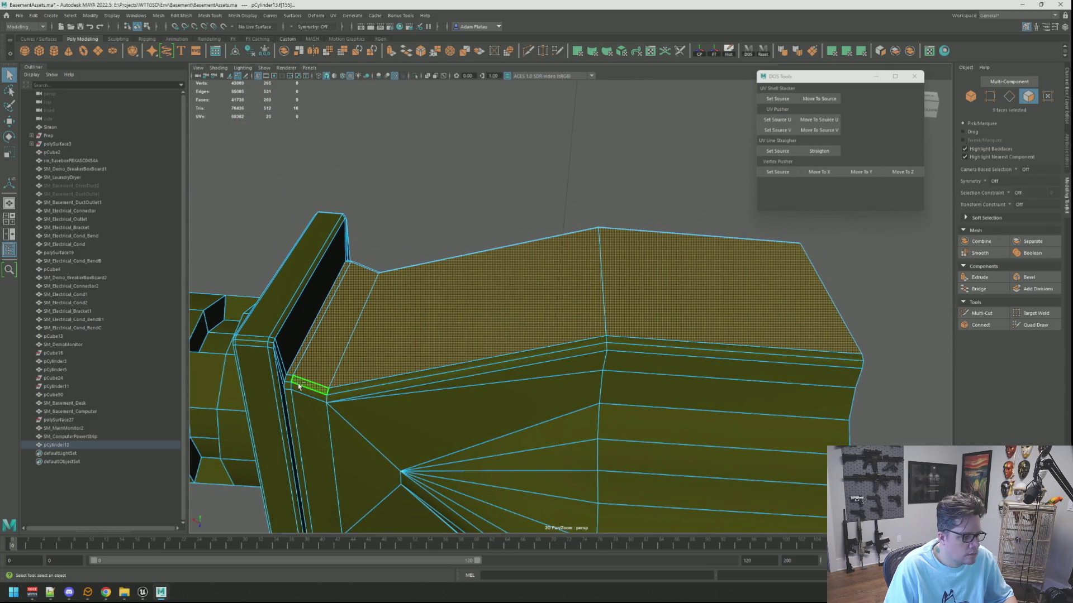
{"action": "left_click", "coordinate": [290, 381], "text": "shift"}
{"action": "left_click", "coordinate": [360, 381], "text": "shift"}
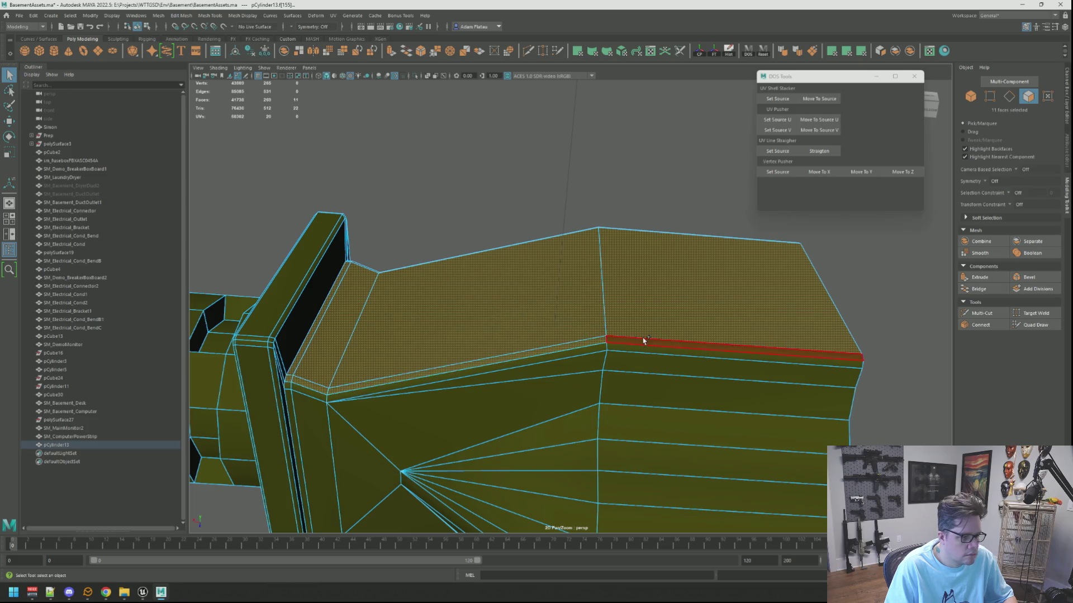
{"action": "left_click", "coordinate": [644, 341], "text": "shift"}
{"action": "mouse_move", "coordinate": [641, 342]}
{"action": "left_mouse_down", "text": "alt"}
{"action": "mouse_move", "coordinate": [544, 386]}
{"action": "mouse_move", "coordinate": [581, 311]}
{"action": "mouse_move", "coordinate": [587, 373]}
{"action": "left_mouse_up", "text": "alt"}
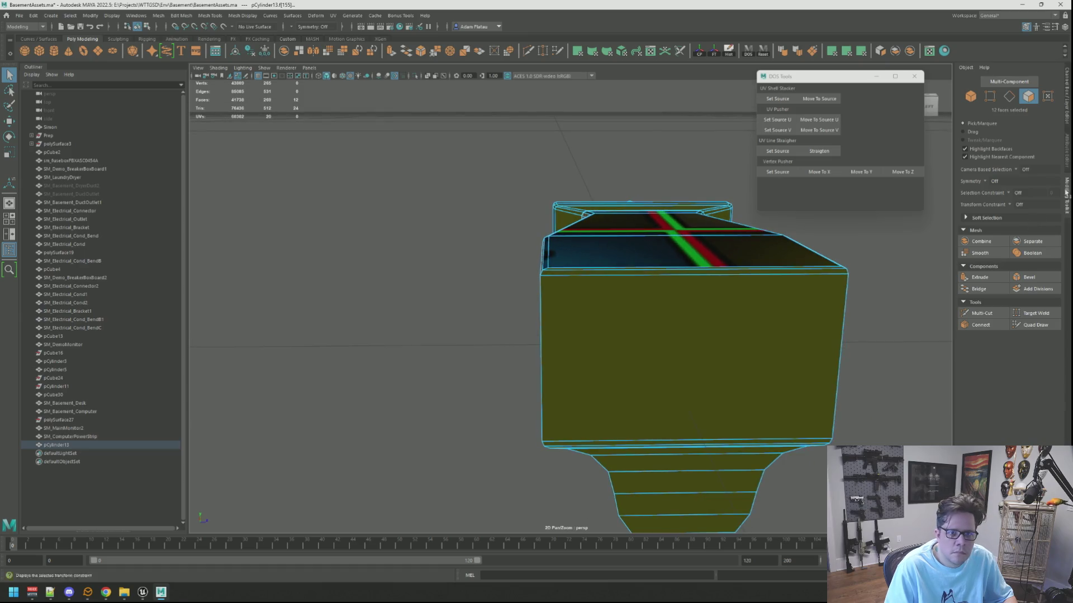
{"action": "mouse_move", "coordinate": [736, 192]}
{"action": "left_mouse_down", "text": "alt"}
{"action": "mouse_move", "coordinate": [672, 199]}
{"action": "mouse_move", "coordinate": [687, 195]}
{"action": "left_mouse_up", "text": "alt"}
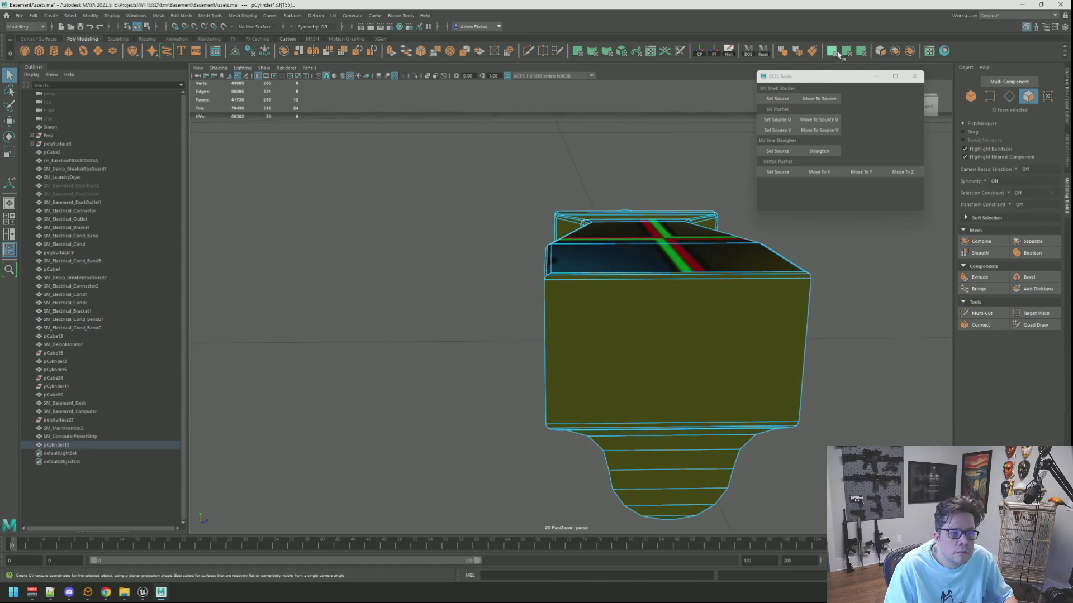
Planar-project the side faces, convert to UVs, unfold them, then deselect in object mode
{"action": "left_click", "coordinate": [861, 51]}
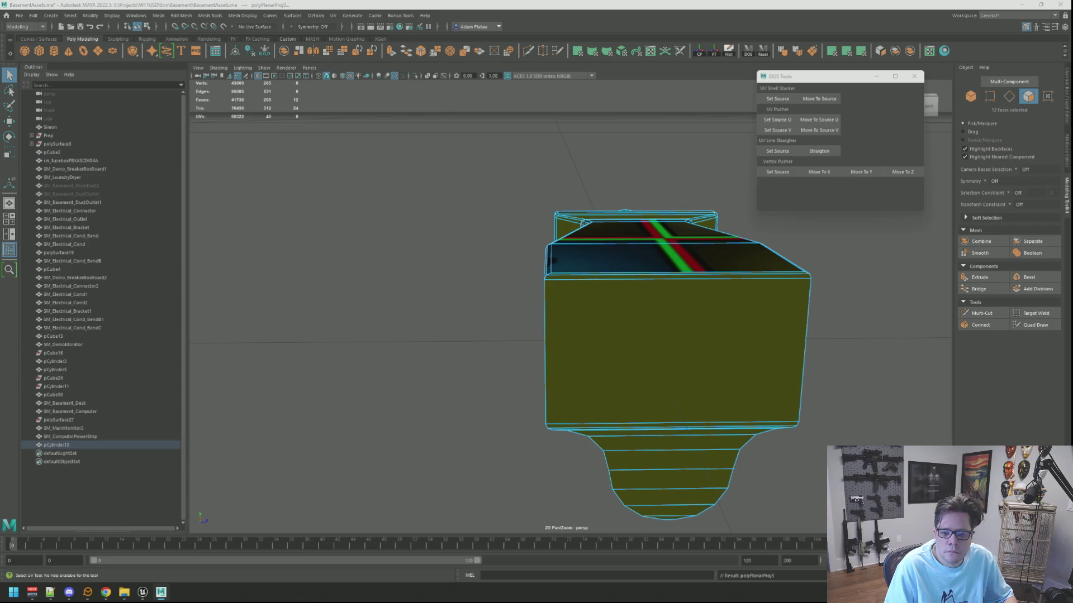
{"action": "key", "text": "ctrl+F12"}
{"action": "key", "text": "ctrl+u"}
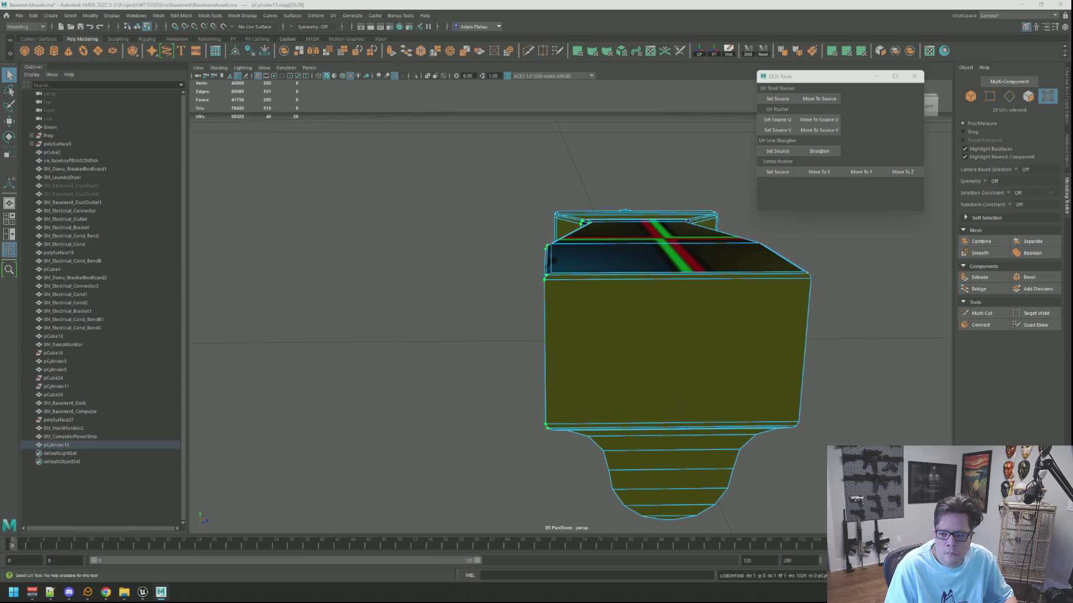
{"action": "key", "text": "w"}
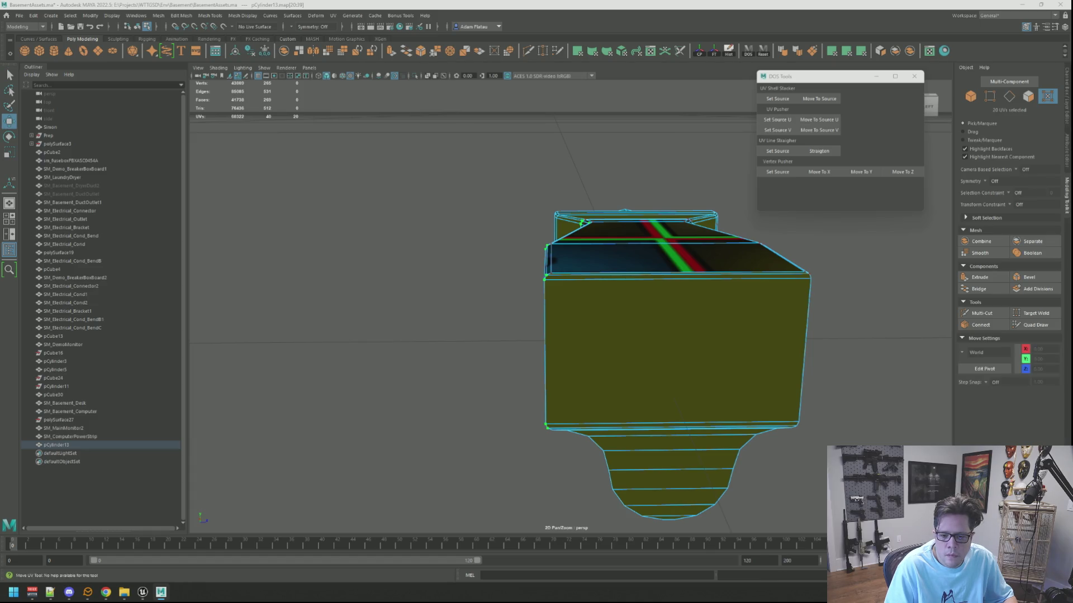
{"action": "mouse_move", "coordinate": [659, 240]}
{"action": "left_mouse_down", "text": "alt"}
{"action": "mouse_move", "coordinate": [695, 220]}
{"action": "mouse_move", "coordinate": [736, 281]}
{"action": "left_mouse_up", "text": "alt"}
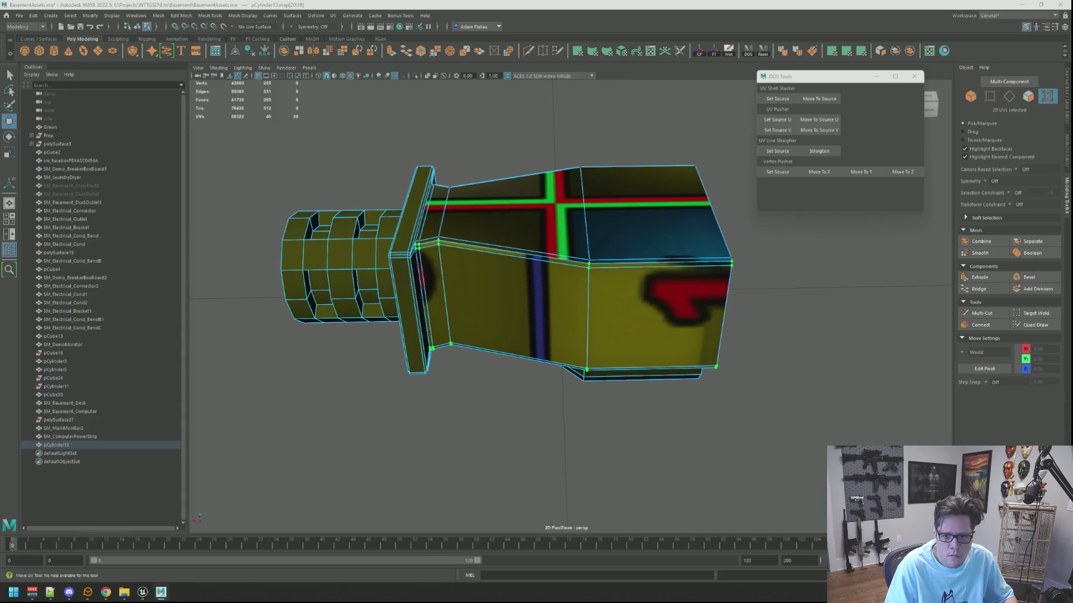
{"action": "right_click_drag", "start_coordinate": [620, 179], "coordinate": [624, 133]}
{"action": "left_click", "coordinate": [624, 133]}
{"action": "mouse_move", "coordinate": [647, 161]}
{"action": "left_mouse_down", "text": "alt"}
{"action": "mouse_move", "coordinate": [603, 196]}
{"action": "mouse_move", "coordinate": [515, 220]}
{"action": "mouse_move", "coordinate": [559, 207]}
{"action": "left_mouse_up", "text": "alt"}
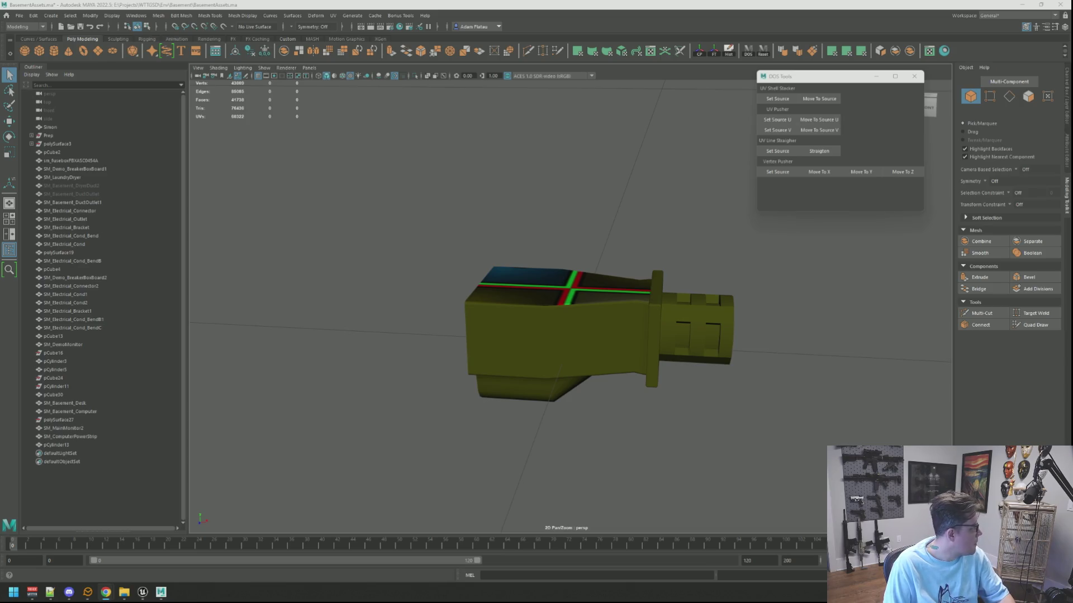
In face mode, select the front and side faces around the duct's wide box end
{"action": "mouse_move", "coordinate": [600, 290]}
{"action": "left_mouse_down", "text": "alt"}
{"action": "mouse_move", "coordinate": [642, 313]}
{"action": "mouse_move", "coordinate": [610, 264]}
{"action": "mouse_move", "coordinate": [726, 299]}
{"action": "mouse_move", "coordinate": [615, 313]}
{"action": "left_mouse_up", "text": "alt"}
{"action": "left_click", "coordinate": [598, 313]}
{"action": "right_click_drag", "start_coordinate": [598, 313], "coordinate": [596, 339]}
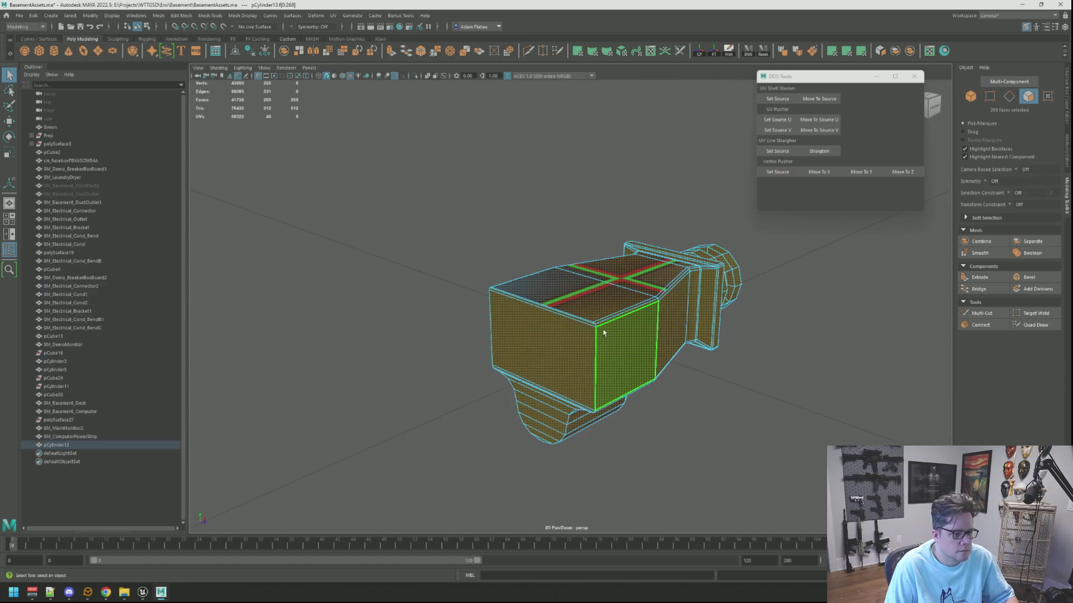
{"action": "left_click", "coordinate": [606, 330]}
{"action": "scroll", "coordinate": [605, 324], "scroll_direction": "up", "scroll_amount": 5}
{"action": "scroll", "coordinate": [605, 324], "scroll_direction": "down", "scroll_amount": 5}
{"action": "scroll", "coordinate": [579, 313], "scroll_direction": "up", "scroll_amount": 6}
{"action": "scroll", "coordinate": [579, 313], "scroll_direction": "down", "scroll_amount": 5}
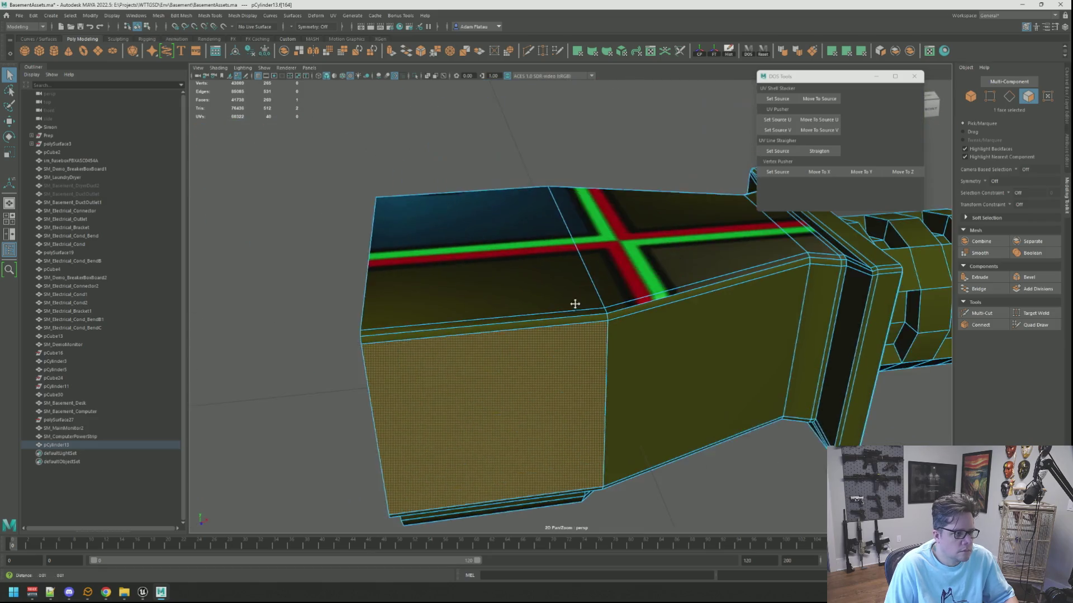
{"action": "scroll", "coordinate": [577, 308], "scroll_direction": "up", "scroll_amount": 1}
{"action": "left_click", "coordinate": [625, 341], "text": "shift"}
{"action": "left_click", "coordinate": [632, 309], "text": "shift"}
{"action": "mouse_move", "coordinate": [631, 309]}
{"action": "left_mouse_down", "text": "alt"}
{"action": "mouse_move", "coordinate": [623, 347]}
{"action": "mouse_move", "coordinate": [596, 314]}
{"action": "mouse_move", "coordinate": [565, 304]}
{"action": "mouse_move", "coordinate": [598, 336]}
{"action": "mouse_move", "coordinate": [551, 300]}
{"action": "mouse_move", "coordinate": [575, 301]}
{"action": "left_mouse_up", "text": "alt"}
Add the remaining box-end faces, including the thin strips, to reach twelve faces
{"action": "scroll", "coordinate": [574, 304], "scroll_direction": "up", "scroll_amount": 3}
{"action": "left_click", "coordinate": [593, 304], "text": "shift"}
{"action": "left_click", "coordinate": [610, 308], "text": "shift"}
{"action": "left_click", "coordinate": [618, 304], "text": "shift"}
{"action": "scroll", "coordinate": [616, 325], "scroll_direction": "up", "scroll_amount": 3}
{"action": "left_click", "coordinate": [694, 366], "text": "shift"}
{"action": "scroll", "coordinate": [615, 358], "scroll_direction": "down", "scroll_amount": 5}
{"action": "mouse_move", "coordinate": [605, 324]}
{"action": "left_mouse_down", "text": "alt"}
{"action": "mouse_move", "coordinate": [570, 306]}
{"action": "mouse_move", "coordinate": [632, 349]}
{"action": "left_mouse_up", "text": "alt"}
{"action": "left_click", "coordinate": [538, 311], "text": "shift"}
Apply a planar UV projection to the twelve faces and convert them to UVs
{"action": "key", "text": "w"}
{"action": "scroll", "coordinate": [536, 308], "scroll_direction": "up", "scroll_amount": 3}
{"action": "scroll", "coordinate": [536, 308], "scroll_direction": "down", "scroll_amount": 5}
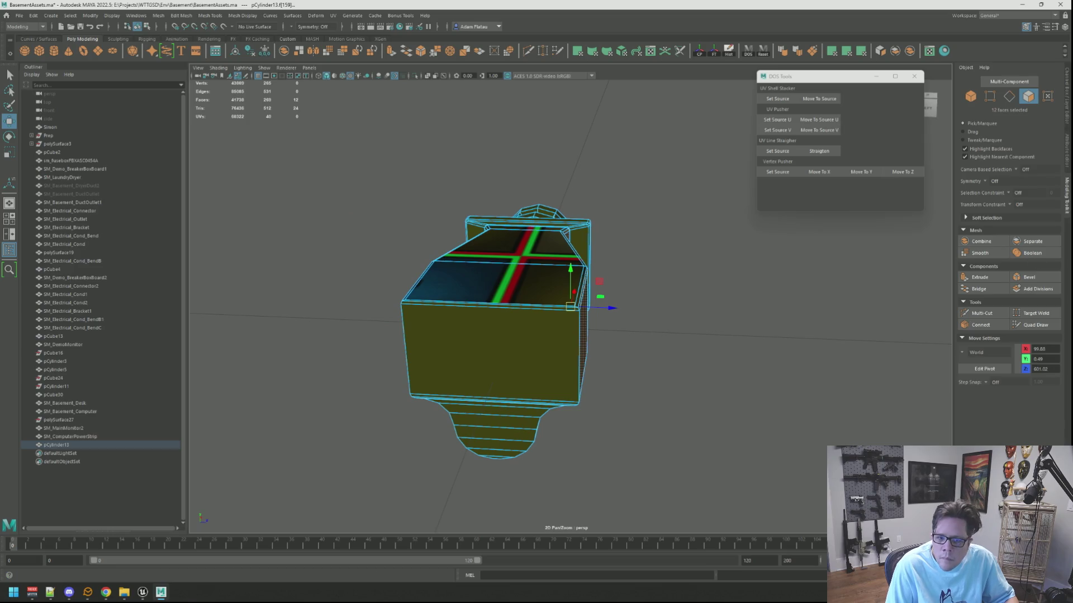
{"action": "left_click", "coordinate": [846, 50]}
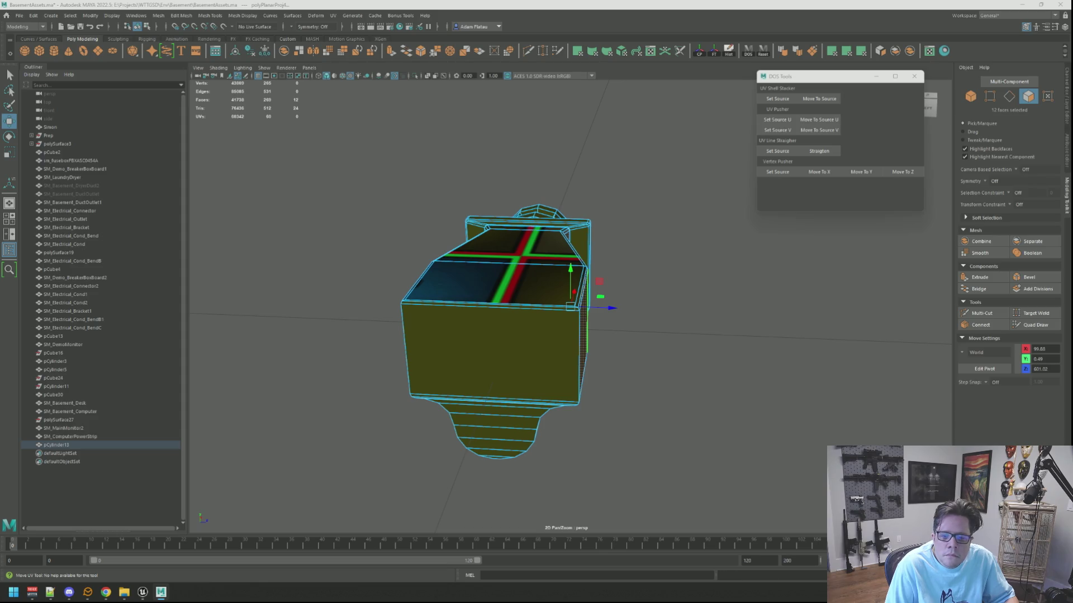
{"action": "key", "text": "ctrl+F12"}
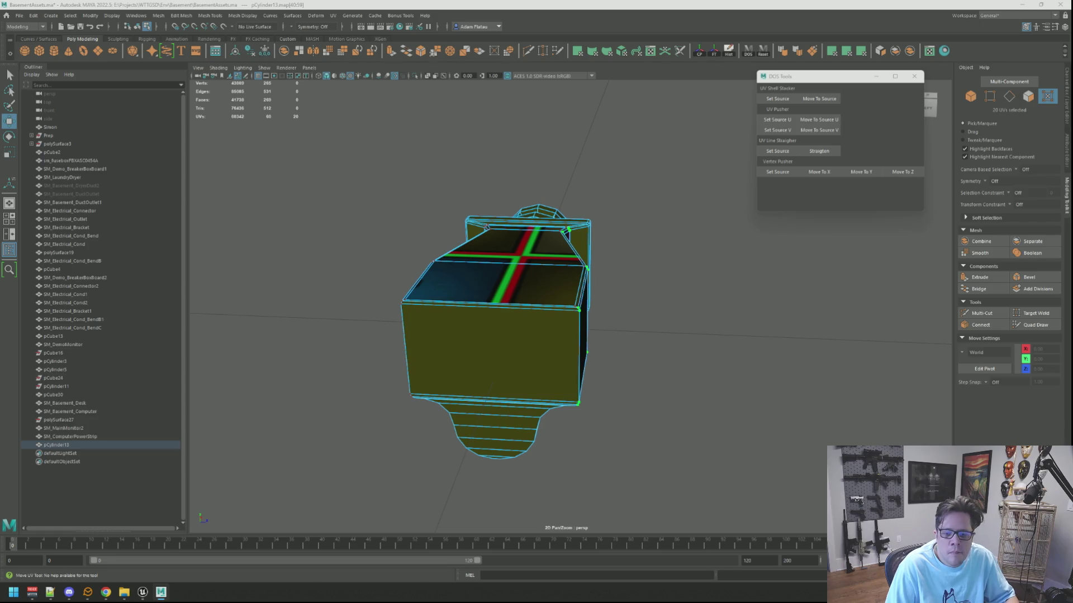
{"action": "mouse_move", "coordinate": [581, 251]}
{"action": "left_mouse_down", "text": "alt"}
{"action": "mouse_move", "coordinate": [642, 242]}
{"action": "mouse_move", "coordinate": [707, 252]}
{"action": "left_mouse_up", "text": "alt"}
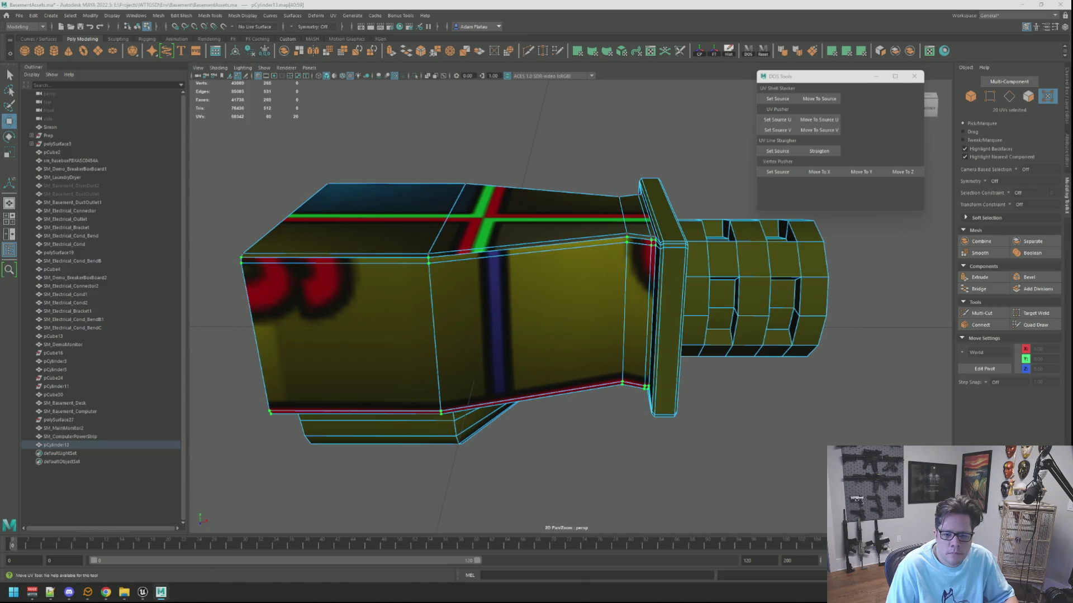
Select the upper, vertical and lower edge runs along the duct's tapered section
{"action": "key", "text": "q"}
{"action": "key", "text": "F10"}
{"action": "left_click", "coordinate": [528, 252]}
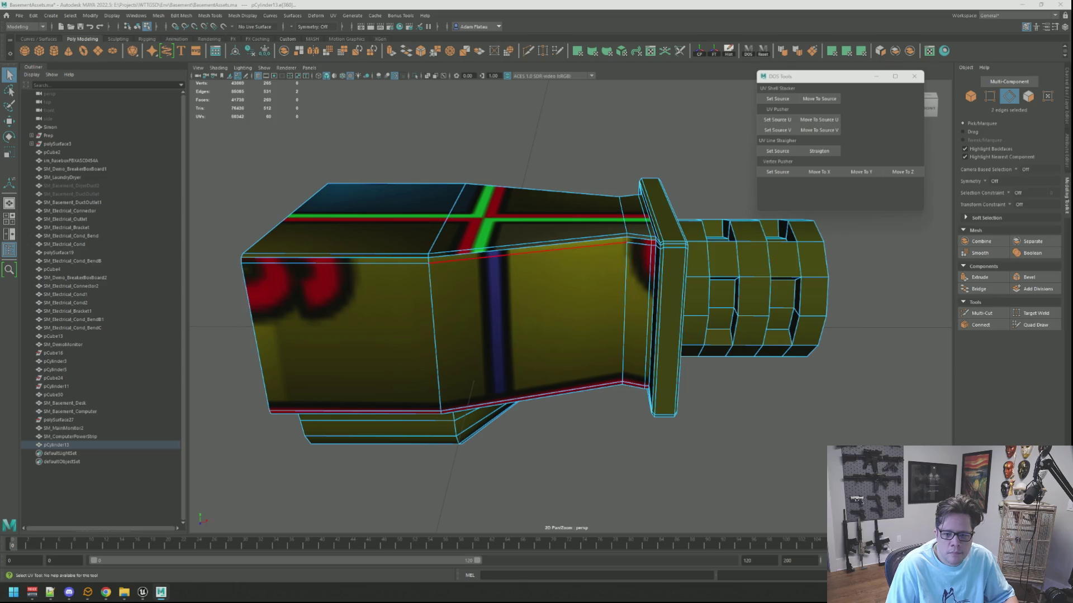
{"action": "left_click", "coordinate": [435, 335], "text": "shift"}
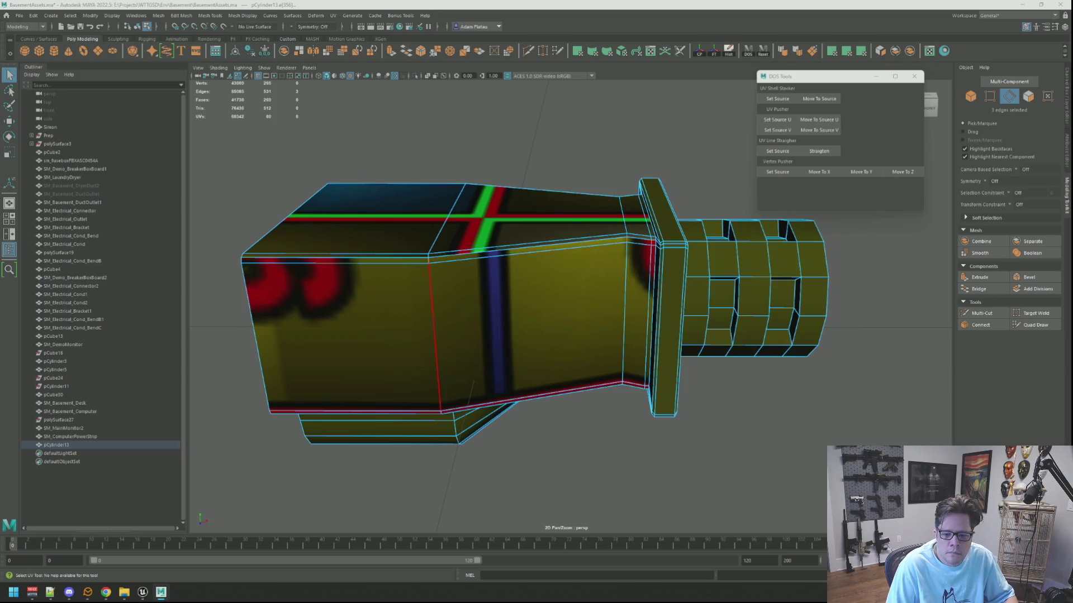
{"action": "left_click", "coordinate": [358, 412], "text": "shift"}
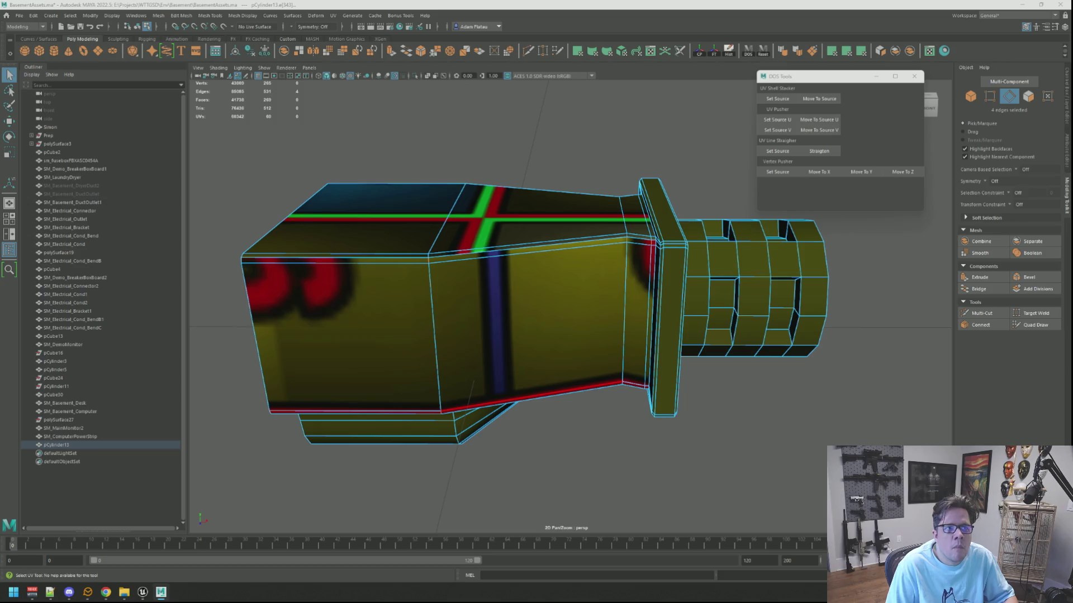
{"action": "left_click", "coordinate": [530, 397], "text": "shift"}
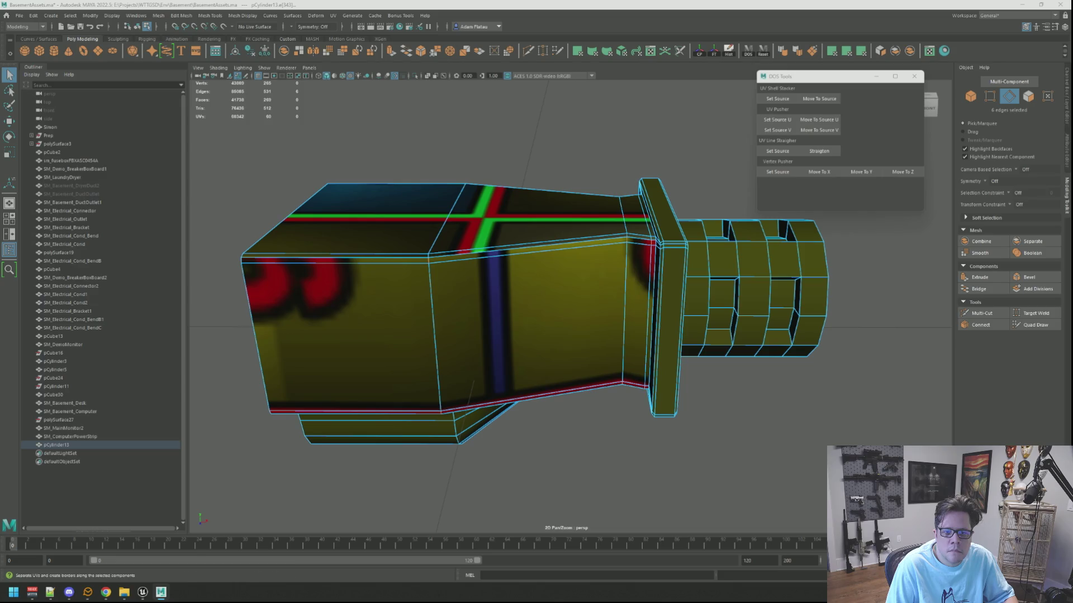
Convert the edges to UVs, undo the trial UV edit, and return to object mode
{"action": "key", "text": "F12"}
{"action": "key", "text": "ctrl+F12"}
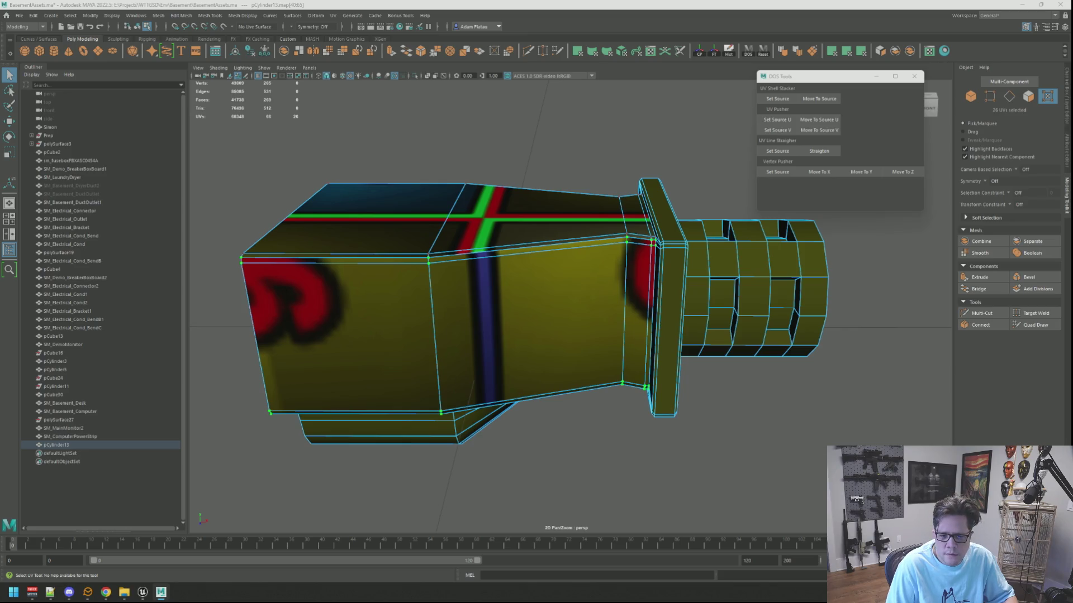
{"action": "key", "text": "ctrl+z"}
{"action": "key", "text": "ctrl+z"}
{"action": "key", "text": "ctrl+z"}
{"action": "key", "text": "ctrl+z"}
{"action": "key", "text": "ctrl+z"}
{"action": "key", "text": "w"}
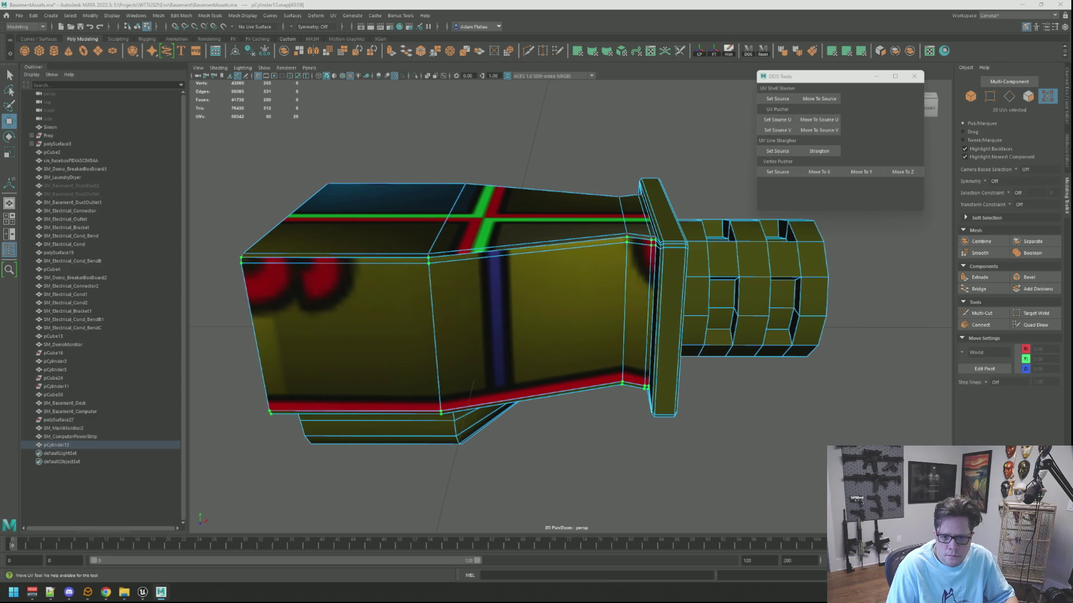
{"action": "key", "text": "w"}
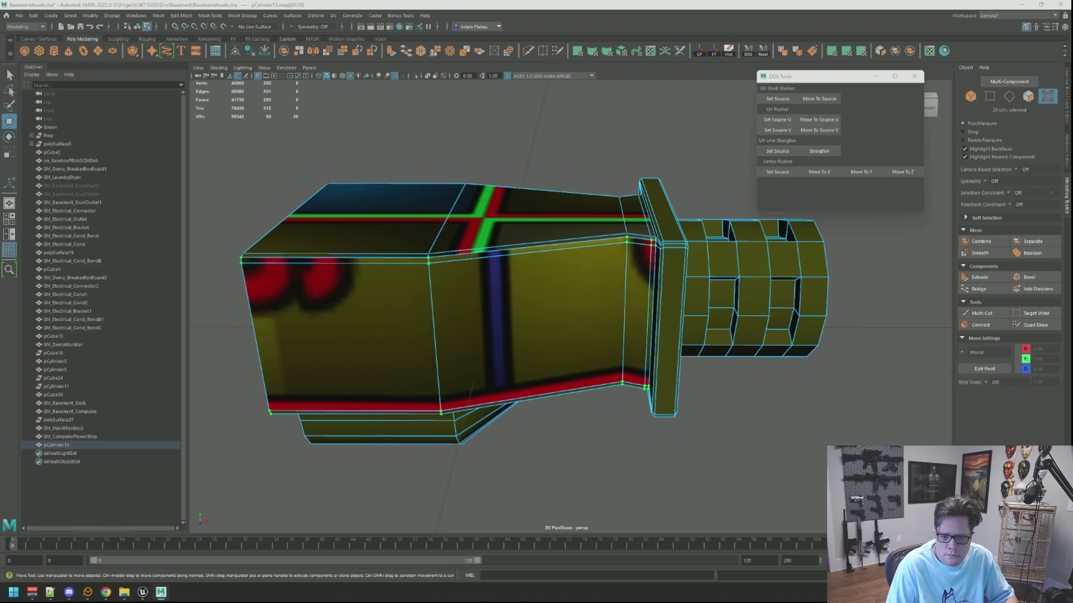
{"action": "key", "text": "Escape"}
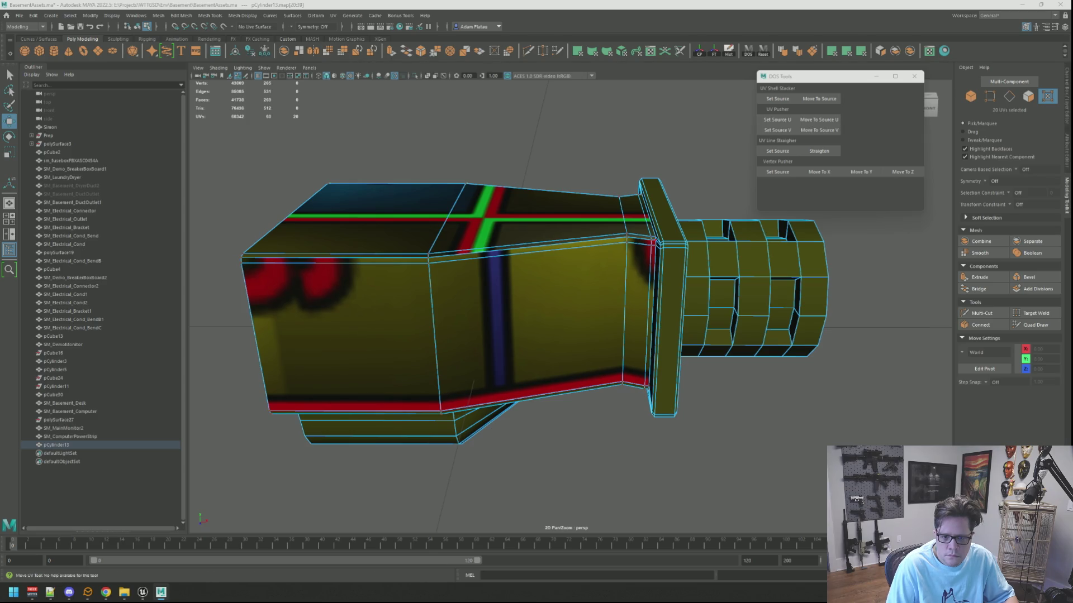
{"action": "key", "text": "q"}
{"action": "right_click_drag", "start_coordinate": [629, 180], "coordinate": [643, 151]}
{"action": "mouse_move", "coordinate": [643, 151]}
{"action": "left_mouse_down", "text": "alt"}
{"action": "mouse_move", "coordinate": [501, 174]}
{"action": "mouse_move", "coordinate": [656, 163]}
{"action": "mouse_move", "coordinate": [762, 199]}
{"action": "left_mouse_up", "text": "alt"}
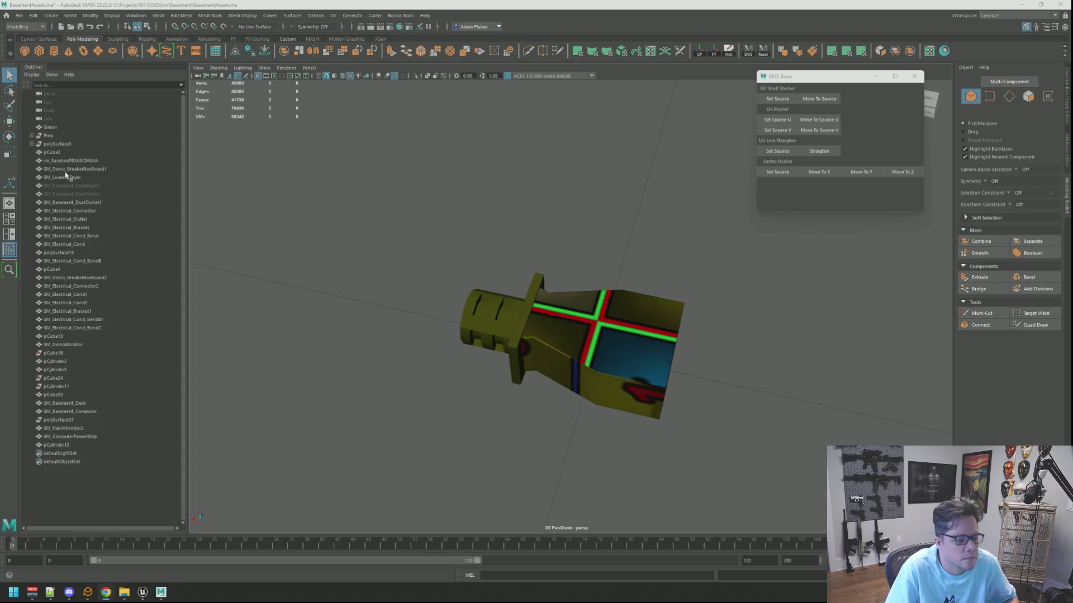
Select pCylinder13 in face mode and pick the first transition faces and edge strips
{"action": "left_click", "coordinate": [579, 292]}
{"action": "mouse_move", "coordinate": [568, 259]}
{"action": "left_mouse_down", "text": "alt"}
{"action": "mouse_move", "coordinate": [496, 228]}
{"action": "mouse_move", "coordinate": [552, 239]}
{"action": "left_mouse_up", "text": "alt"}
{"action": "scroll", "coordinate": [552, 239], "scroll_direction": "up", "scroll_amount": 5}
{"action": "right_click_drag", "start_coordinate": [552, 239], "coordinate": [497, 271]}
{"action": "left_click", "coordinate": [501, 276]}
{"action": "key", "text": "f"}
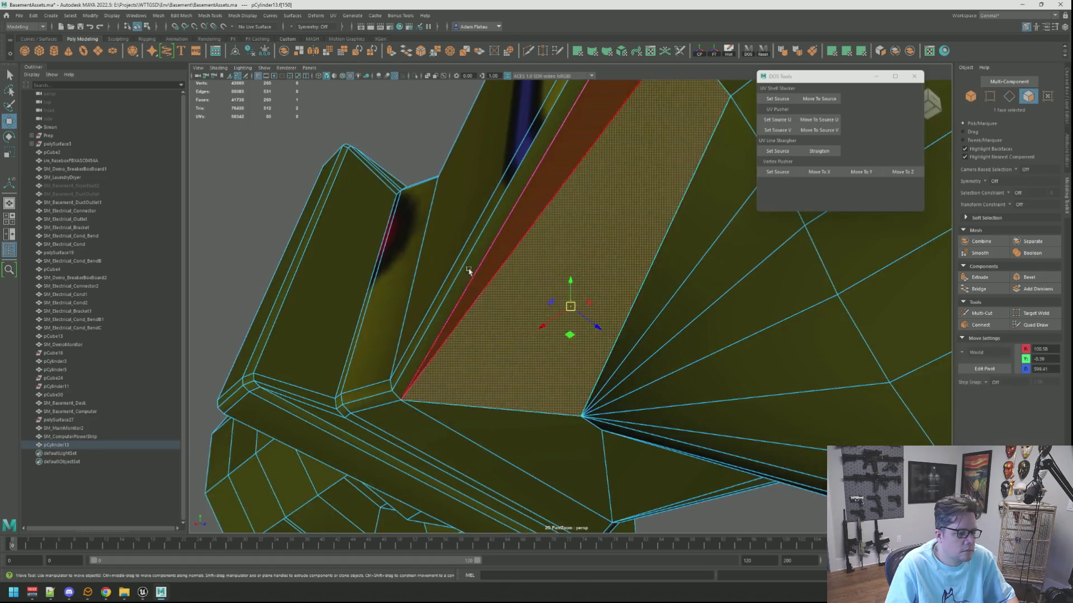
{"action": "scroll", "coordinate": [479, 270], "scroll_direction": "up", "scroll_amount": 3}
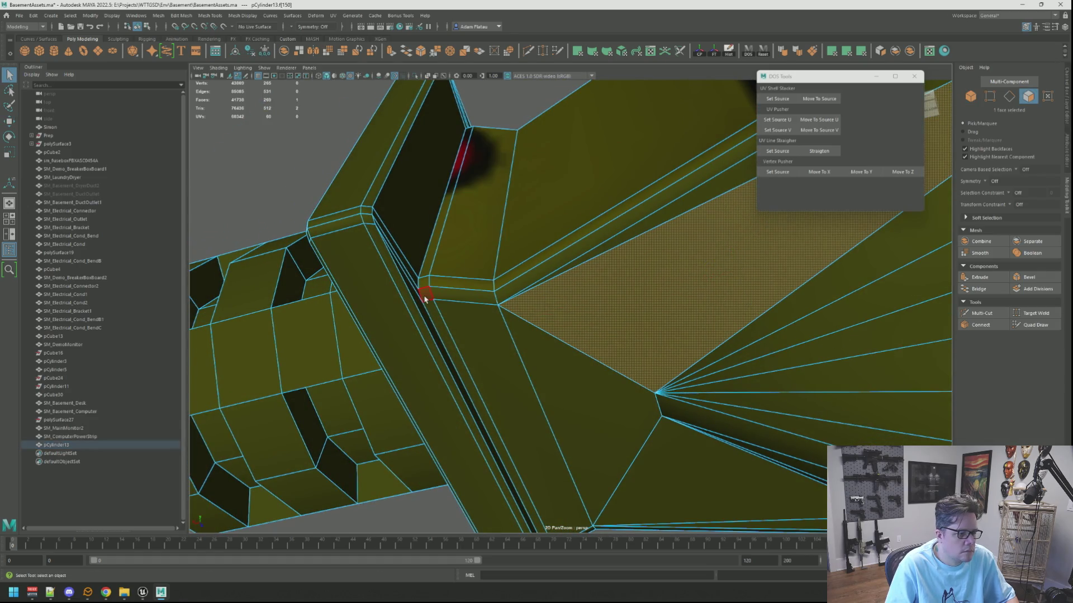
{"action": "left_click", "coordinate": [424, 296]}
{"action": "left_click", "coordinate": [452, 321], "text": "shift"}
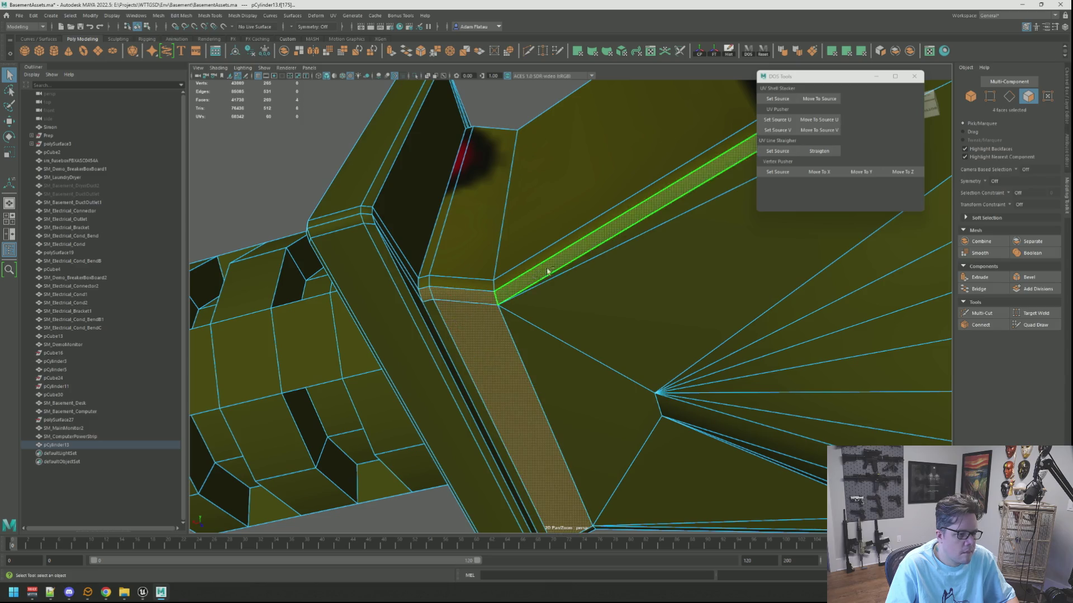
{"action": "left_click", "coordinate": [584, 256], "text": "shift"}
{"action": "scroll", "coordinate": [584, 256], "scroll_direction": "down", "scroll_amount": 5}
{"action": "mouse_move", "coordinate": [627, 268]}
{"action": "left_mouse_down", "text": "alt"}
{"action": "mouse_move", "coordinate": [593, 268]}
{"action": "mouse_move", "coordinate": [581, 299]}
{"action": "mouse_move", "coordinate": [565, 290]}
{"action": "mouse_move", "coordinate": [564, 262]}
{"action": "mouse_move", "coordinate": [558, 289]}
{"action": "mouse_move", "coordinate": [598, 232]}
{"action": "mouse_move", "coordinate": [612, 246]}
{"action": "mouse_move", "coordinate": [604, 257]}
{"action": "left_mouse_up", "text": "alt"}
{"action": "left_click", "coordinate": [593, 311], "text": "shift"}
{"action": "left_click", "coordinate": [519, 311], "text": "shift"}
Add the remaining transition faces and strips, bringing the selection to 19 faces
{"action": "mouse_move", "coordinate": [598, 366]}
{"action": "left_mouse_down", "text": "alt"}
{"action": "mouse_move", "coordinate": [569, 332]}
{"action": "mouse_move", "coordinate": [576, 450]}
{"action": "left_mouse_up", "text": "alt"}
{"action": "left_click", "coordinate": [575, 454], "text": "shift"}
{"action": "left_click", "coordinate": [648, 431], "text": "shift"}
{"action": "left_click_drag", "start_coordinate": [713, 343], "coordinate": [483, 287], "text": "alt"}
{"action": "scroll", "coordinate": [484, 287], "scroll_direction": "up", "scroll_amount": 10}
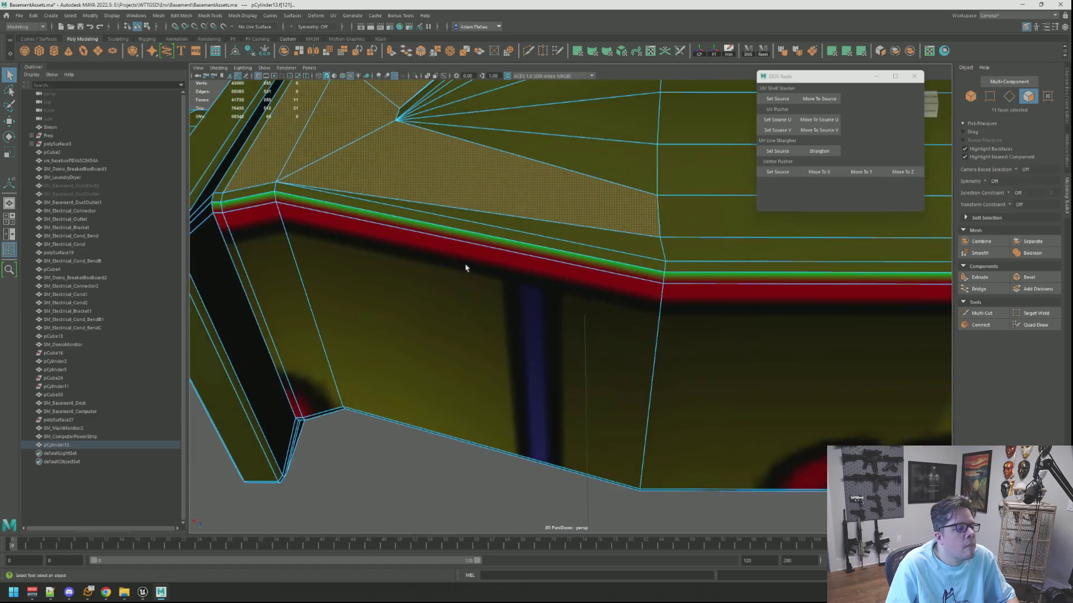
{"action": "middle_click_drag", "start_coordinate": [471, 267], "coordinate": [482, 279], "text": "alt"}
{"action": "left_click", "coordinate": [408, 280], "text": "shift"}
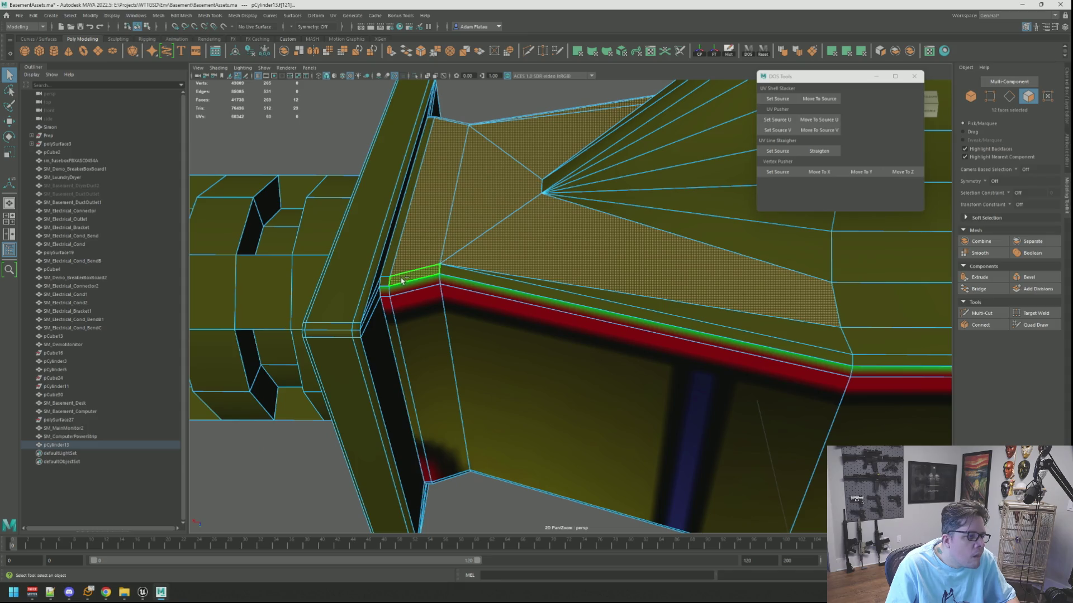
{"action": "left_click", "coordinate": [385, 286], "text": "shift"}
{"action": "left_click", "coordinate": [416, 190], "text": "shift"}
{"action": "left_click_drag", "start_coordinate": [417, 190], "coordinate": [481, 227], "text": "alt"}
{"action": "scroll", "coordinate": [502, 235], "scroll_direction": "up", "scroll_amount": 5}
{"action": "scroll", "coordinate": [535, 240], "scroll_direction": "down", "scroll_amount": 5}
{"action": "scroll", "coordinate": [553, 254], "scroll_direction": "up", "scroll_amount": 10}
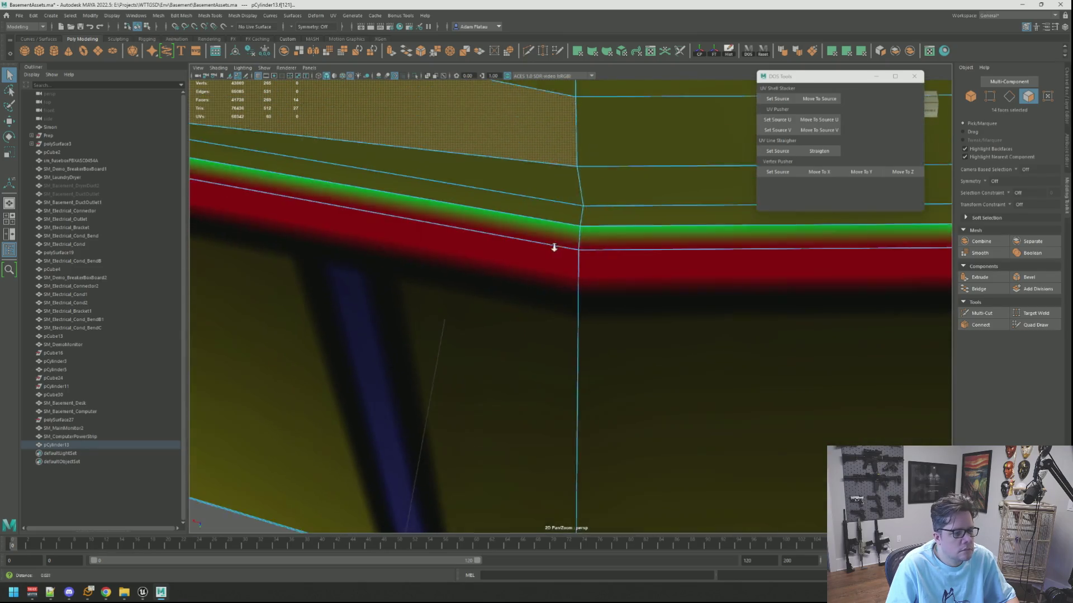
{"action": "scroll", "coordinate": [554, 248], "scroll_direction": "down", "scroll_amount": 5}
{"action": "left_click", "coordinate": [563, 279], "text": "shift"}
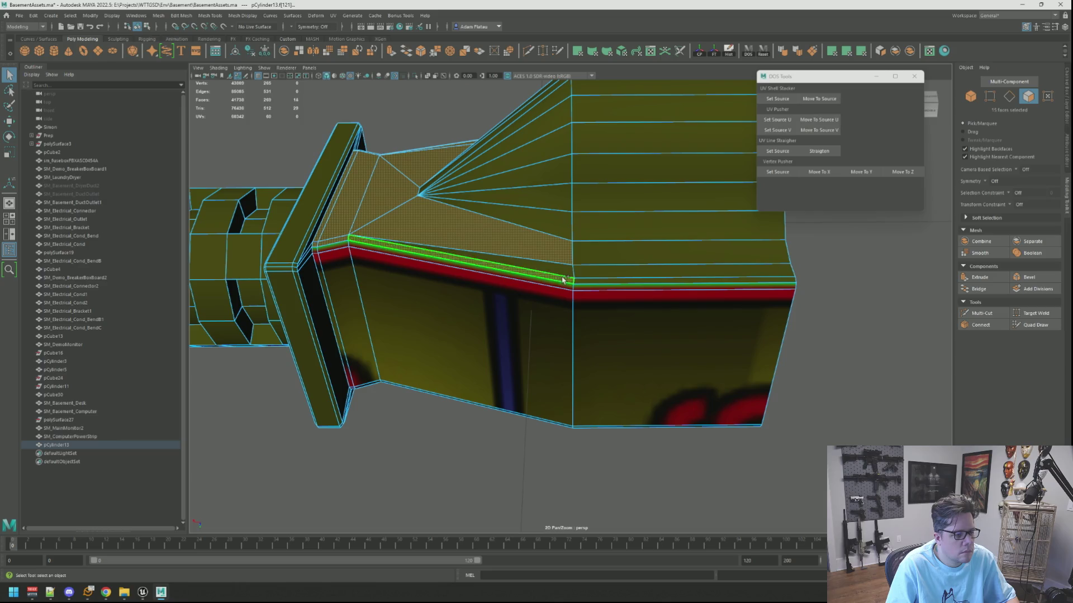
{"action": "left_click", "coordinate": [588, 277], "text": "shift"}
{"action": "scroll", "coordinate": [587, 279], "scroll_direction": "up", "scroll_amount": 3}
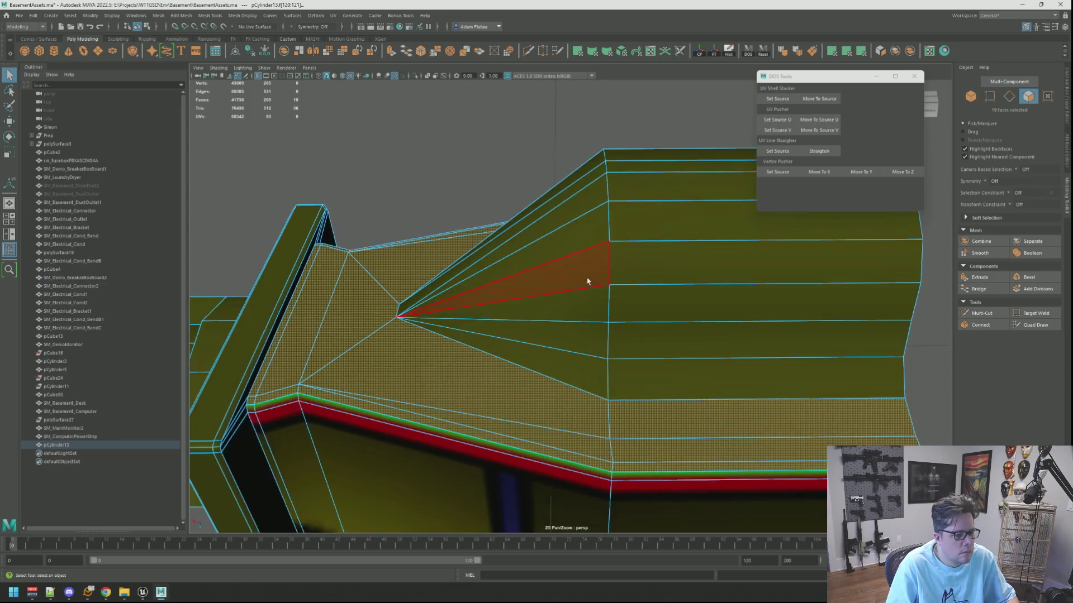
{"action": "scroll", "coordinate": [587, 281], "scroll_direction": "down", "scroll_amount": 5}
{"action": "mouse_move", "coordinate": [587, 281]}
{"action": "left_mouse_down", "text": "alt"}
{"action": "mouse_move", "coordinate": [500, 239]}
{"action": "mouse_move", "coordinate": [694, 332]}
{"action": "mouse_move", "coordinate": [693, 346]}
{"action": "mouse_move", "coordinate": [681, 244]}
{"action": "mouse_move", "coordinate": [699, 235]}
{"action": "left_mouse_up", "text": "alt"}
Planar-project the selected faces, unfold and orient their UV shells, then move them aside
{"action": "left_click", "coordinate": [848, 53]}
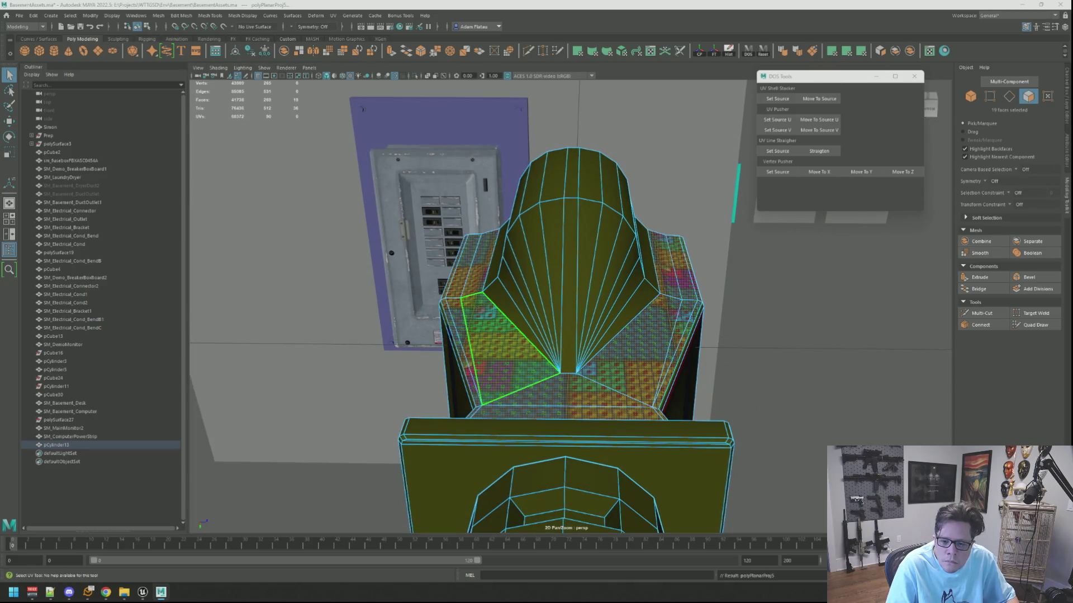
{"action": "key", "text": "ctrl+F12"}
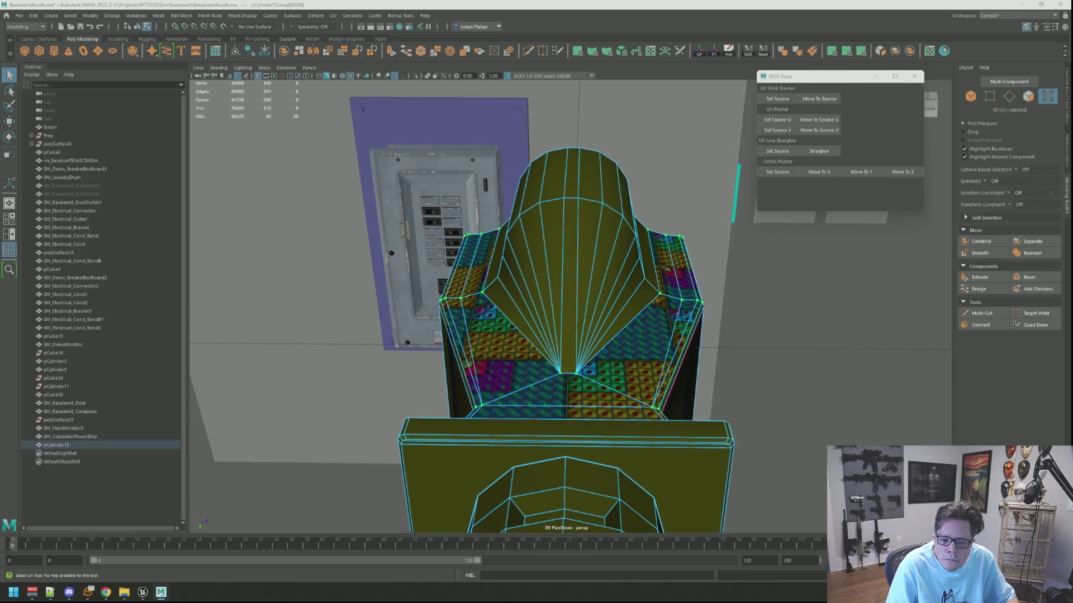
{"action": "key", "text": "ctrl+u"}
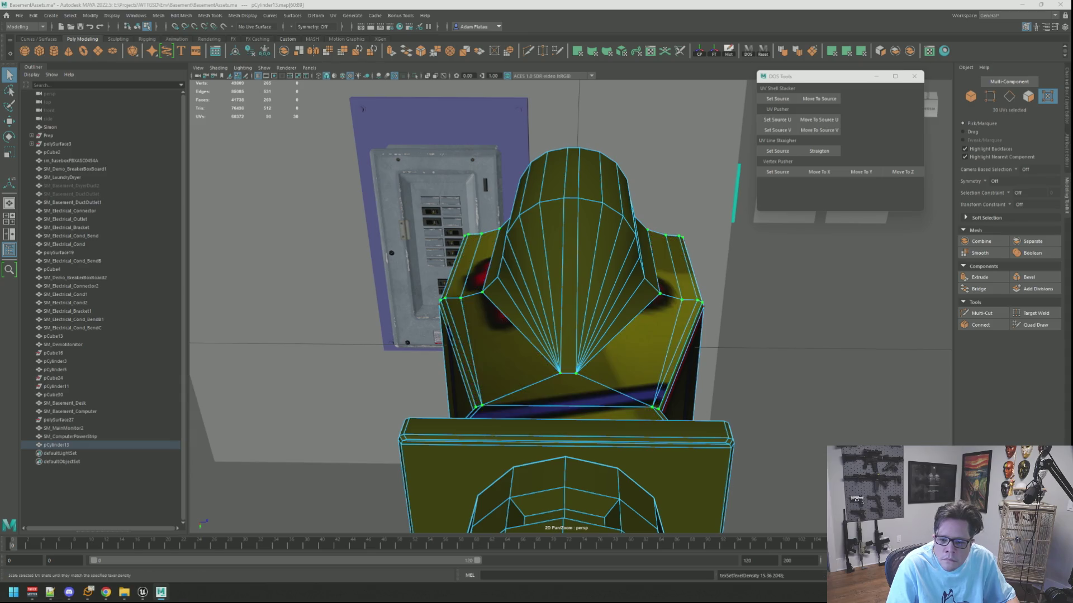
{"action": "key", "text": "ctrl+o"}
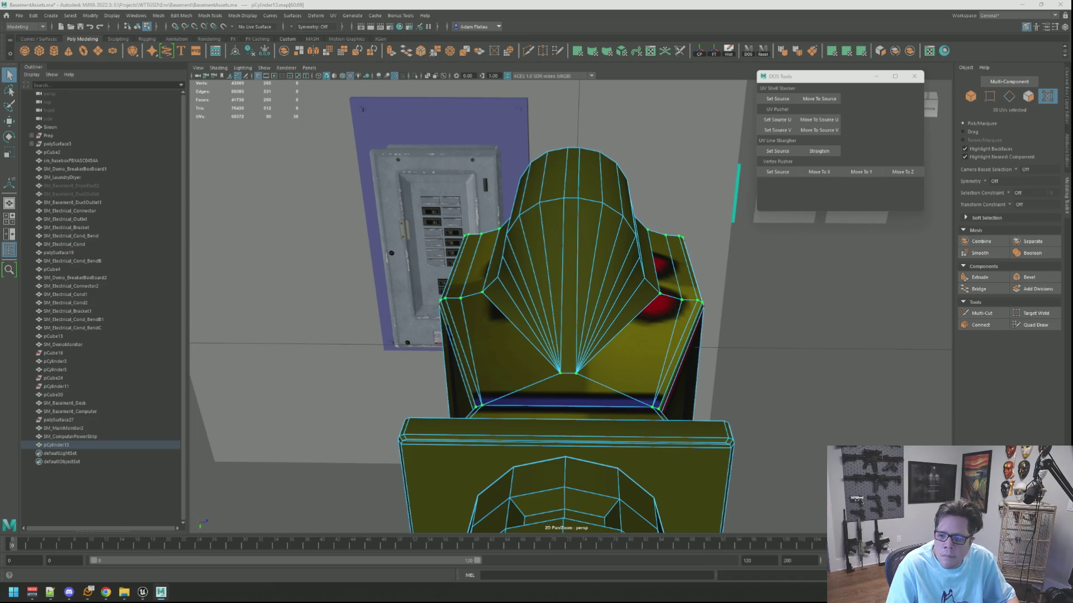
{"action": "key", "text": "w"}
{"action": "left_click_drag", "start_coordinate": [564, 357], "coordinate": [547, 391]}
Clear the selection and select the face loop on the fan hood
{"action": "key", "text": "Escape"}
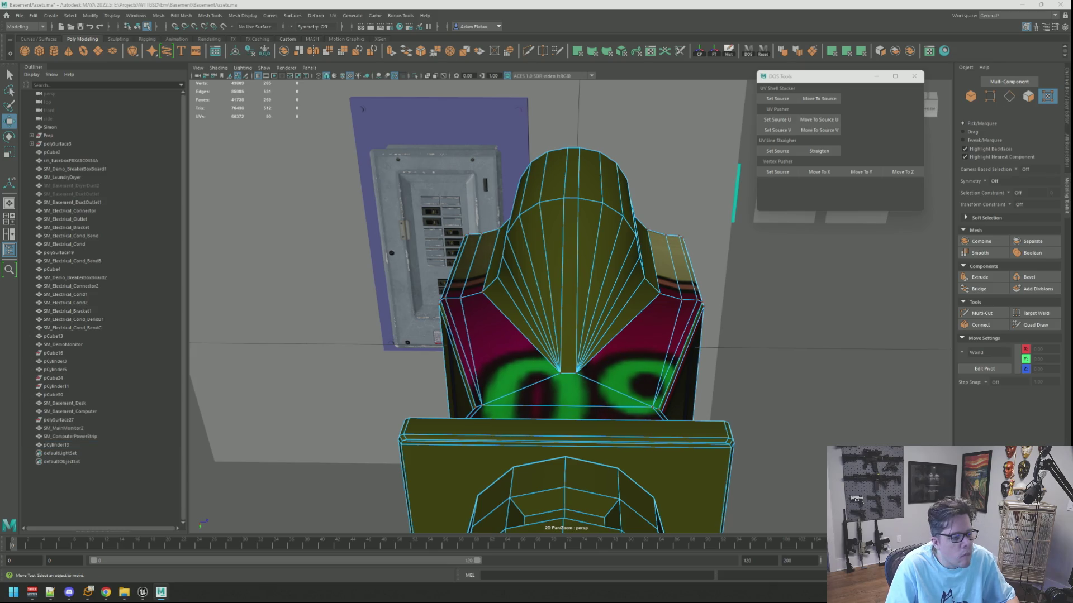
{"action": "left_click_drag", "start_coordinate": [743, 302], "coordinate": [632, 258], "text": "alt"}
{"action": "right_click_drag", "start_coordinate": [631, 259], "coordinate": [635, 261]}
{"action": "left_click_drag", "start_coordinate": [623, 276], "coordinate": [564, 291], "text": "alt"}
{"action": "left_click", "coordinate": [564, 292]}
{"action": "right_click_drag", "start_coordinate": [564, 291], "coordinate": [560, 313]}
{"action": "double_click", "coordinate": [528, 331]}
{"action": "mouse_move", "coordinate": [528, 332]}
{"action": "left_mouse_down", "text": "alt"}
{"action": "mouse_move", "coordinate": [628, 313]}
{"action": "mouse_move", "coordinate": [575, 305]}
{"action": "mouse_move", "coordinate": [606, 307]}
{"action": "left_mouse_up", "text": "alt"}
{"action": "left_click", "coordinate": [525, 316], "text": "shift"}
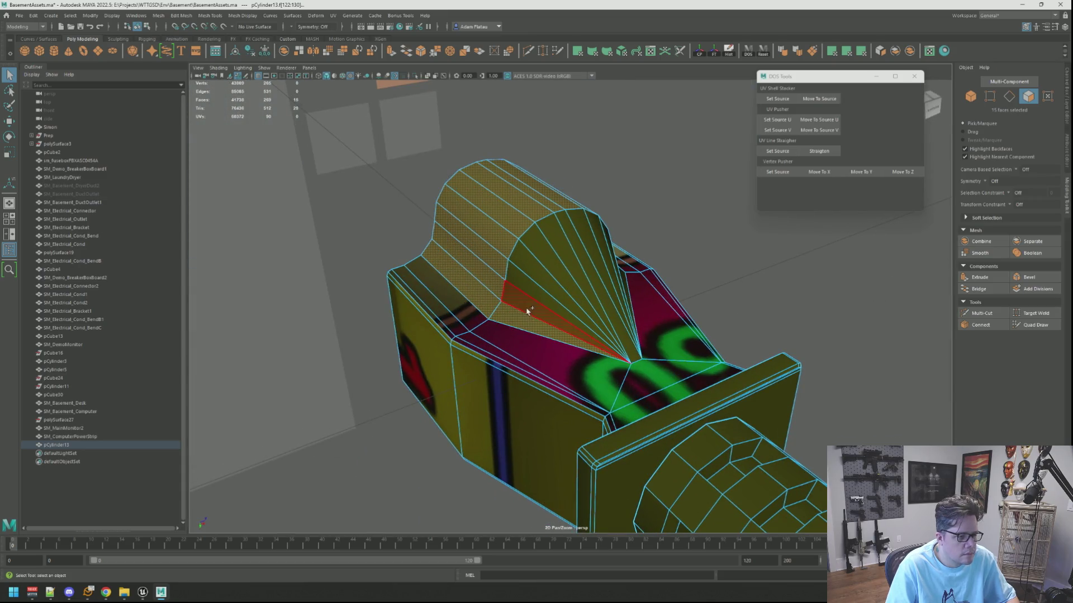
Add the remaining fan faces of the rounded hood to the selection
{"action": "left_click", "coordinate": [531, 309], "text": "shift"}
{"action": "left_click", "coordinate": [541, 294], "text": "shift"}
{"action": "left_click", "coordinate": [558, 270], "text": "shift"}
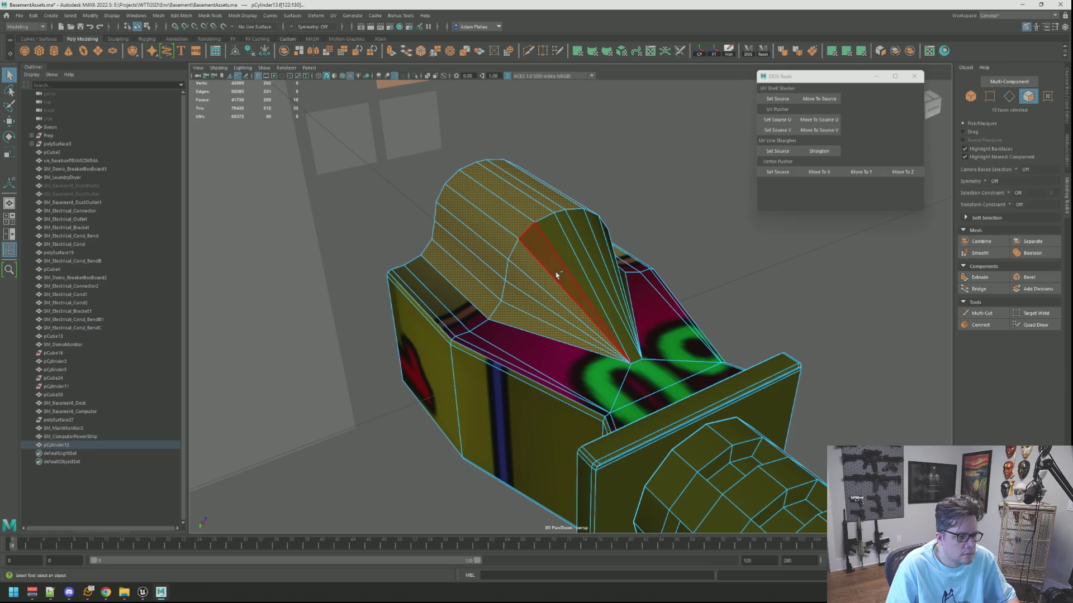
{"action": "left_click", "coordinate": [567, 251], "text": "shift"}
{"action": "left_click", "coordinate": [575, 232], "text": "shift"}
{"action": "left_click", "coordinate": [577, 218], "text": "shift"}
{"action": "left_click", "coordinate": [592, 220], "text": "shift"}
{"action": "left_click_drag", "start_coordinate": [681, 269], "coordinate": [584, 283], "text": "alt"}
{"action": "left_click", "coordinate": [605, 287], "text": "shift"}
{"action": "left_click", "coordinate": [617, 291], "text": "shift"}
{"action": "left_click", "coordinate": [624, 286], "text": "shift"}
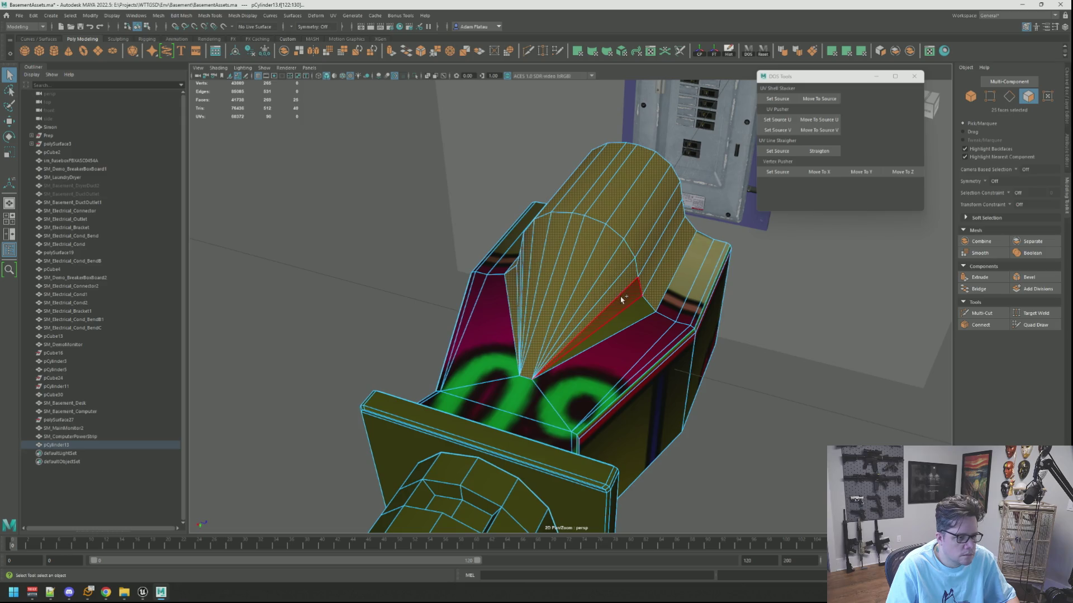
{"action": "left_click", "coordinate": [631, 305], "text": "shift"}
{"action": "left_click", "coordinate": [645, 310], "text": "shift"}
Planar-map the hood faces, unfold the UVs and set texel density 15.36 at 2048
{"action": "left_click", "coordinate": [846, 51]}
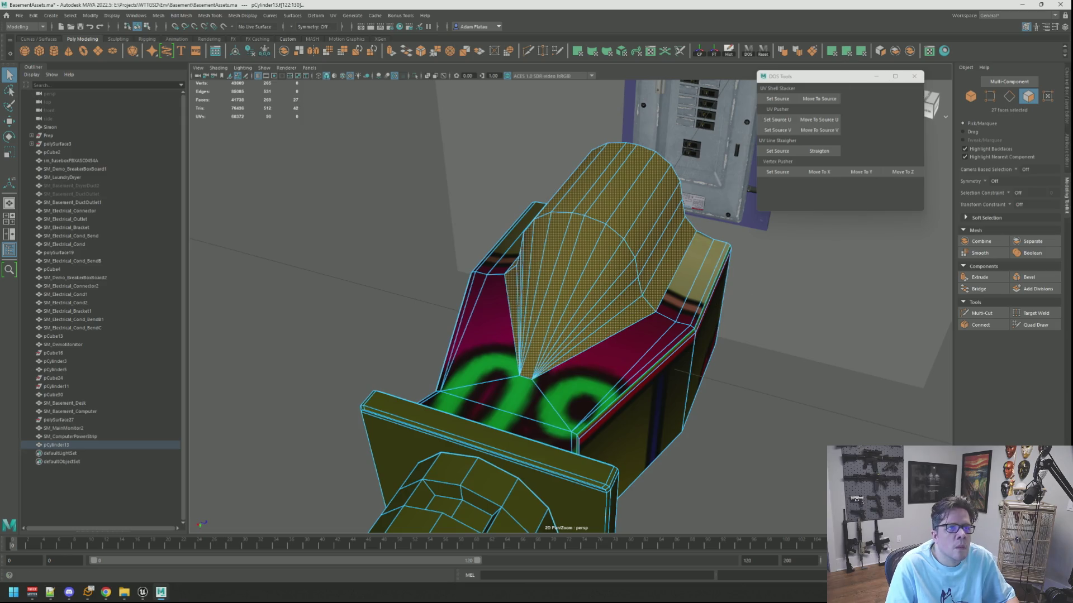
{"action": "key", "text": "ctrl+F12"}
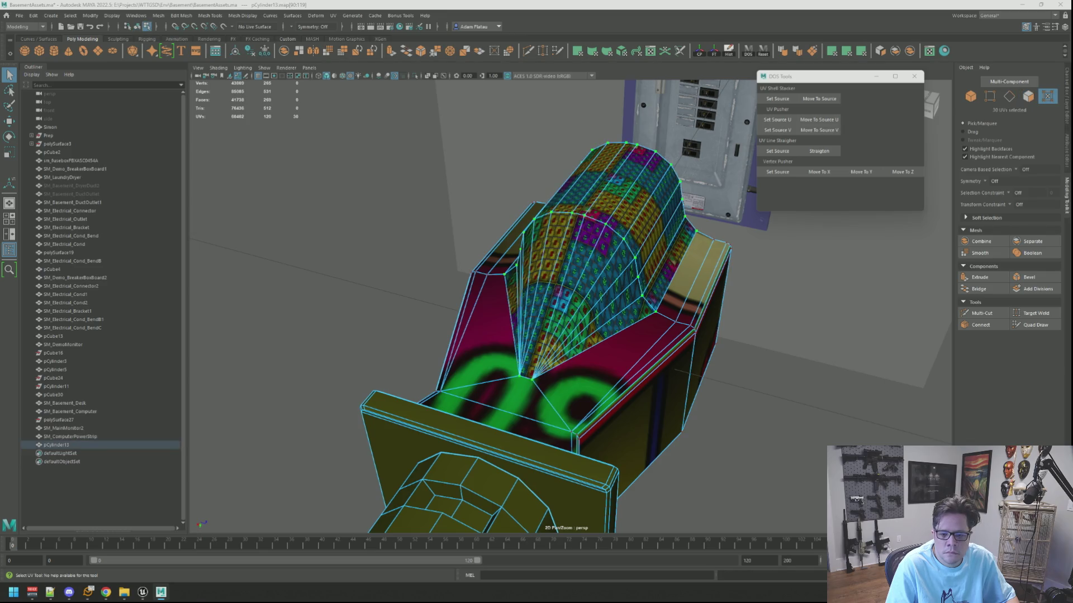
{"action": "key", "text": "ctrl+u"}
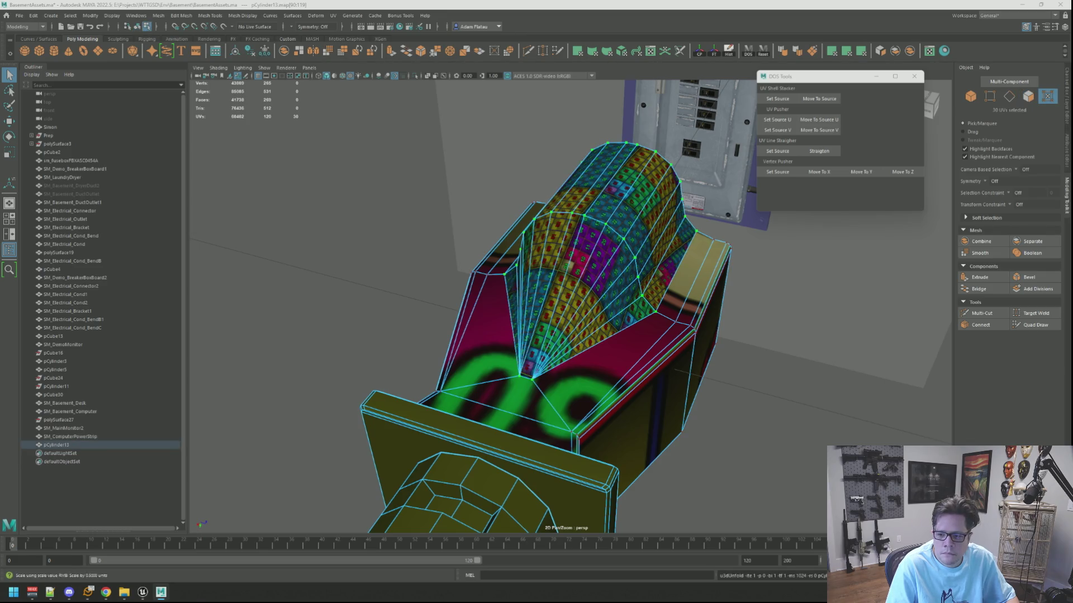
{"action": "key", "text": "ctrl+t"}
{"action": "key", "text": "w"}
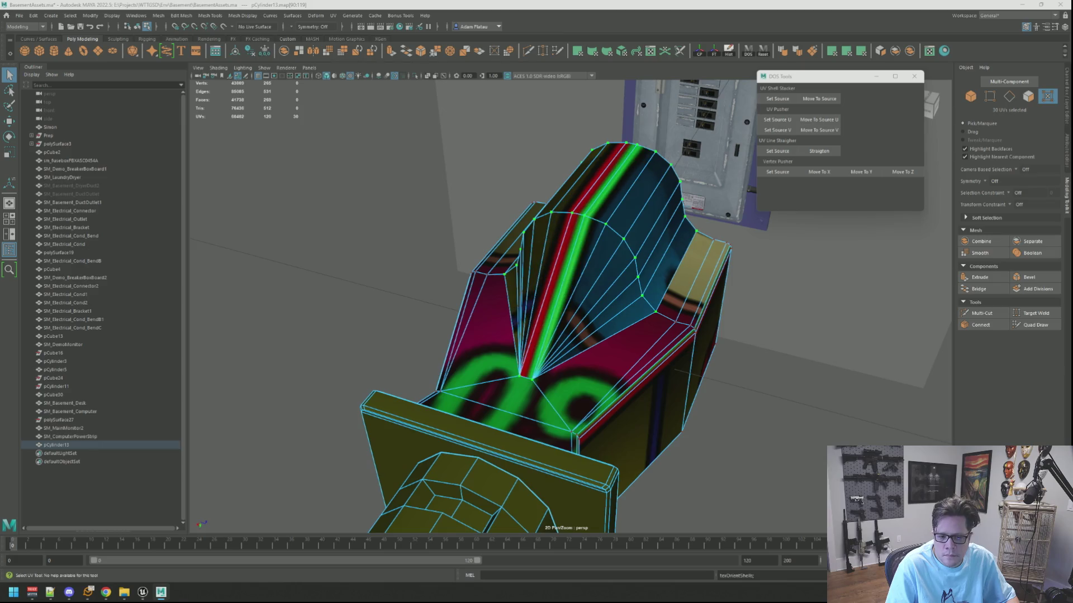
{"action": "left_click_drag", "start_coordinate": [727, 313], "coordinate": [1007, 314], "text": "alt"}
Cut the UVs along the hood's base edge and delete the strip face's UVs
{"action": "key", "text": "q"}
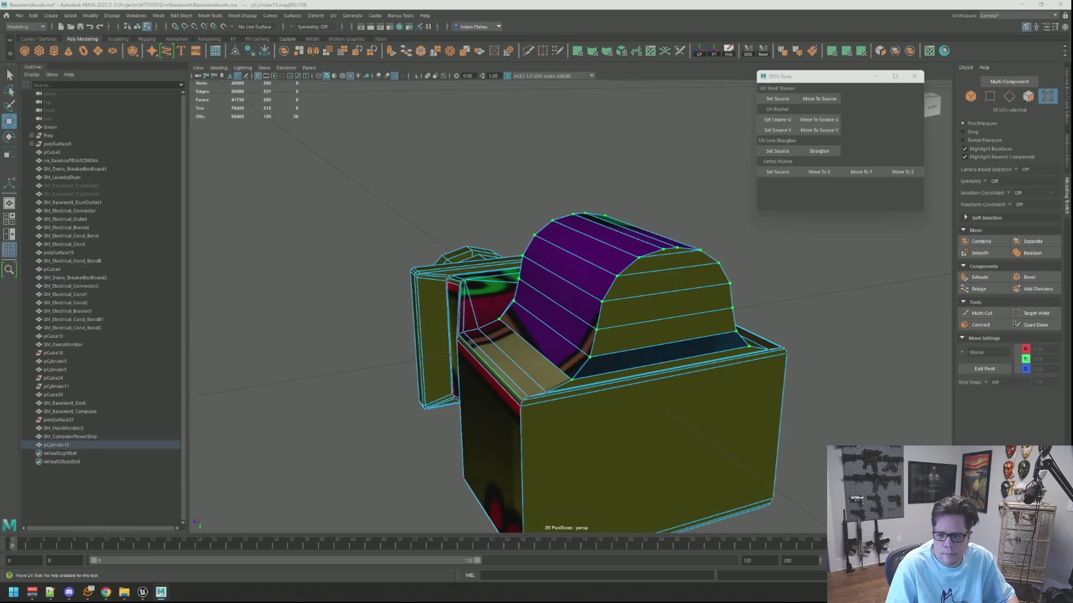
{"action": "key", "text": "ctrl+F10"}
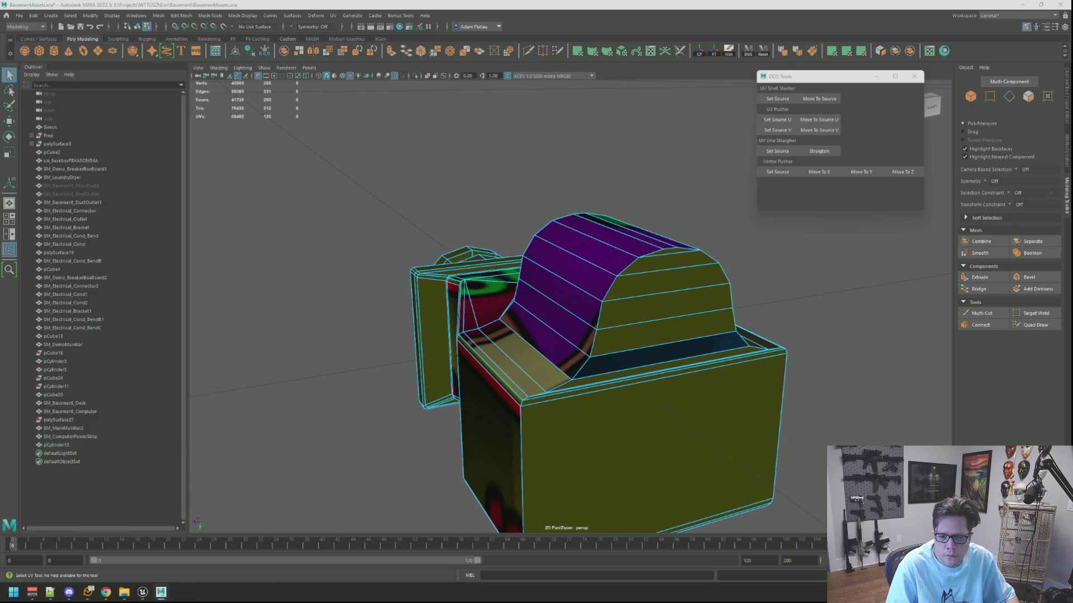
{"action": "key", "text": "ctrl+F11"}
{"action": "key", "text": "F8"}
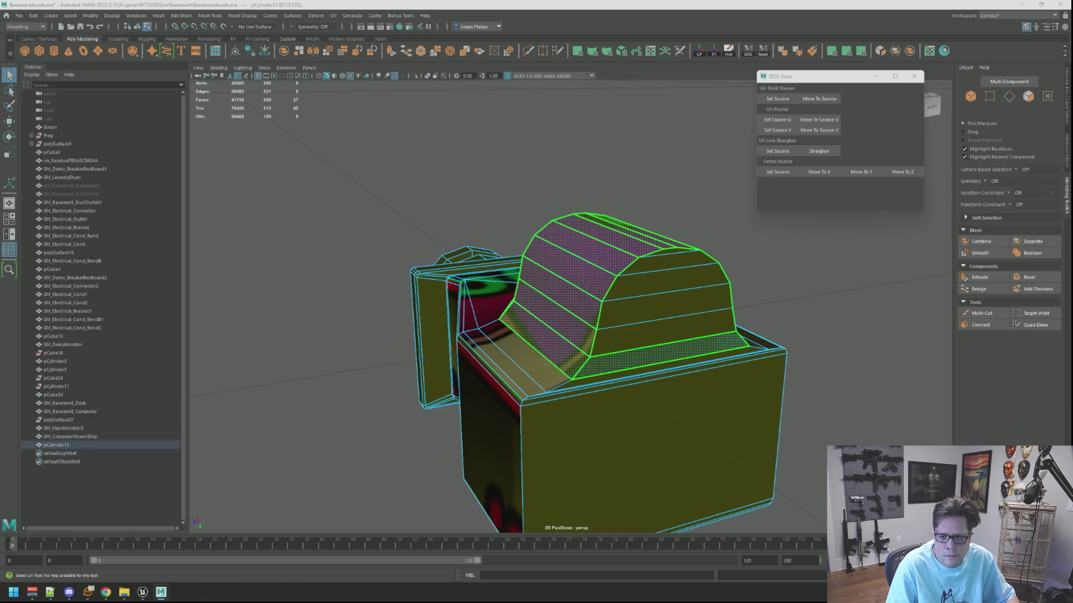
{"action": "key", "text": "F10"}
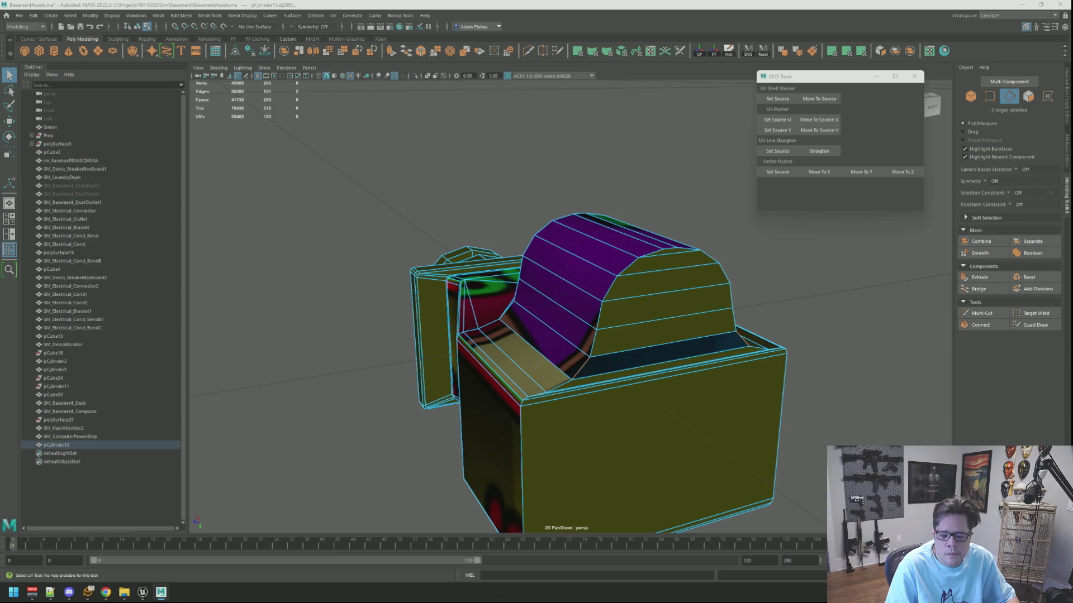
{"action": "key", "text": "ctrl+x"}
{"action": "key", "text": "ctrl+F11"}
{"action": "key", "text": "Delete"}
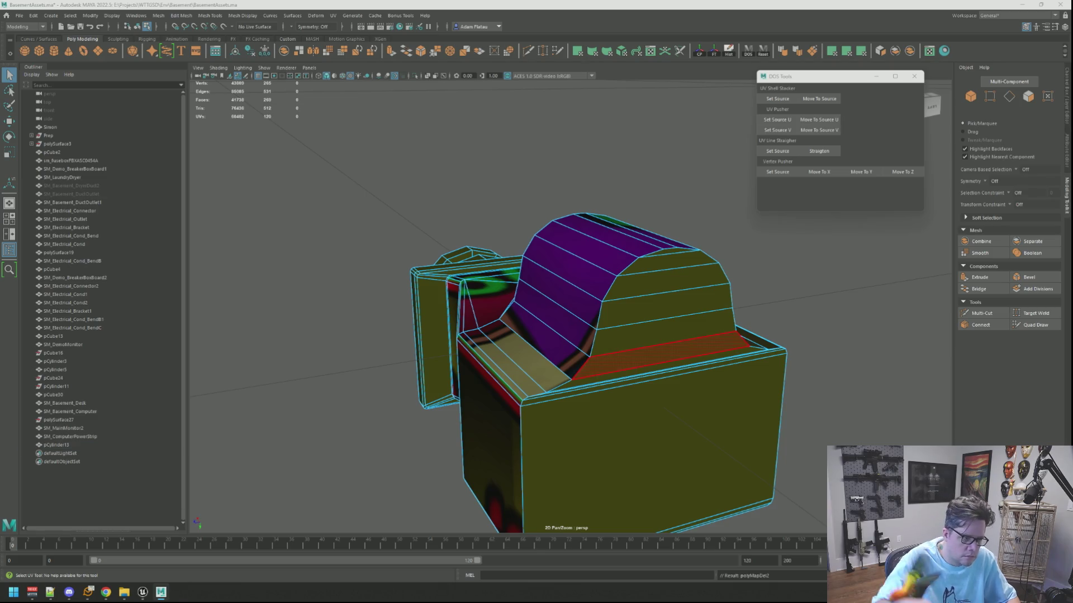
Reapply texel density 15.36, orient the hood UV shell and rotate it -90 degrees
{"action": "key", "text": "F12"}
{"action": "left_click", "coordinate": [662, 249]}
{"action": "key", "text": "ctrl+t"}
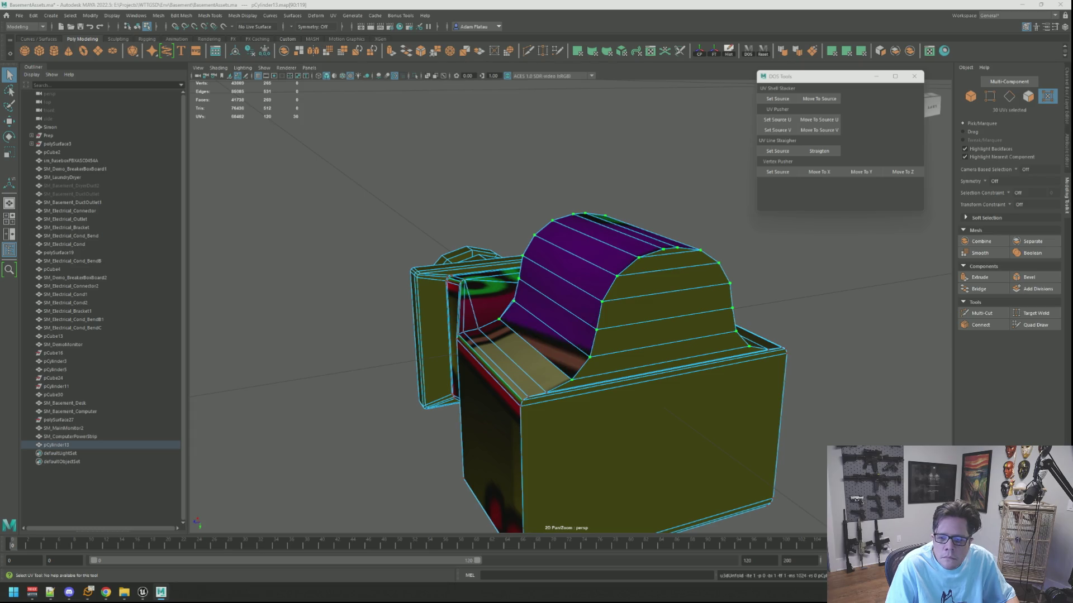
{"action": "key", "text": "ctrl+r"}
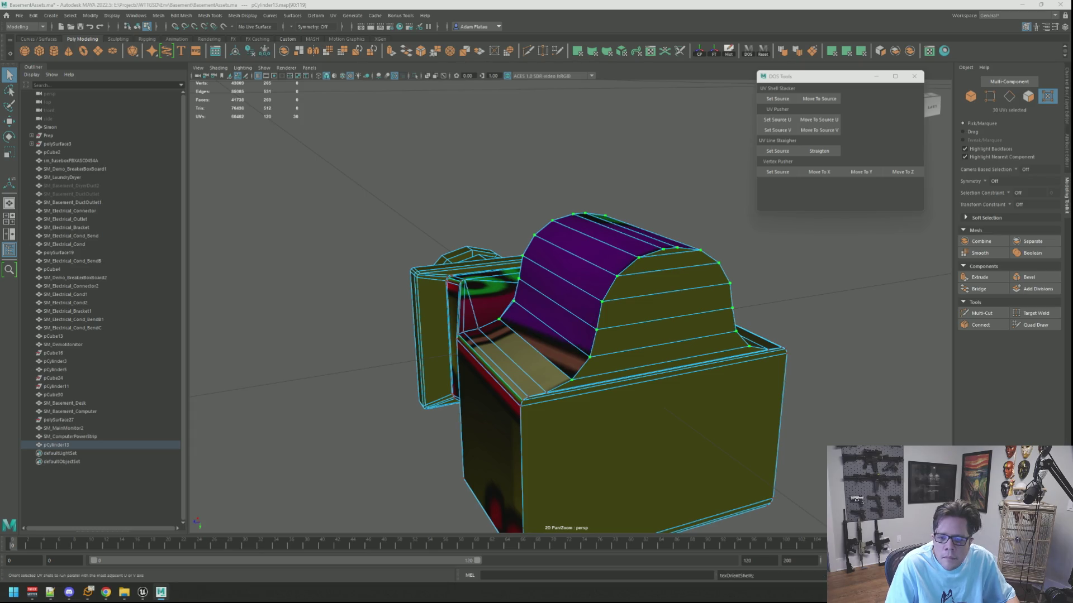
{"action": "key", "text": "Escape"}
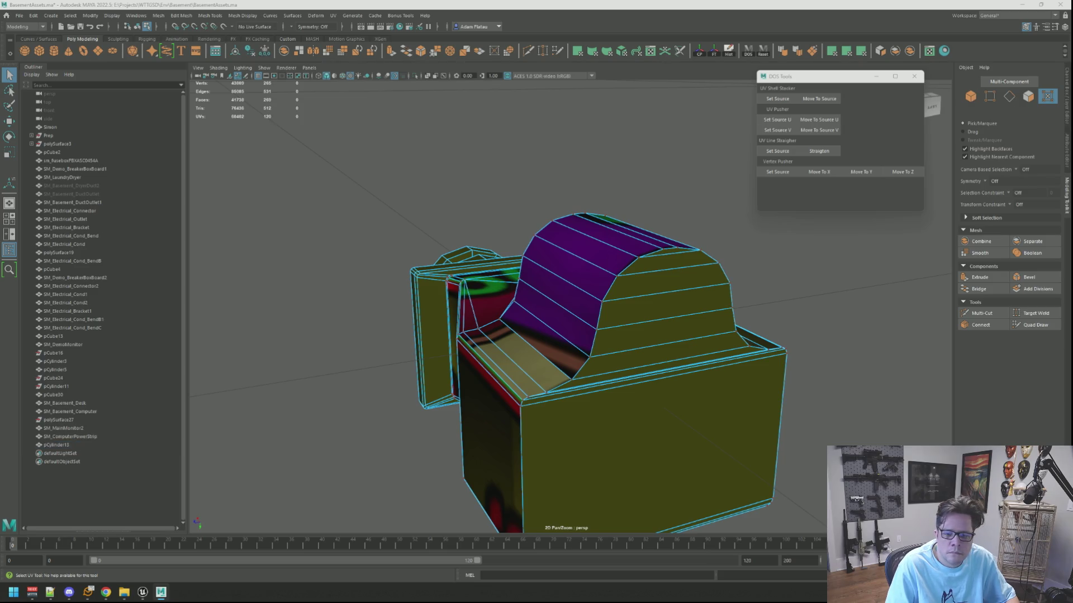
{"action": "key", "text": "ctrl+z"}
{"action": "key", "text": "w"}
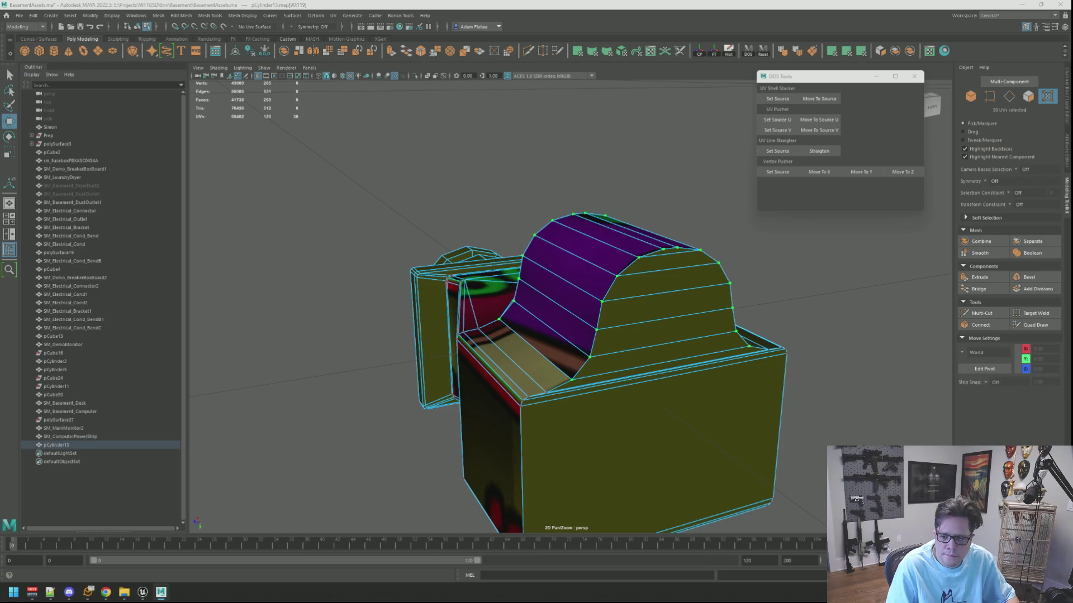
{"action": "key", "text": "ctrl+alt+Left"}
{"action": "key", "text": "ctrl+alt+Left"}
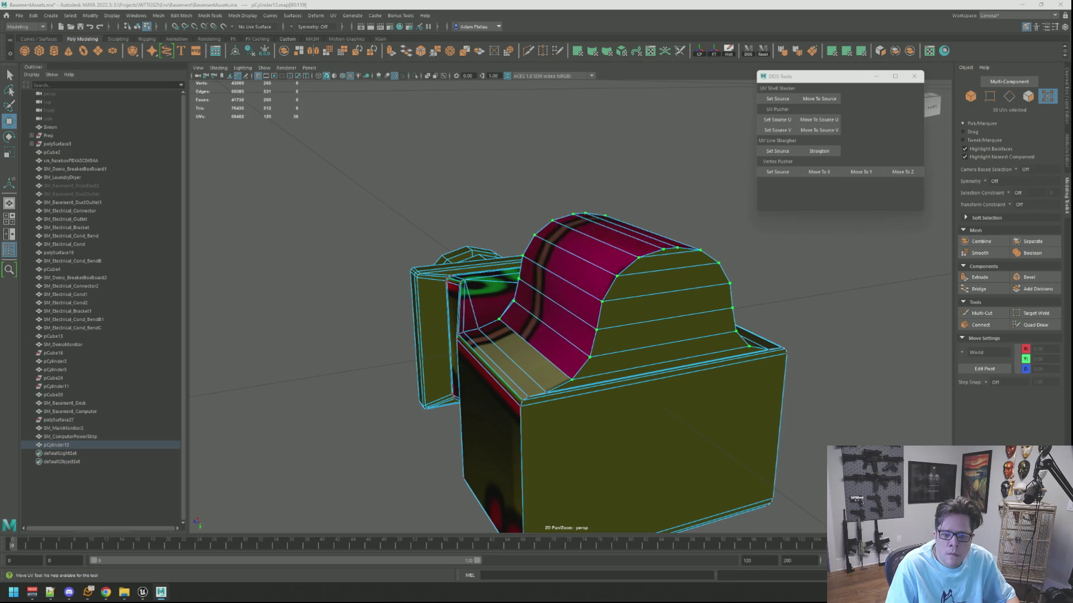
{"action": "key", "text": "q"}
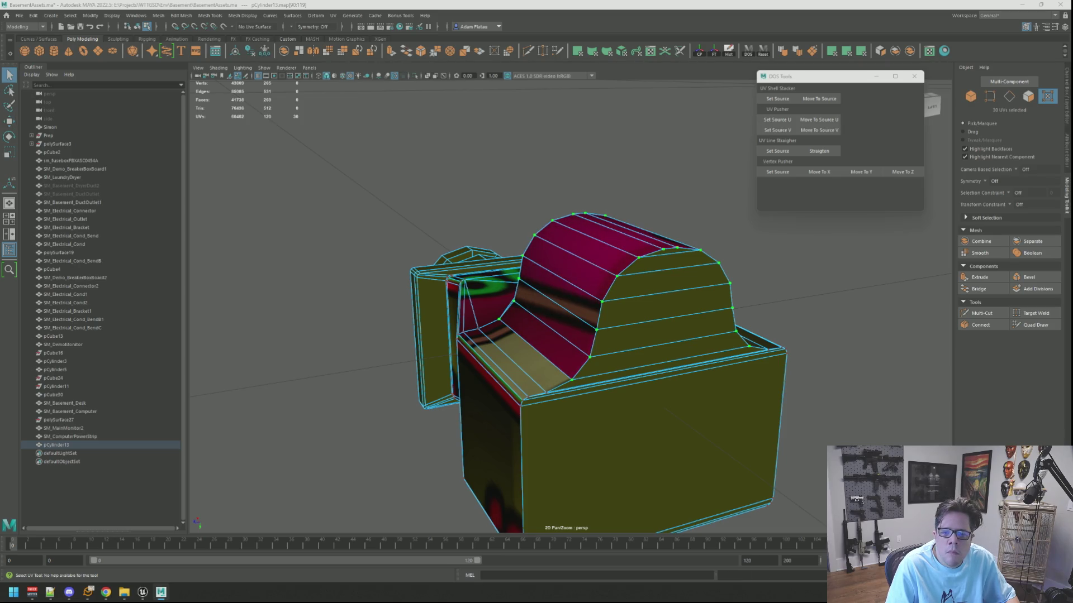
{"action": "key", "text": "Escape"}
{"action": "mouse_move", "coordinate": [749, 229]}
{"action": "right_mouse_down"}
{"action": "mouse_move", "coordinate": [746, 209]}
{"action": "mouse_move", "coordinate": [737, 215]}
{"action": "right_mouse_up"}
{"action": "mouse_move", "coordinate": [725, 229]}
{"action": "left_mouse_down", "text": "alt"}
{"action": "mouse_move", "coordinate": [678, 232]}
{"action": "mouse_move", "coordinate": [732, 263]}
{"action": "left_mouse_up", "text": "alt"}
Save the scene and zoom in on the duct's flange side
{"action": "key", "text": "ctrl+s"}
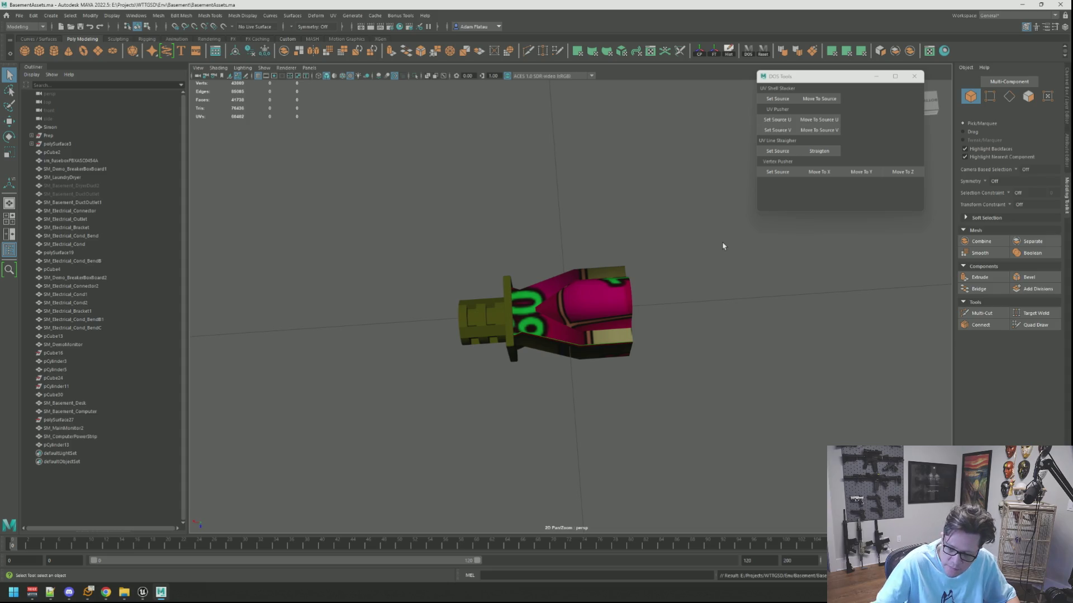
{"action": "right_click_drag", "start_coordinate": [722, 246], "coordinate": [613, 234], "text": "alt"}
{"action": "left_click_drag", "start_coordinate": [612, 234], "coordinate": [548, 234], "text": "alt"}
{"action": "right_click_drag", "start_coordinate": [548, 234], "coordinate": [551, 244], "text": "alt"}
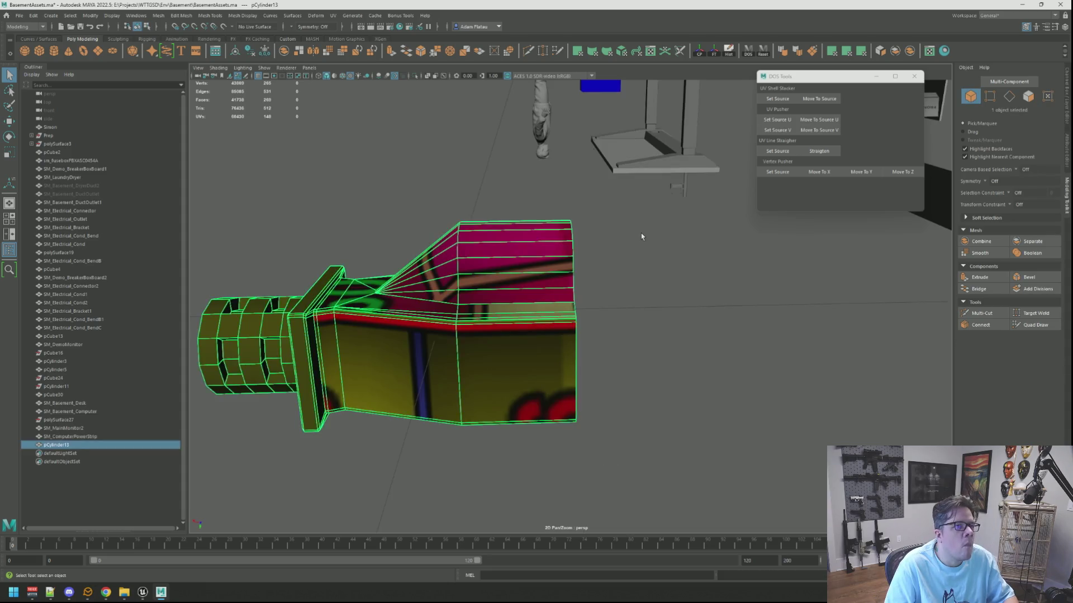
{"action": "mouse_move", "coordinate": [551, 243]}
{"action": "left_mouse_down", "text": "alt"}
{"action": "mouse_move", "coordinate": [516, 251]}
{"action": "mouse_move", "coordinate": [532, 241]}
{"action": "left_mouse_up", "text": "alt"}
{"action": "mouse_move", "coordinate": [532, 240]}
{"action": "right_mouse_down", "text": "alt"}
{"action": "mouse_move", "coordinate": [546, 251]}
{"action": "mouse_move", "coordinate": [546, 240]}
{"action": "mouse_move", "coordinate": [492, 247]}
{"action": "right_mouse_up", "text": "alt"}
Select the thin strip face loop across the front and top, plus one extra face
{"action": "left_click", "coordinate": [546, 251]}
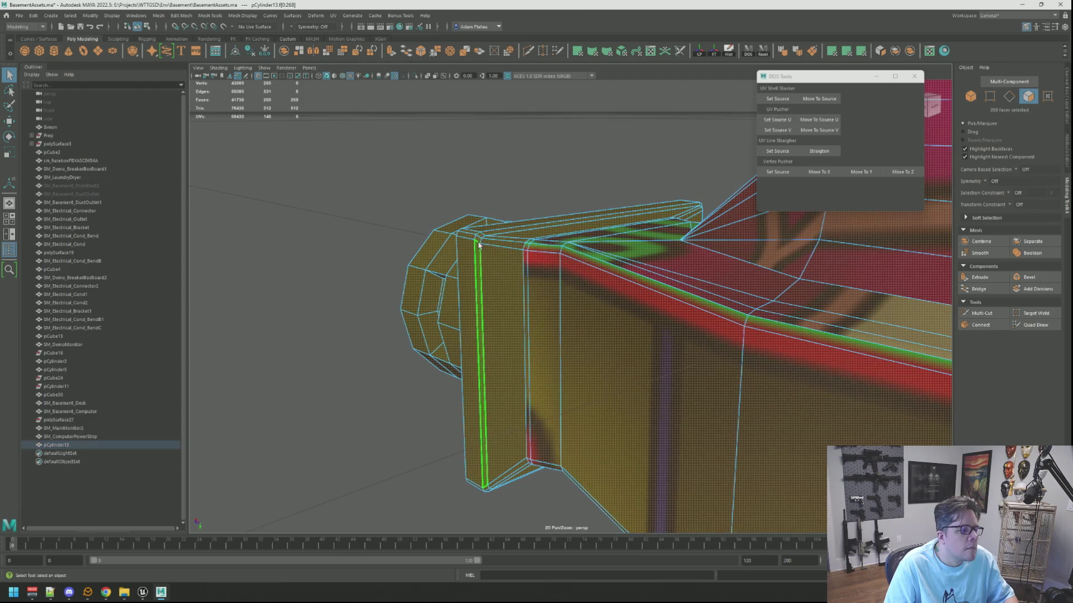
{"action": "left_click", "coordinate": [480, 237]}
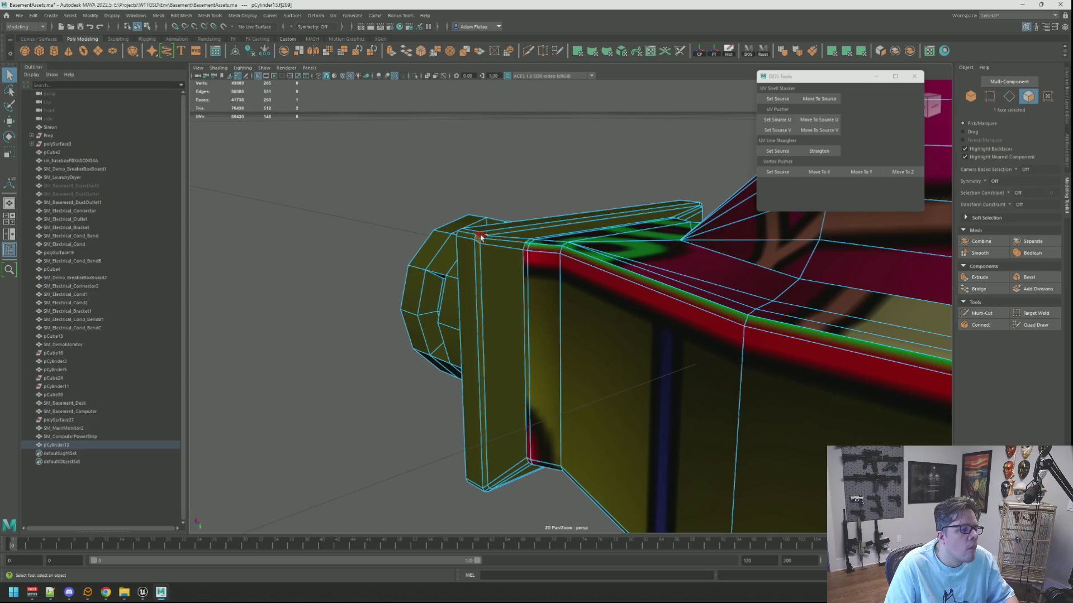
{"action": "double_click", "coordinate": [497, 246]}
{"action": "scroll", "coordinate": [559, 247], "scroll_direction": "down", "scroll_amount": 5}
{"action": "mouse_move", "coordinate": [546, 232]}
{"action": "left_mouse_down", "text": "alt"}
{"action": "mouse_move", "coordinate": [483, 263]}
{"action": "mouse_move", "coordinate": [553, 251]}
{"action": "mouse_move", "coordinate": [520, 290]}
{"action": "mouse_move", "coordinate": [525, 313]}
{"action": "mouse_move", "coordinate": [663, 311]}
{"action": "mouse_move", "coordinate": [615, 311]}
{"action": "mouse_move", "coordinate": [605, 292]}
{"action": "mouse_move", "coordinate": [647, 306]}
{"action": "left_mouse_up", "text": "alt"}
{"action": "scroll", "coordinate": [537, 260], "scroll_direction": "up", "scroll_amount": 6}
{"action": "left_click", "coordinate": [614, 311], "text": "shift"}
{"action": "scroll", "coordinate": [606, 308], "scroll_direction": "up", "scroll_amount": 4}
{"action": "key", "text": "w"}
{"action": "scroll", "coordinate": [598, 306], "scroll_direction": "down", "scroll_amount": 6}
Planar-project, unfold and orient the selected strip faces' UVs, then save the scene
{"action": "scroll", "coordinate": [646, 307], "scroll_direction": "up", "scroll_amount": 2}
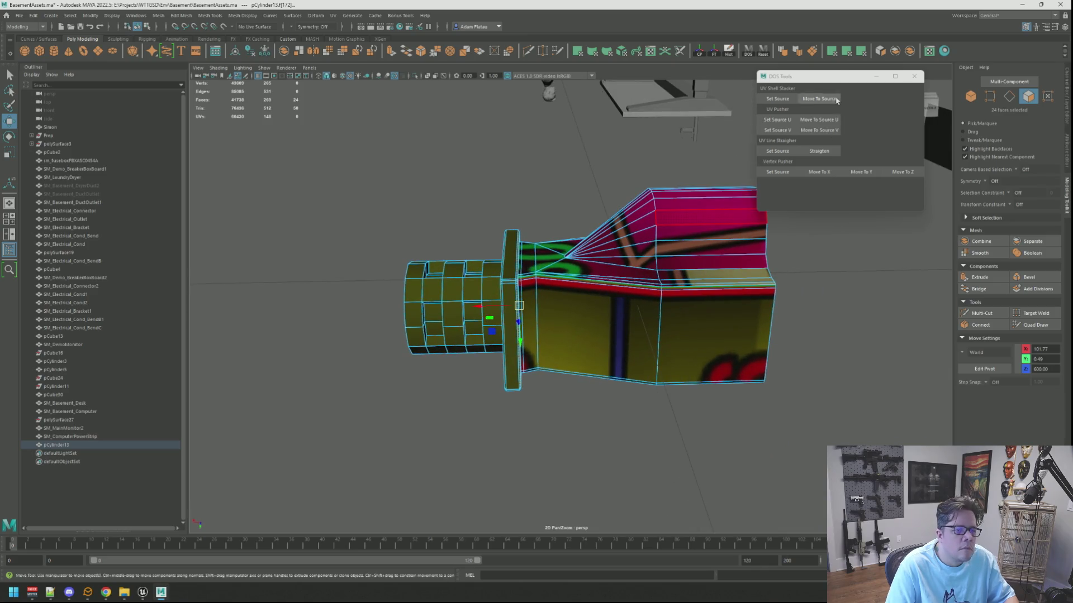
{"action": "left_click", "coordinate": [834, 50]}
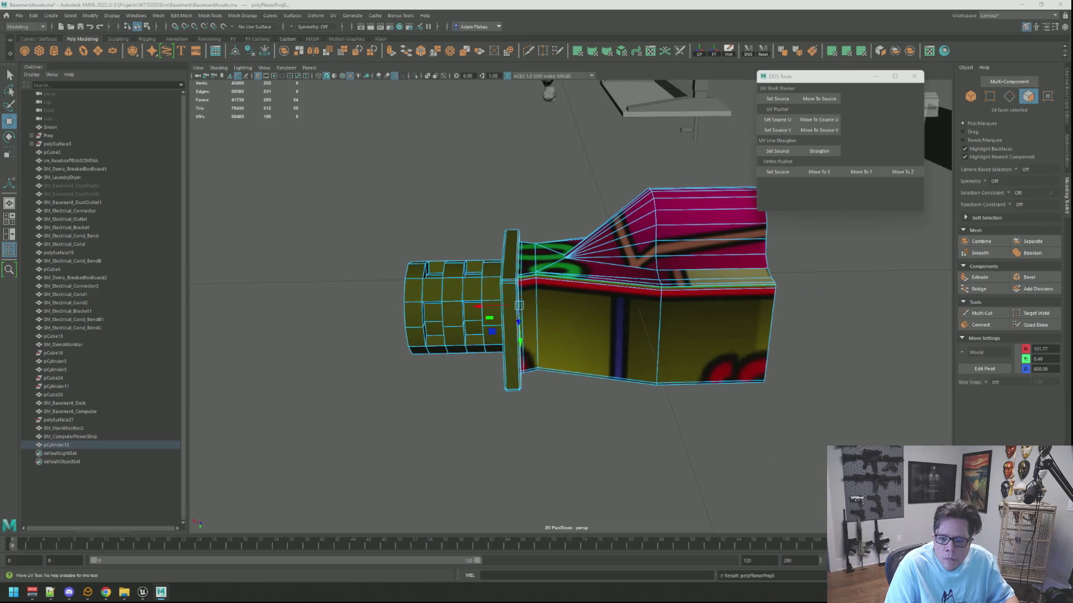
{"action": "key", "text": "F11"}
{"action": "key", "text": "w"}
{"action": "key", "text": "ctrl+u"}
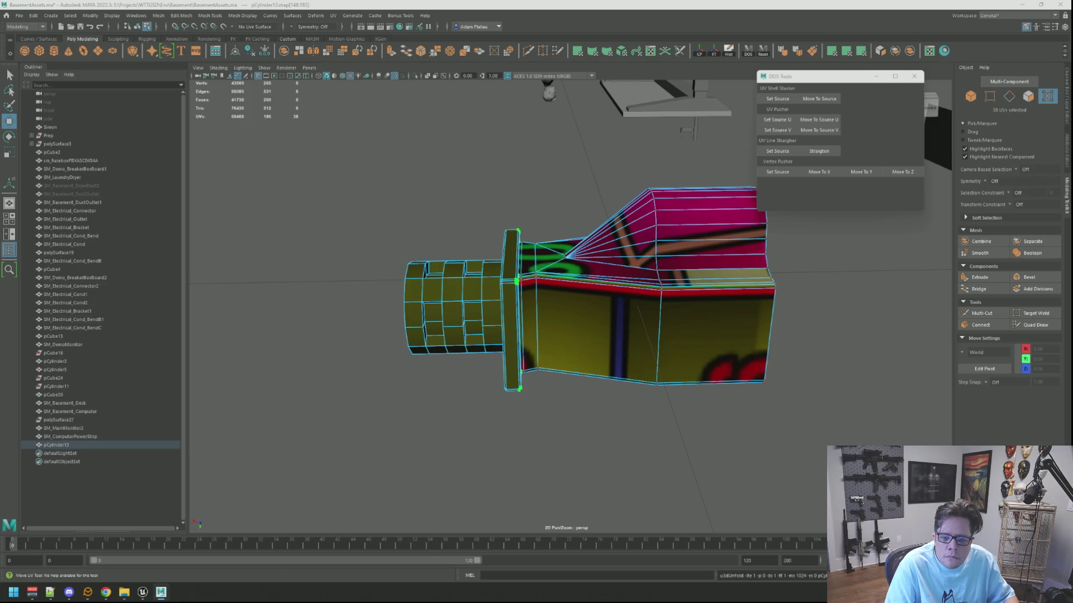
{"action": "key", "text": "ctrl+shift+o"}
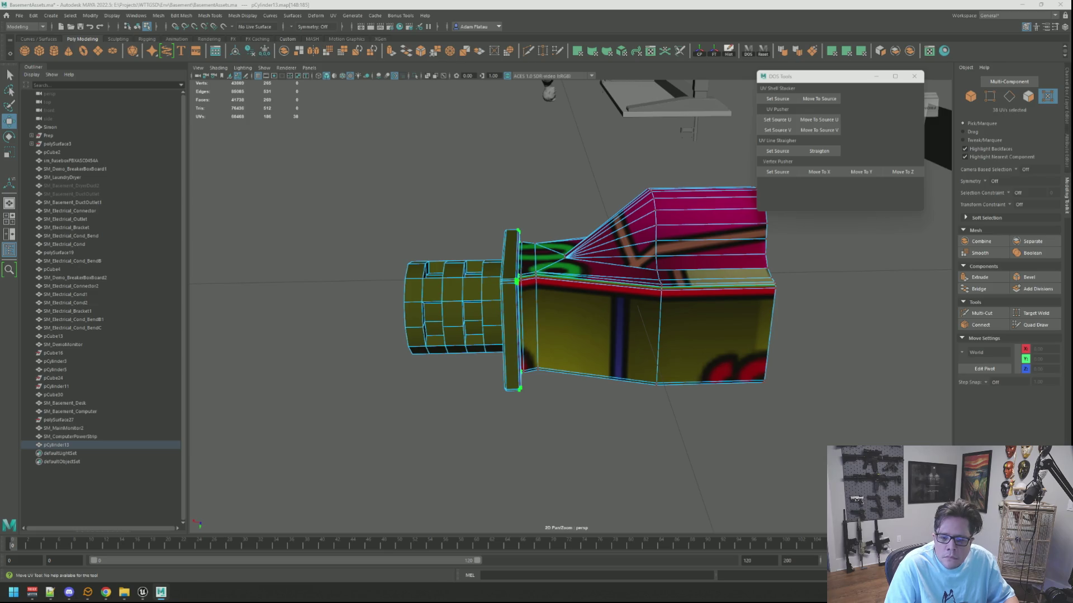
{"action": "mouse_move", "coordinate": [503, 252]}
{"action": "left_mouse_down", "text": "alt"}
{"action": "mouse_move", "coordinate": [558, 202]}
{"action": "mouse_move", "coordinate": [620, 187]}
{"action": "mouse_move", "coordinate": [640, 195]}
{"action": "mouse_move", "coordinate": [546, 184]}
{"action": "mouse_move", "coordinate": [586, 242]}
{"action": "mouse_move", "coordinate": [569, 310]}
{"action": "mouse_move", "coordinate": [648, 268]}
{"action": "mouse_move", "coordinate": [658, 239]}
{"action": "mouse_move", "coordinate": [749, 246]}
{"action": "mouse_move", "coordinate": [774, 290]}
{"action": "mouse_move", "coordinate": [738, 306]}
{"action": "mouse_move", "coordinate": [793, 268]}
{"action": "left_mouse_up", "text": "alt"}
{"action": "key", "text": "F8"}
{"action": "key", "text": "ctrl+s"}
Select the whole ring of flange rim faces on the duct
{"action": "left_click", "coordinate": [586, 242]}
{"action": "key", "text": "F11"}
{"action": "scroll", "coordinate": [586, 264], "scroll_direction": "up", "scroll_amount": 5}
{"action": "left_click", "coordinate": [587, 263]}
{"action": "scroll", "coordinate": [577, 257], "scroll_direction": "down", "scroll_amount": 3}
{"action": "key", "text": "q"}
{"action": "double_click", "coordinate": [570, 310]}
{"action": "key", "text": "w"}
Planar-map the rim faces, cut the UVs along one edge and rotate them -90 degrees
{"action": "left_click", "coordinate": [806, 94]}
{"action": "left_click_drag", "start_coordinate": [553, 269], "coordinate": [567, 259], "text": "alt"}
{"action": "right_click_drag", "start_coordinate": [567, 259], "coordinate": [567, 238]}
{"action": "key", "text": "q"}
{"action": "key", "text": "ctrl+x"}
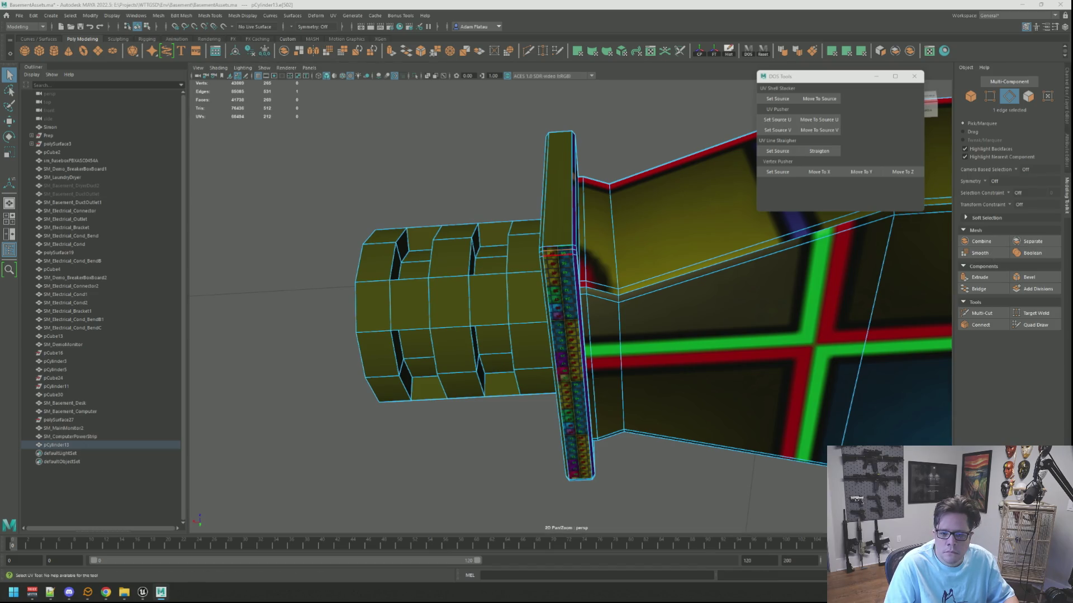
{"action": "key", "text": "ctrl+F12"}
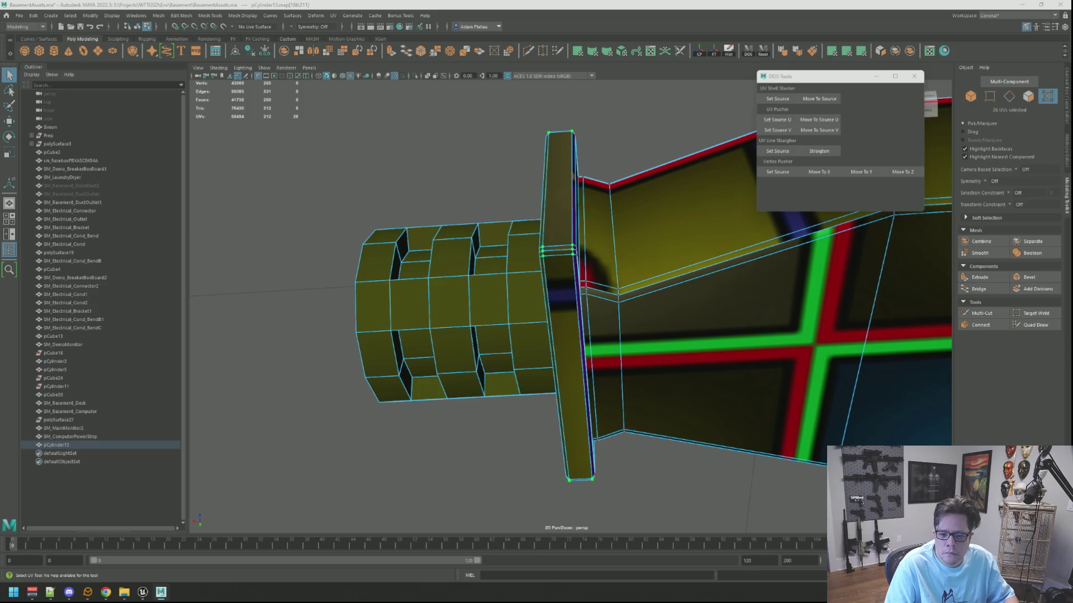
{"action": "key", "text": "w"}
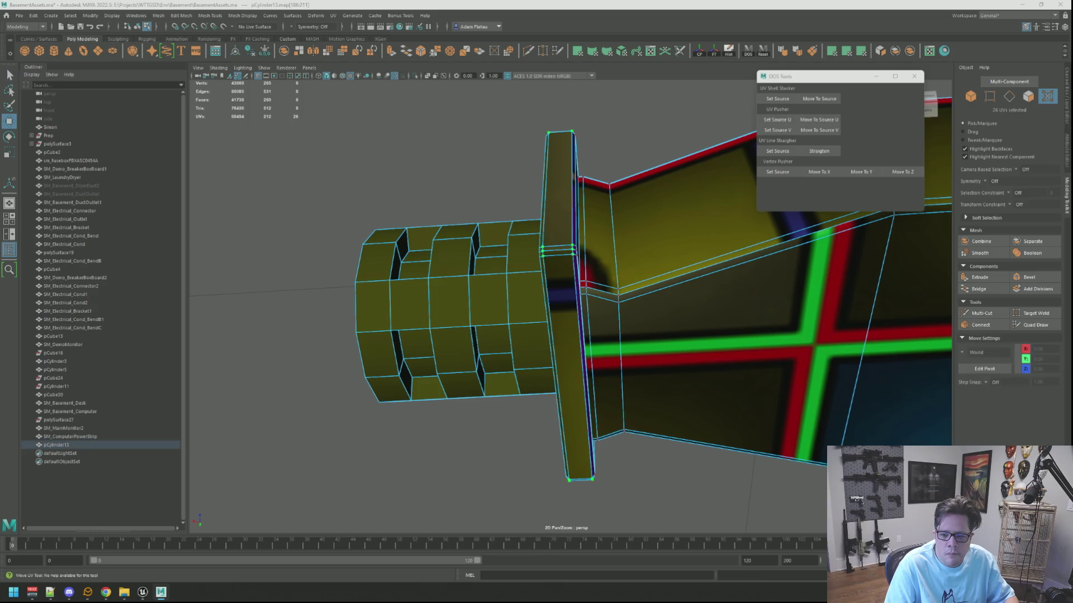
{"action": "key", "text": "ctrl+alt+Right"}
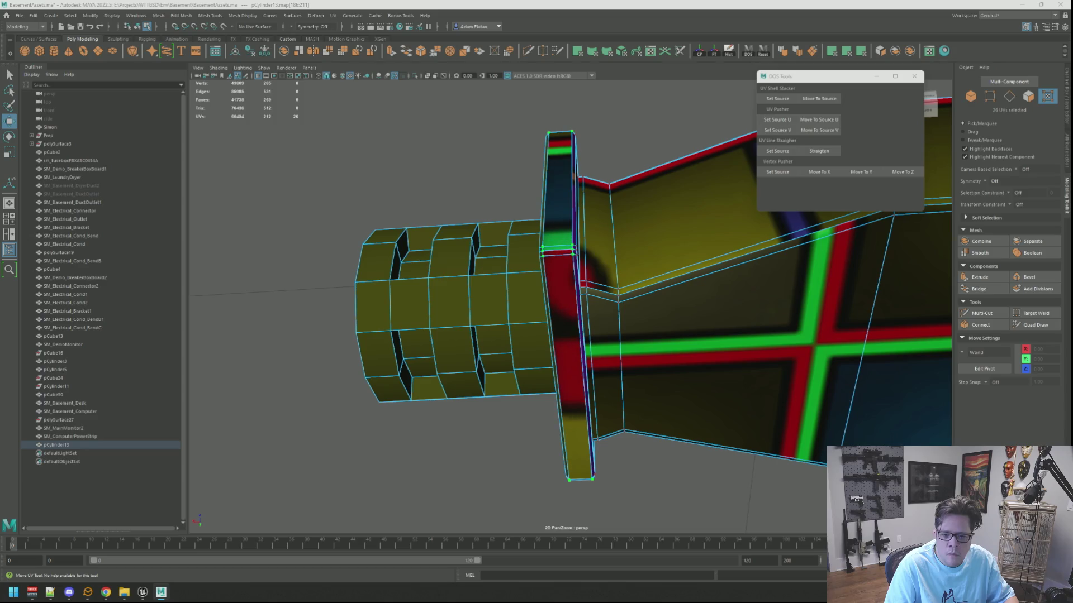
{"action": "right_click_drag", "start_coordinate": [564, 128], "coordinate": [635, 90]}
{"action": "key", "text": "q"}
{"action": "scroll", "coordinate": [565, 175], "scroll_direction": "down", "scroll_amount": 5}
{"action": "mouse_move", "coordinate": [503, 184]}
{"action": "left_mouse_down", "text": "alt"}
{"action": "mouse_move", "coordinate": [564, 175]}
{"action": "mouse_move", "coordinate": [617, 201]}
{"action": "mouse_move", "coordinate": [684, 199]}
{"action": "left_mouse_up", "text": "alt"}
{"action": "scroll", "coordinate": [538, 192], "scroll_direction": "up", "scroll_amount": 3}
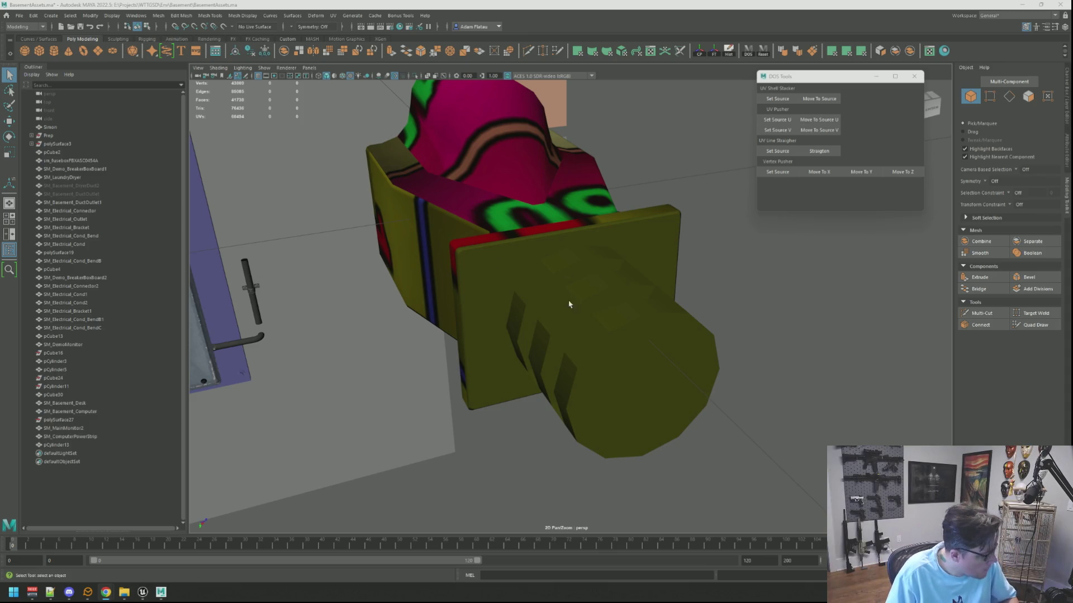
Select the flange's large front face and its thin top rim strip in face mode
{"action": "scroll", "coordinate": [574, 304], "scroll_direction": "down", "scroll_amount": 5}
{"action": "mouse_move", "coordinate": [574, 304]}
{"action": "left_mouse_down", "text": "alt"}
{"action": "mouse_move", "coordinate": [584, 277]}
{"action": "mouse_move", "coordinate": [575, 263]}
{"action": "mouse_move", "coordinate": [595, 251]}
{"action": "mouse_move", "coordinate": [551, 253]}
{"action": "left_mouse_up", "text": "alt"}
{"action": "scroll", "coordinate": [588, 268], "scroll_direction": "up", "scroll_amount": 3}
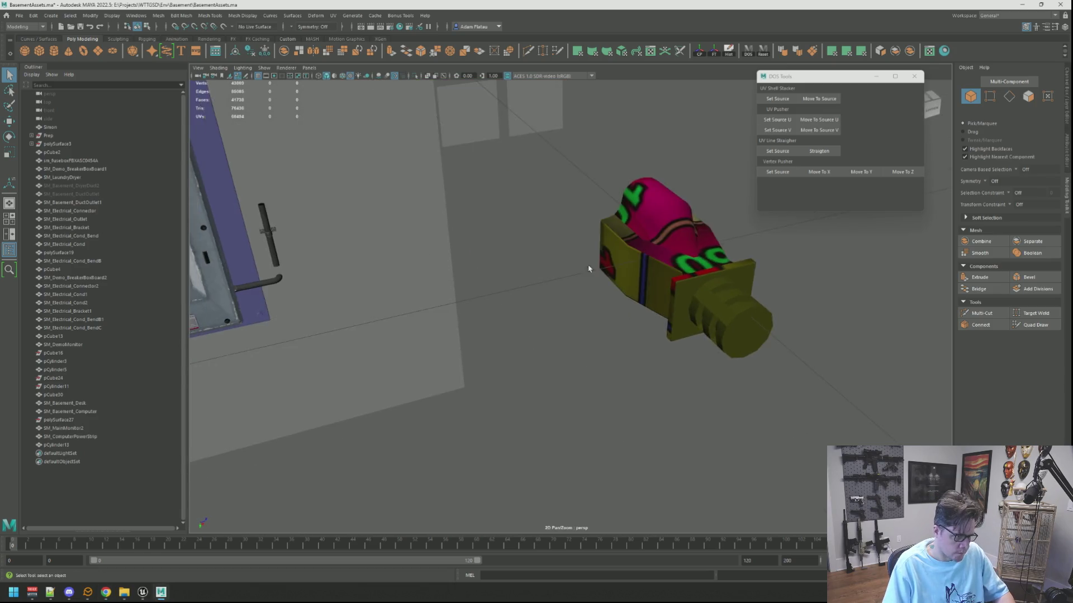
{"action": "left_click", "coordinate": [599, 249]}
{"action": "right_click", "coordinate": [599, 249]}
{"action": "left_click", "coordinate": [564, 246]}
{"action": "scroll", "coordinate": [558, 257], "scroll_direction": "up", "scroll_amount": 5}
{"action": "left_click", "coordinate": [550, 253]}
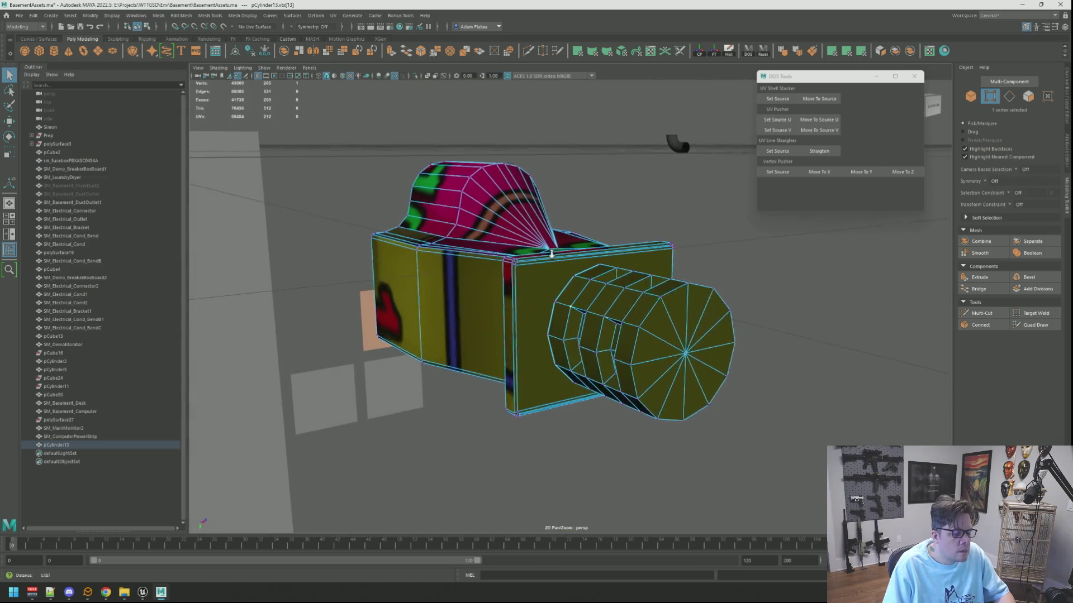
{"action": "scroll", "coordinate": [560, 256], "scroll_direction": "up", "scroll_amount": 5}
{"action": "scroll", "coordinate": [510, 252], "scroll_direction": "up", "scroll_amount": 2}
{"action": "right_click_drag", "start_coordinate": [479, 240], "coordinate": [478, 259]}
{"action": "left_click", "coordinate": [502, 240]}
{"action": "left_click_drag", "start_coordinate": [495, 241], "coordinate": [506, 239], "text": "alt"}
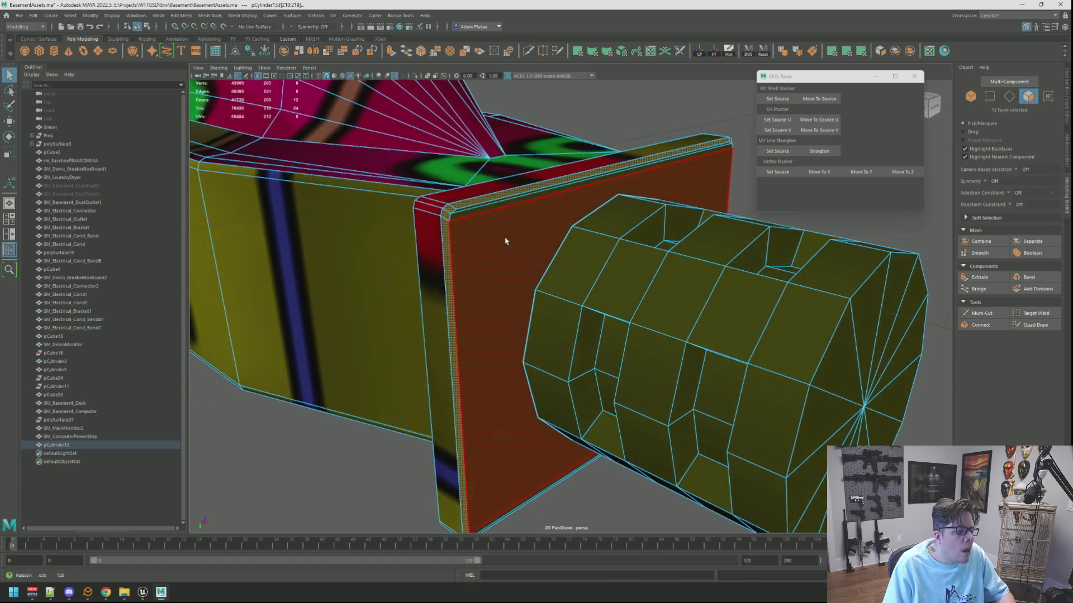
{"action": "left_click", "coordinate": [494, 207]}
{"action": "left_click", "coordinate": [496, 215], "text": "shift"}
Add the flange's bottom rim strip to the face selection, viewed from below
{"action": "mouse_move", "coordinate": [526, 336]}
{"action": "left_mouse_down", "text": "alt"}
{"action": "mouse_move", "coordinate": [509, 294]}
{"action": "mouse_move", "coordinate": [484, 289]}
{"action": "left_mouse_up", "text": "alt"}
{"action": "scroll", "coordinate": [485, 289], "scroll_direction": "up", "scroll_amount": 5}
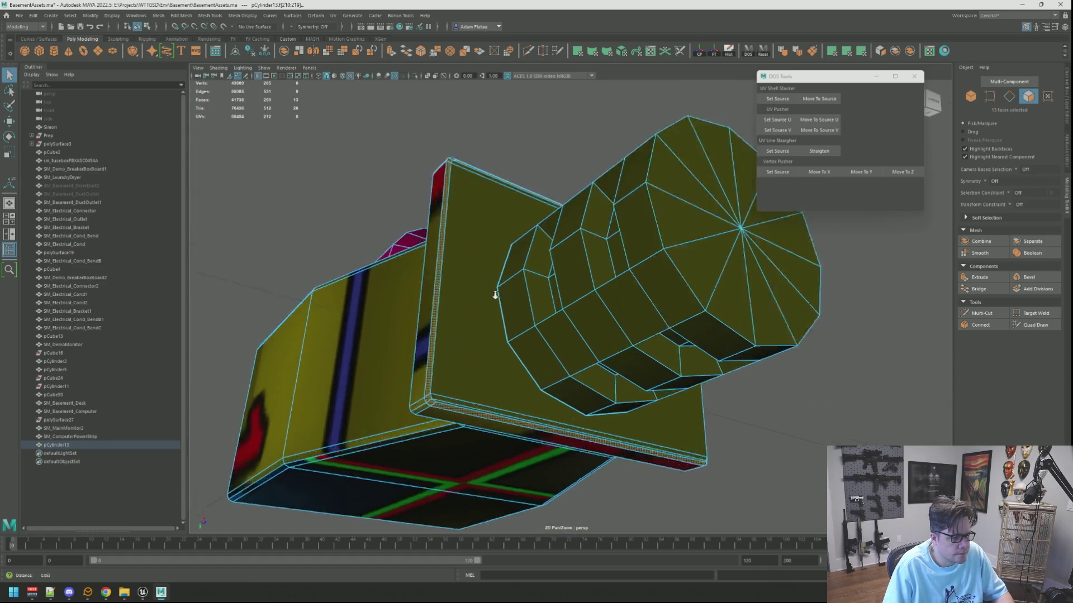
{"action": "scroll", "coordinate": [435, 355], "scroll_direction": "down", "scroll_amount": 4}
{"action": "scroll", "coordinate": [446, 402], "scroll_direction": "up", "scroll_amount": 1}
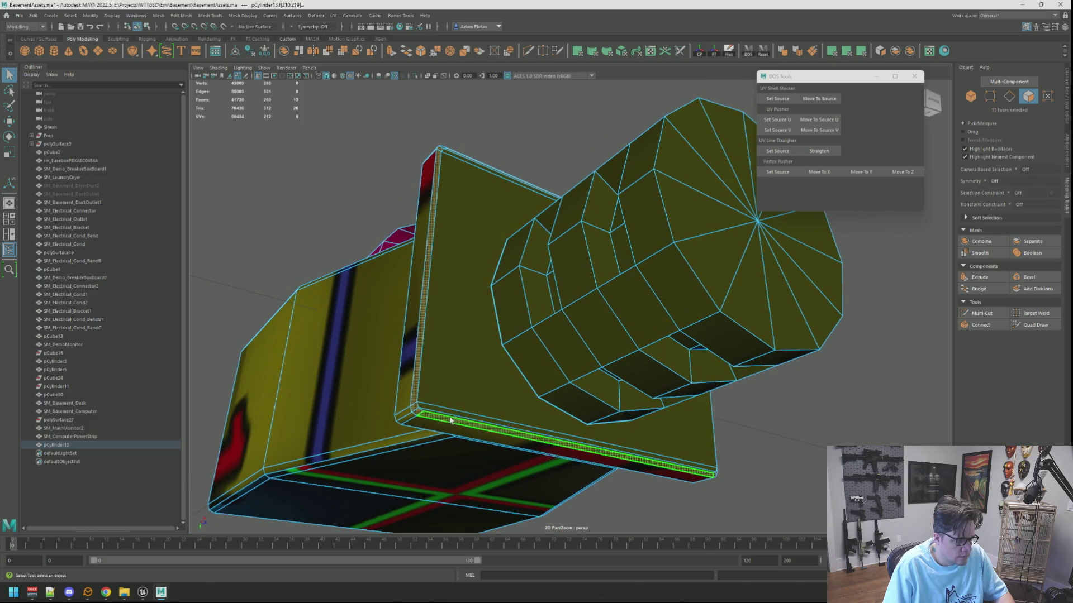
{"action": "left_click", "coordinate": [451, 417], "text": "shift"}
{"action": "mouse_move", "coordinate": [452, 417]}
{"action": "left_mouse_down", "text": "alt"}
{"action": "mouse_move", "coordinate": [455, 395]}
{"action": "mouse_move", "coordinate": [471, 390]}
{"action": "left_mouse_up", "text": "alt"}
{"action": "scroll", "coordinate": [502, 380], "scroll_direction": "up", "scroll_amount": 4}
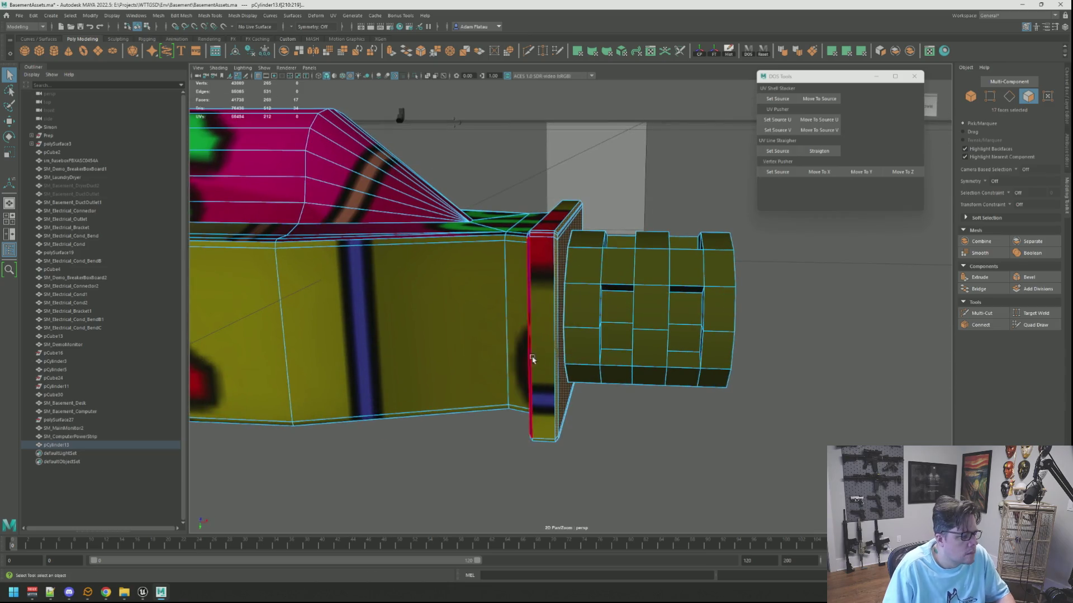
Planar-map the selected flange faces, convert them to UVs, unfold, then deselect
{"action": "key", "text": "w"}
{"action": "left_click", "coordinate": [831, 50]}
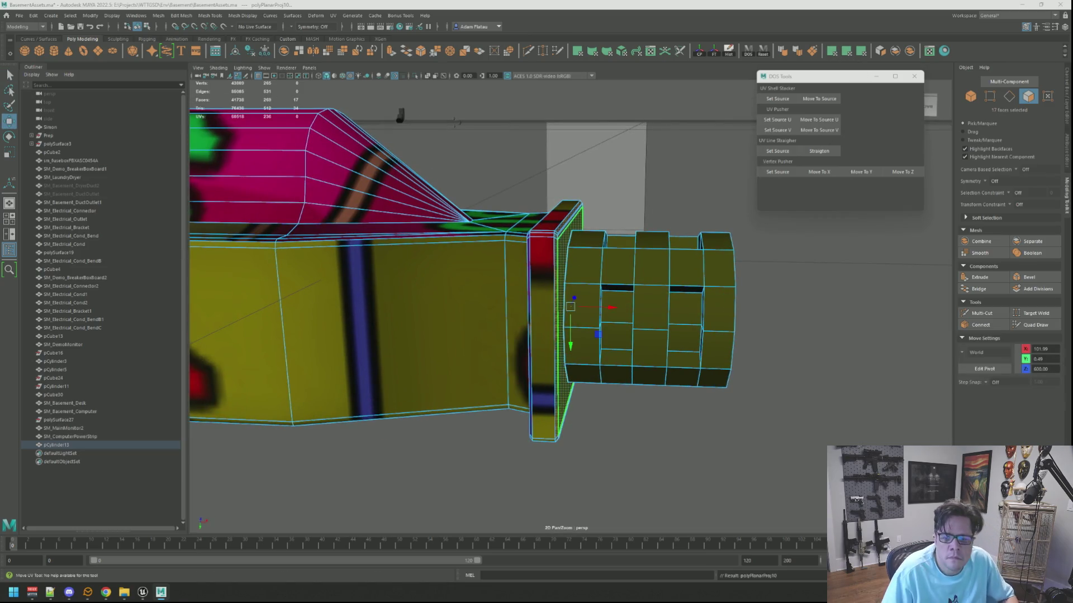
{"action": "key", "text": "q"}
{"action": "key", "text": "ctrl+F12"}
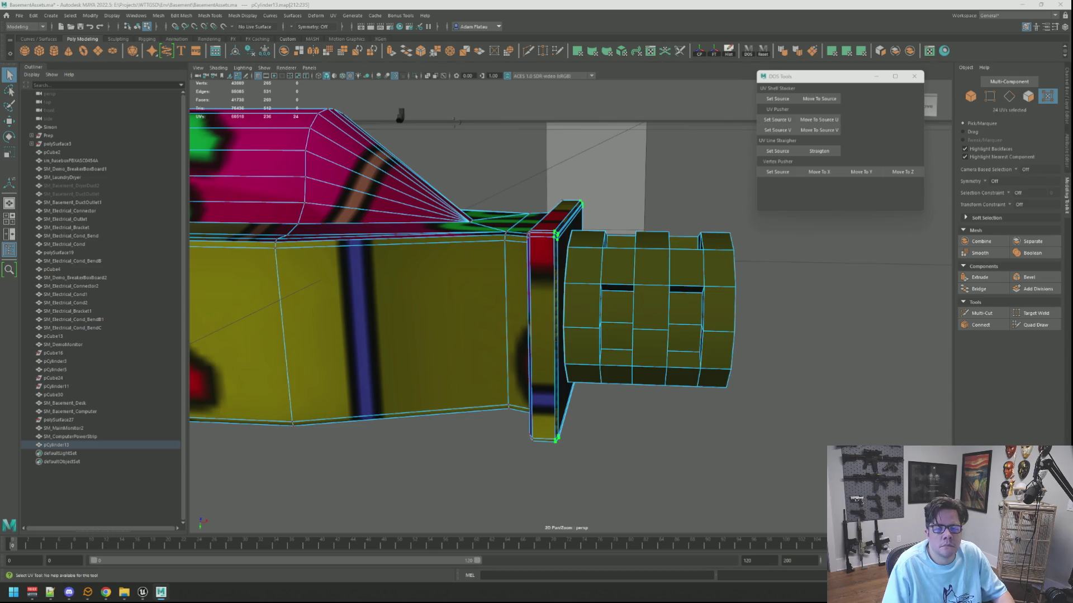
{"action": "key", "text": "ctrl+u"}
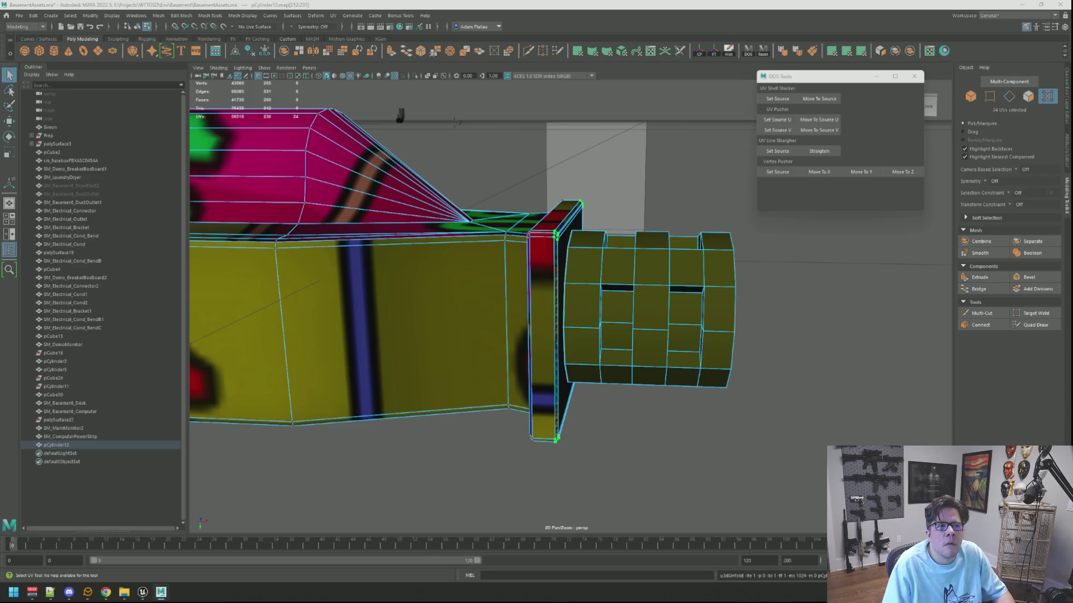
{"action": "key", "text": "w"}
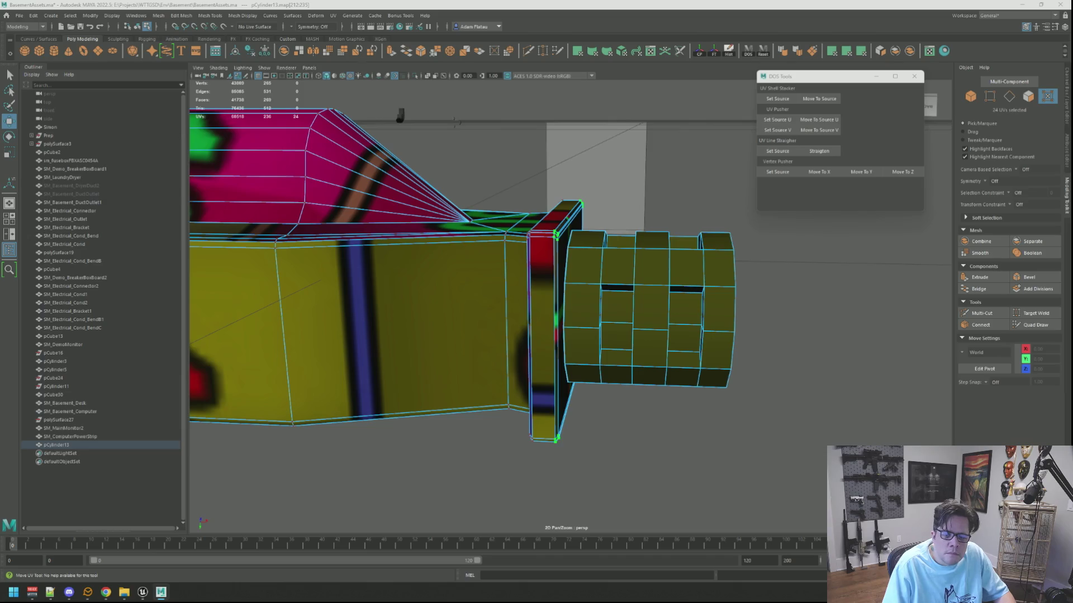
{"action": "key", "text": "Escape"}
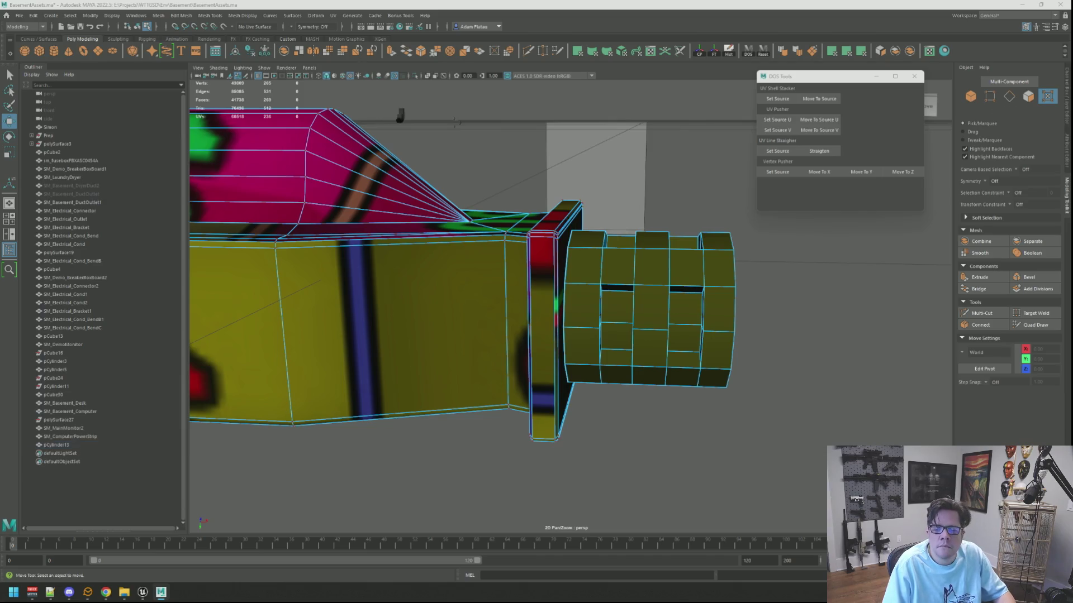
{"action": "key", "text": "F8"}
{"action": "scroll", "coordinate": [759, 243], "scroll_direction": "down", "scroll_amount": 5}
Select the pipe's side faces column by column, plus two missed faces
{"action": "mouse_move", "coordinate": [759, 244]}
{"action": "left_mouse_down", "text": "alt"}
{"action": "mouse_move", "coordinate": [728, 263]}
{"action": "mouse_move", "coordinate": [623, 268]}
{"action": "left_mouse_up", "text": "alt"}
{"action": "key", "text": "q"}
{"action": "right_click_drag", "start_coordinate": [561, 292], "coordinate": [560, 292]}
{"action": "left_click", "coordinate": [561, 292]}
{"action": "key", "text": "f"}
{"action": "mouse_move", "coordinate": [560, 292]}
{"action": "left_mouse_down", "text": "alt"}
{"action": "mouse_move", "coordinate": [608, 299]}
{"action": "mouse_move", "coordinate": [582, 304]}
{"action": "left_mouse_up", "text": "alt"}
{"action": "right_click_drag", "start_coordinate": [565, 306], "coordinate": [546, 313]}
{"action": "left_click", "coordinate": [545, 283]}
{"action": "double_click", "coordinate": [545, 283]}
{"action": "double_click", "coordinate": [611, 283], "text": "shift"}
{"action": "double_click", "coordinate": [675, 291], "text": "shift"}
{"action": "left_click", "coordinate": [577, 308], "text": "shift"}
{"action": "left_click", "coordinate": [641, 316], "text": "shift"}
Add the remaining missed pipe side faces from the top, side and underneath views
{"action": "mouse_move", "coordinate": [620, 307]}
{"action": "left_mouse_down", "text": "alt"}
{"action": "mouse_move", "coordinate": [598, 210]}
{"action": "mouse_move", "coordinate": [742, 278]}
{"action": "mouse_move", "coordinate": [833, 258]}
{"action": "mouse_move", "coordinate": [752, 287]}
{"action": "mouse_move", "coordinate": [632, 259]}
{"action": "mouse_move", "coordinate": [613, 240]}
{"action": "mouse_move", "coordinate": [665, 216]}
{"action": "left_mouse_up", "text": "alt"}
{"action": "left_click", "coordinate": [597, 210], "text": "shift"}
{"action": "left_click", "coordinate": [646, 212], "text": "shift"}
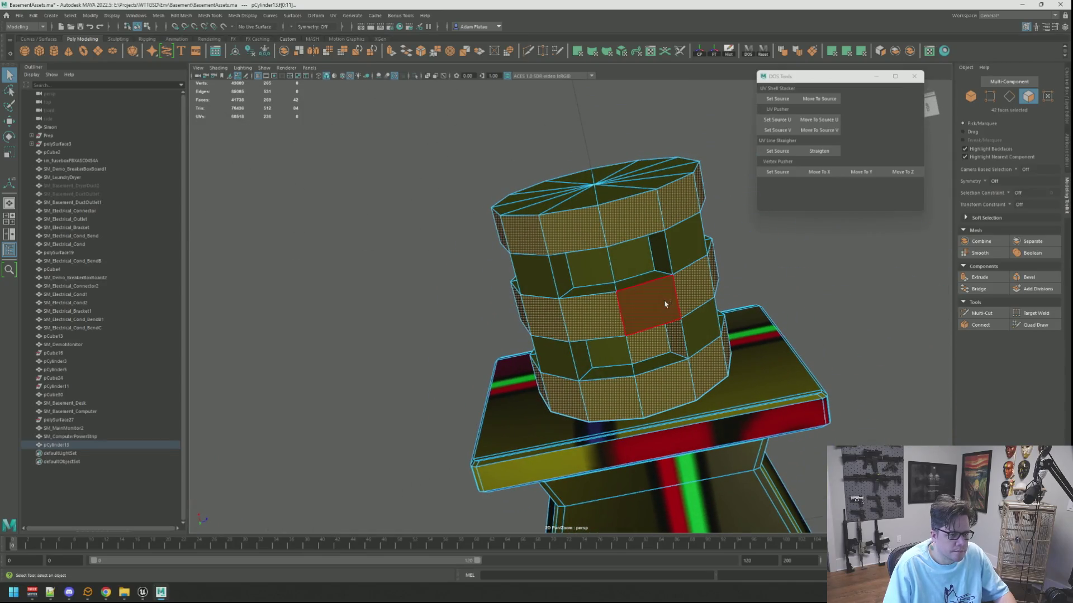
{"action": "left_click_drag", "start_coordinate": [736, 288], "coordinate": [567, 289], "text": "alt"}
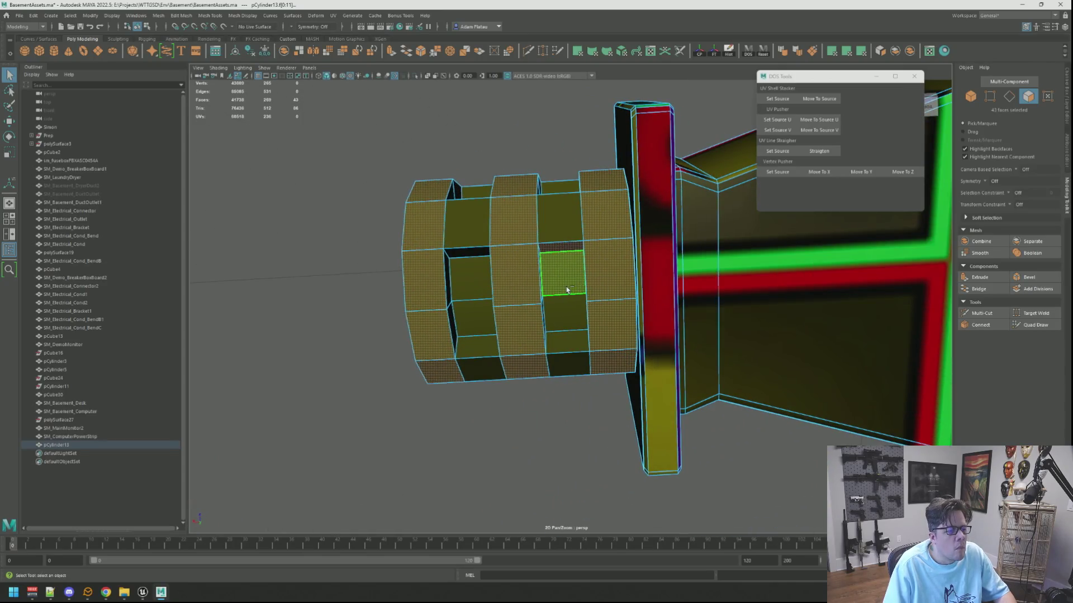
{"action": "left_click_drag", "start_coordinate": [565, 248], "coordinate": [503, 353], "text": "alt"}
{"action": "mouse_move", "coordinate": [503, 302]}
{"action": "left_mouse_down", "text": "alt"}
{"action": "mouse_move", "coordinate": [638, 320]}
{"action": "mouse_move", "coordinate": [771, 318]}
{"action": "mouse_move", "coordinate": [790, 278]}
{"action": "mouse_move", "coordinate": [759, 247]}
{"action": "mouse_move", "coordinate": [715, 246]}
{"action": "left_mouse_up", "text": "alt"}
{"action": "left_click", "coordinate": [678, 246], "text": "shift"}
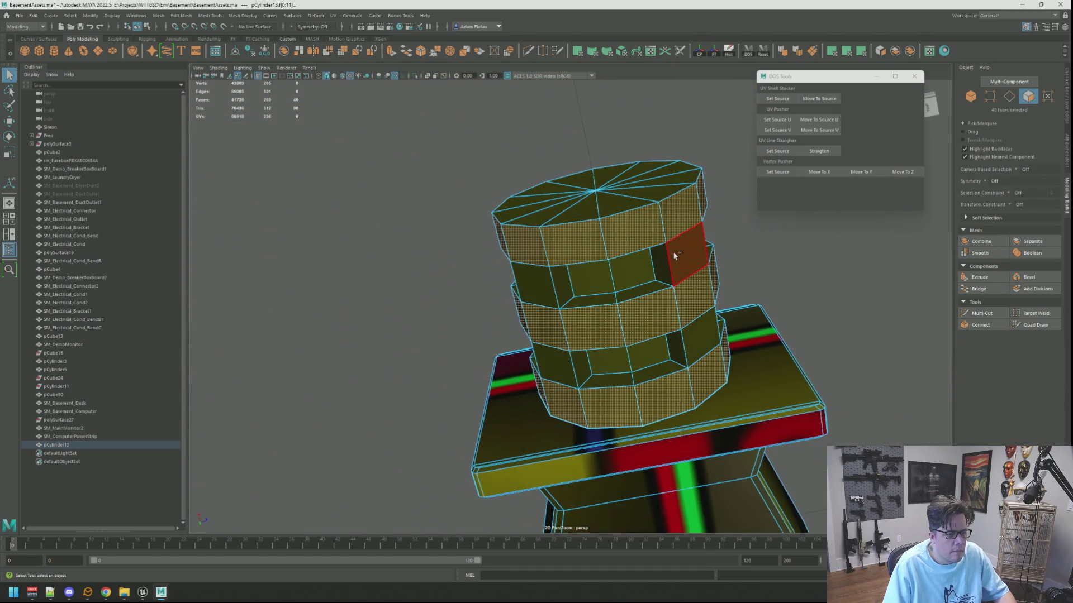
{"action": "left_click", "coordinate": [693, 335], "text": "shift"}
{"action": "left_click", "coordinate": [551, 319], "text": "shift"}
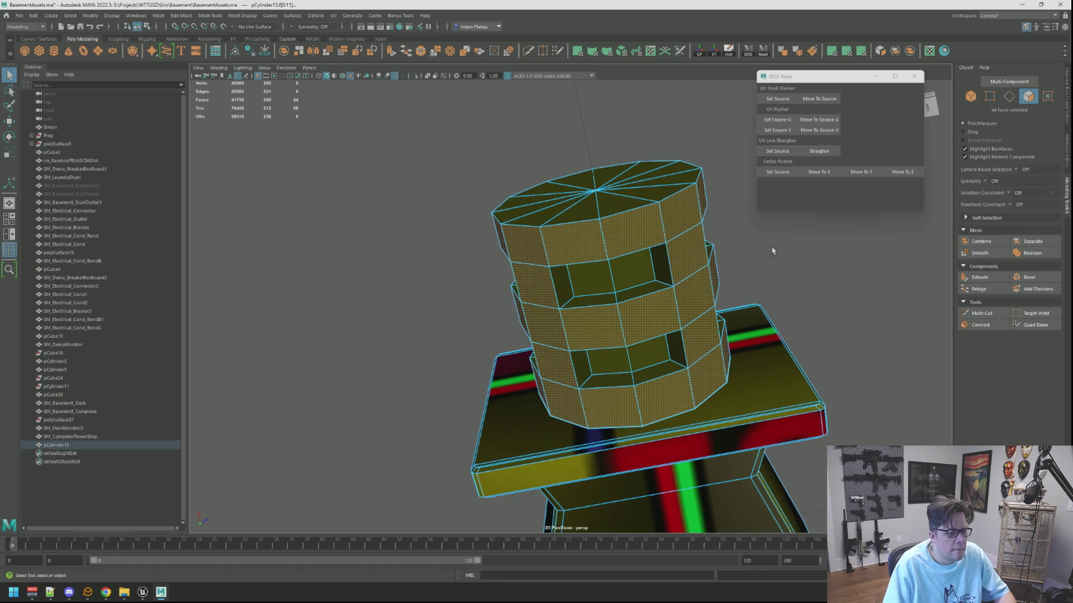
Show the Move manipulator on the selected faces and view the pipe head-on
{"action": "key", "text": "w"}
{"action": "scroll", "coordinate": [709, 280], "scroll_direction": "down", "scroll_amount": 5}
{"action": "mouse_move", "coordinate": [709, 281]}
{"action": "left_mouse_down", "text": "alt"}
{"action": "mouse_move", "coordinate": [661, 345]}
{"action": "mouse_move", "coordinate": [745, 352]}
{"action": "mouse_move", "coordinate": [799, 324]}
{"action": "mouse_move", "coordinate": [788, 298]}
{"action": "mouse_move", "coordinate": [723, 283]}
{"action": "mouse_move", "coordinate": [620, 371]}
{"action": "mouse_move", "coordinate": [620, 434]}
{"action": "mouse_move", "coordinate": [719, 309]}
{"action": "mouse_move", "coordinate": [777, 335]}
{"action": "left_mouse_up", "text": "alt"}
{"action": "right_click_drag", "start_coordinate": [777, 335], "coordinate": [641, 330], "text": "alt"}
{"action": "left_click_drag", "start_coordinate": [641, 330], "coordinate": [630, 323], "text": "alt"}
{"action": "mouse_move", "coordinate": [630, 324]}
{"action": "right_mouse_down", "text": "alt"}
{"action": "mouse_move", "coordinate": [708, 327]}
{"action": "mouse_move", "coordinate": [637, 339]}
{"action": "right_mouse_up", "text": "alt"}
{"action": "left_click_drag", "start_coordinate": [637, 340], "coordinate": [711, 145], "text": "alt"}
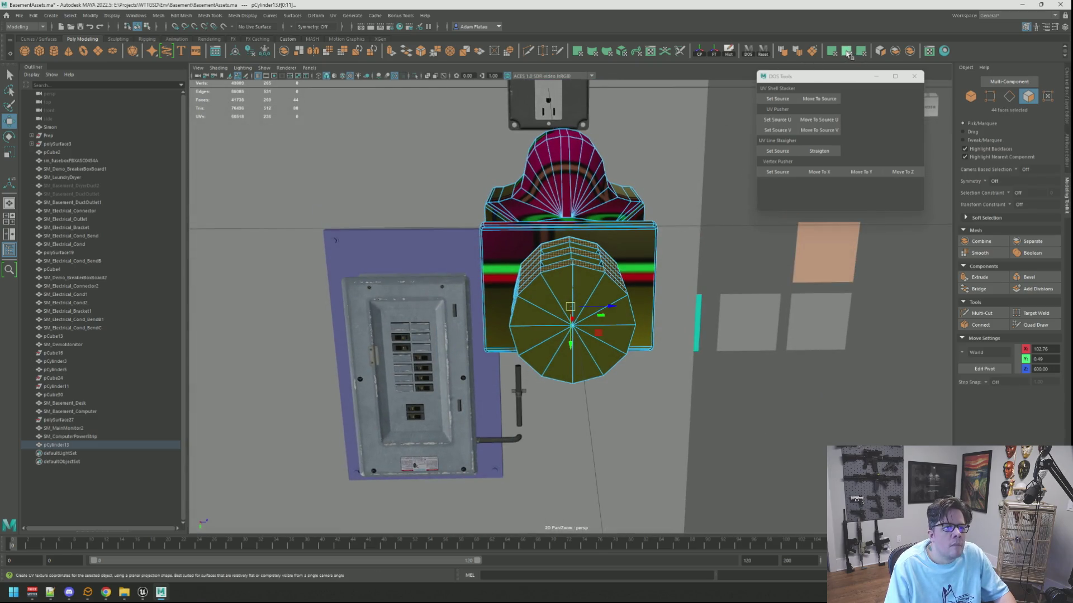
Pick a vertical edge line running down the pipe side to its bottom as the seam
{"action": "left_click_drag", "start_coordinate": [584, 318], "coordinate": [581, 279], "text": "alt"}
{"action": "right_click_drag", "start_coordinate": [581, 279], "coordinate": [577, 263], "text": "alt"}
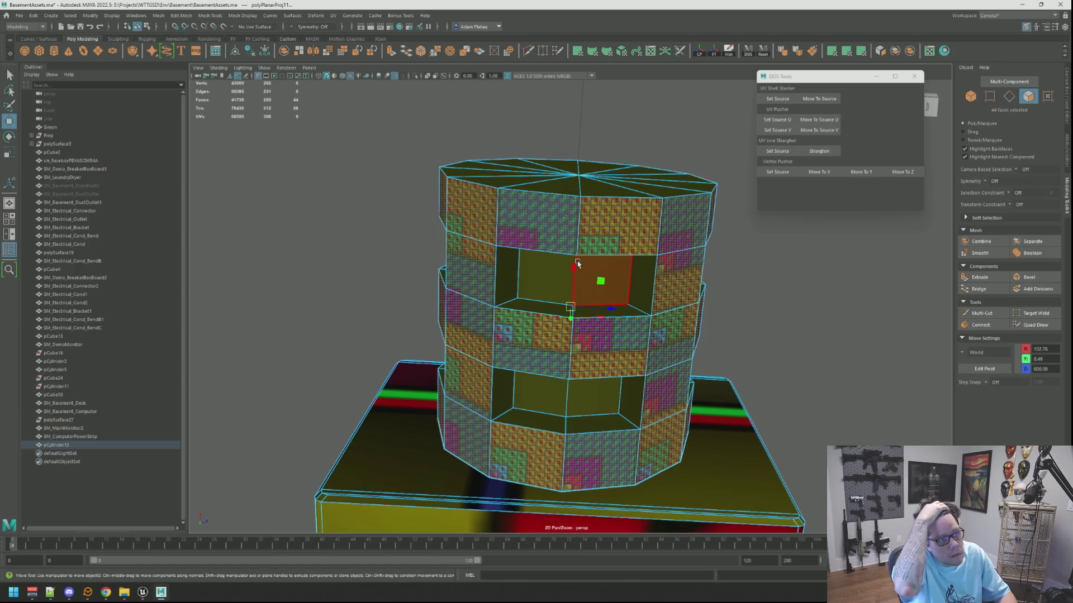
{"action": "right_click_drag", "start_coordinate": [581, 246], "coordinate": [581, 223]}
{"action": "key", "text": "q"}
{"action": "left_click", "coordinate": [580, 317]}
{"action": "left_click", "coordinate": [573, 349], "text": "shift"}
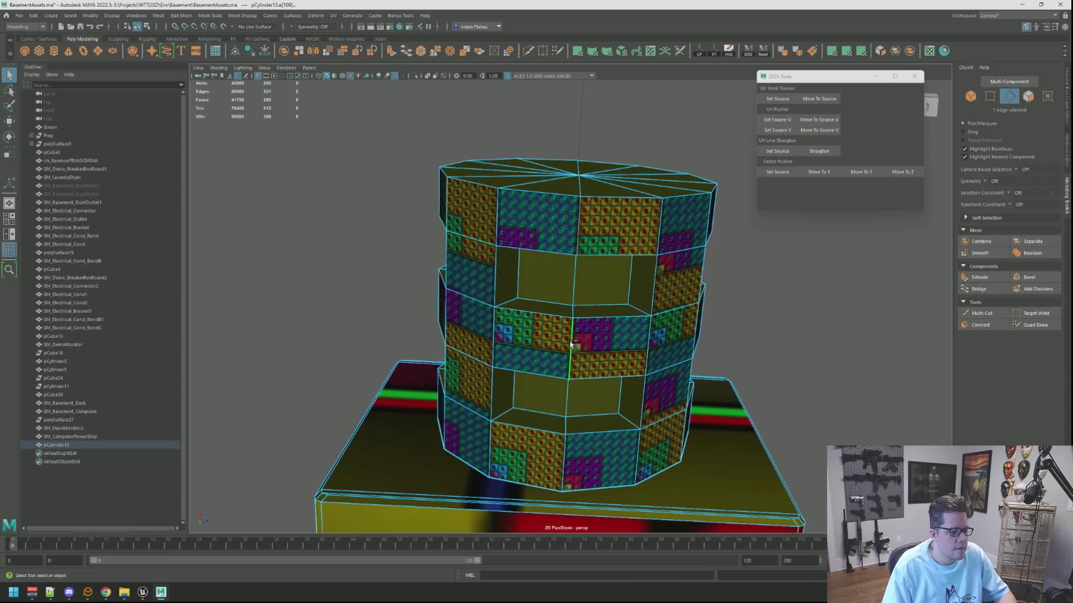
{"action": "left_click", "coordinate": [563, 447], "text": "shift"}
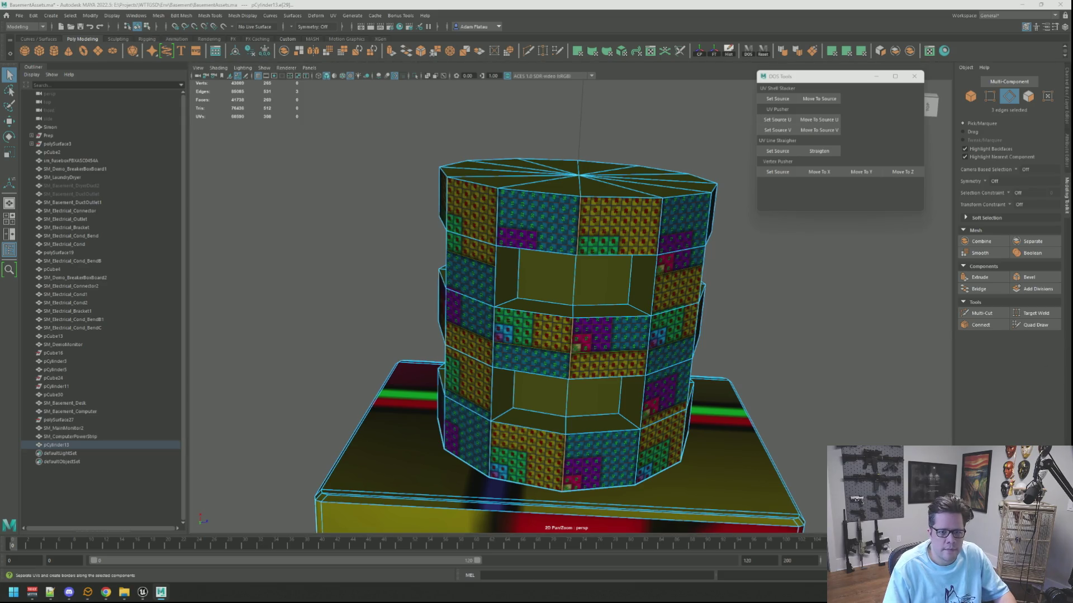
Convert the pipe to UVs, unfold them and orient the UV shells straight
{"action": "key", "text": "ctrl+F12"}
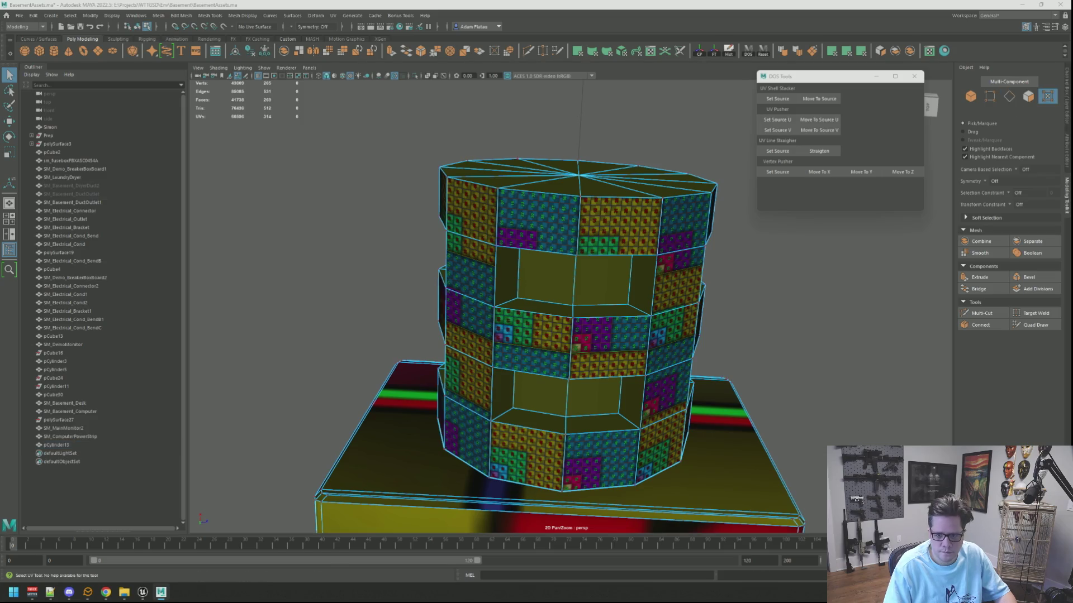
{"action": "key", "text": "ctrl+u"}
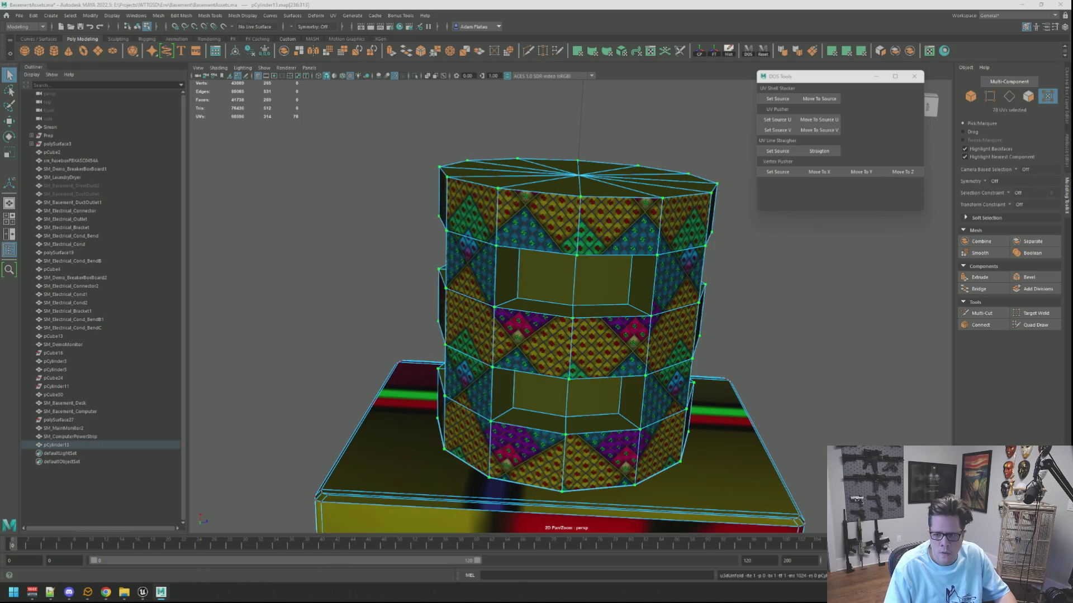
{"action": "key", "text": "ctrl+o"}
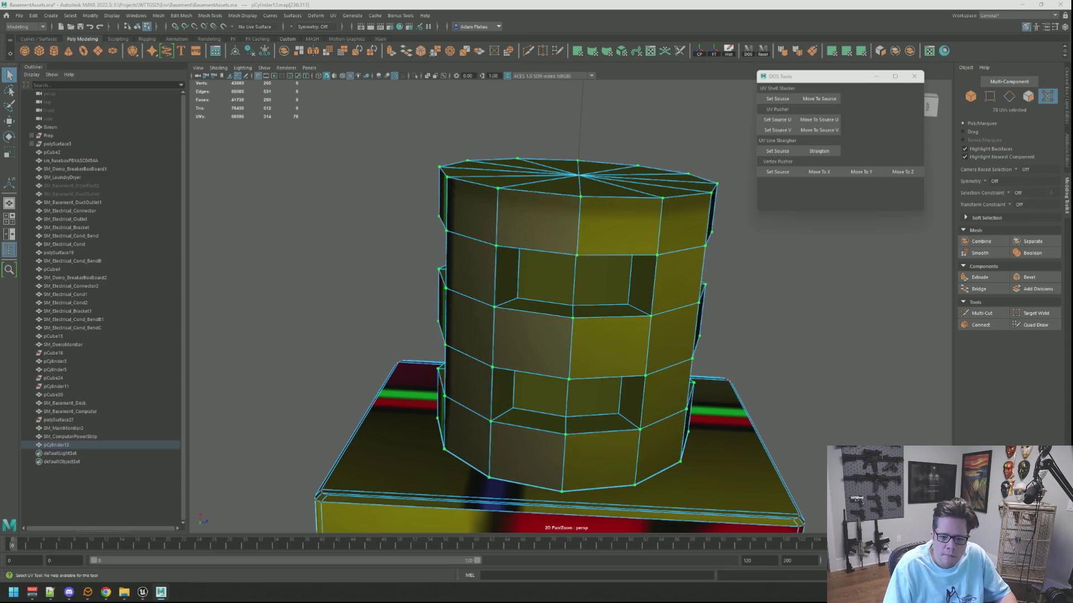
{"action": "key", "text": "w"}
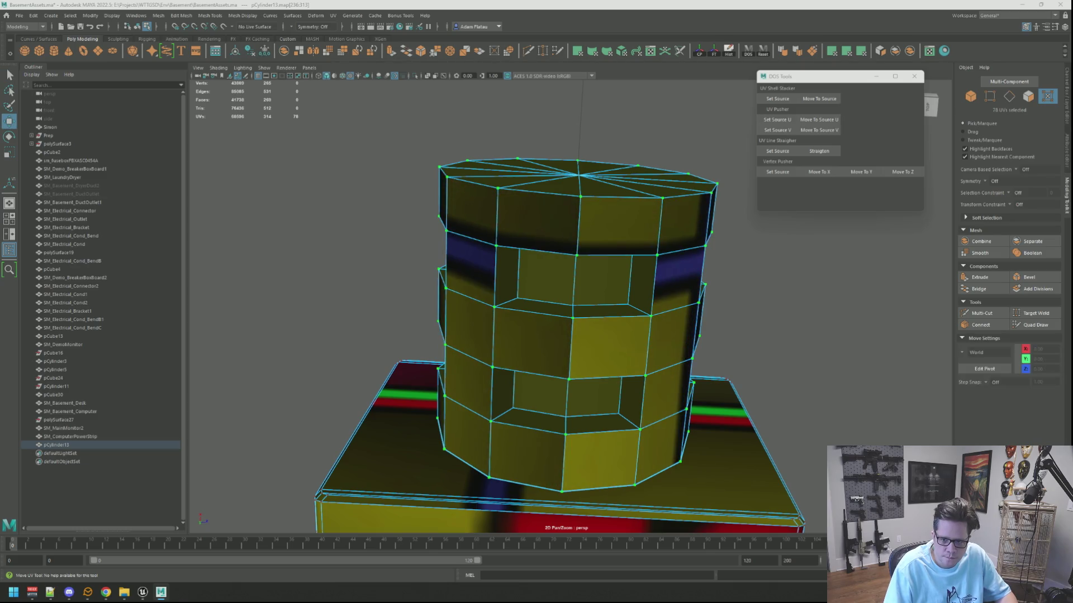
{"action": "key", "text": "Escape"}
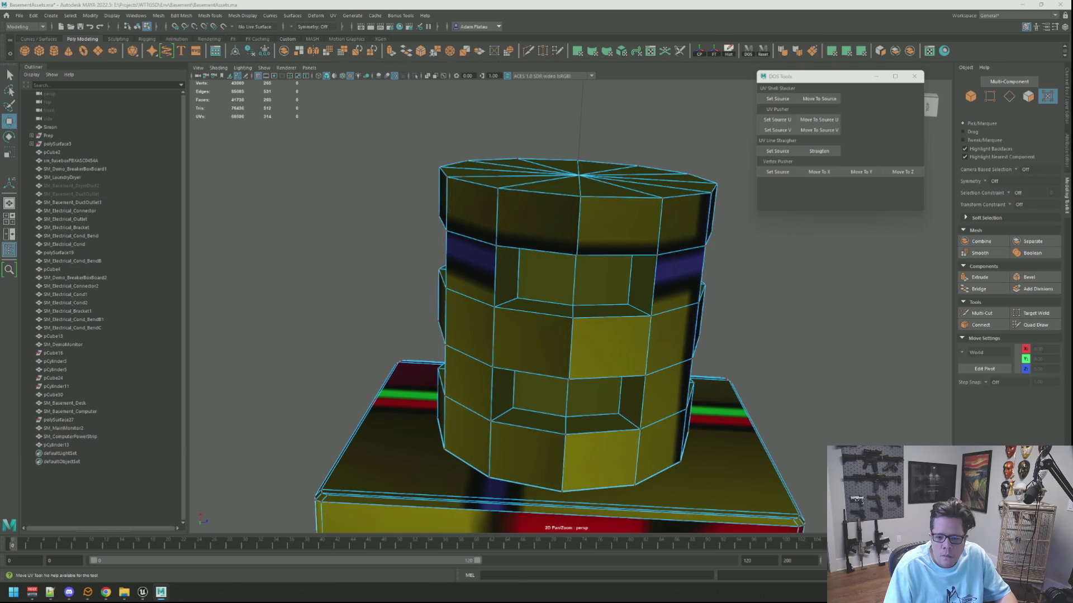
{"action": "key", "text": "ctrl+F11"}
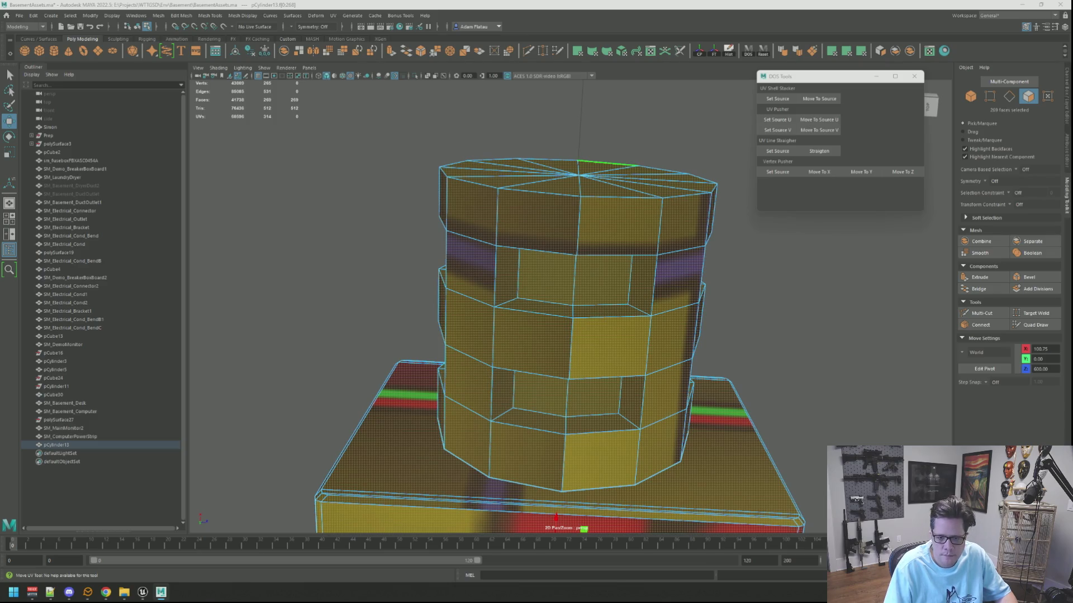
{"action": "left_click", "coordinate": [469, 383]}
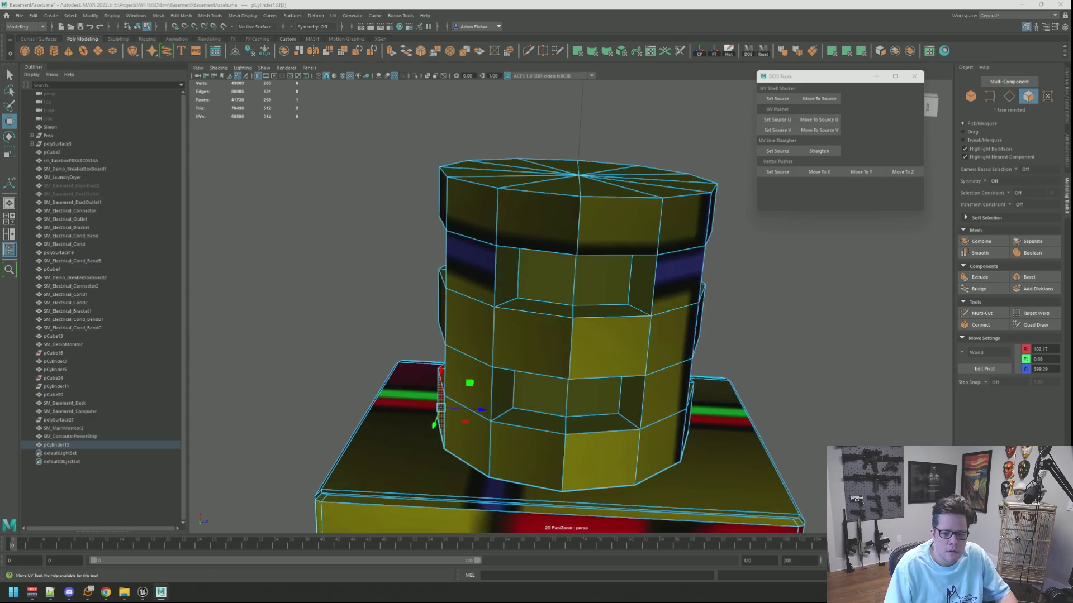
{"action": "scroll", "coordinate": [737, 274], "scroll_direction": "up", "scroll_amount": 5}
{"action": "scroll", "coordinate": [738, 274], "scroll_direction": "down", "scroll_amount": 5}
{"action": "mouse_move", "coordinate": [614, 280]}
{"action": "left_mouse_down", "text": "alt"}
{"action": "mouse_move", "coordinate": [737, 274]}
{"action": "mouse_move", "coordinate": [670, 301]}
{"action": "mouse_move", "coordinate": [720, 288]}
{"action": "left_mouse_up", "text": "alt"}
{"action": "scroll", "coordinate": [738, 273], "scroll_direction": "up", "scroll_amount": 3}
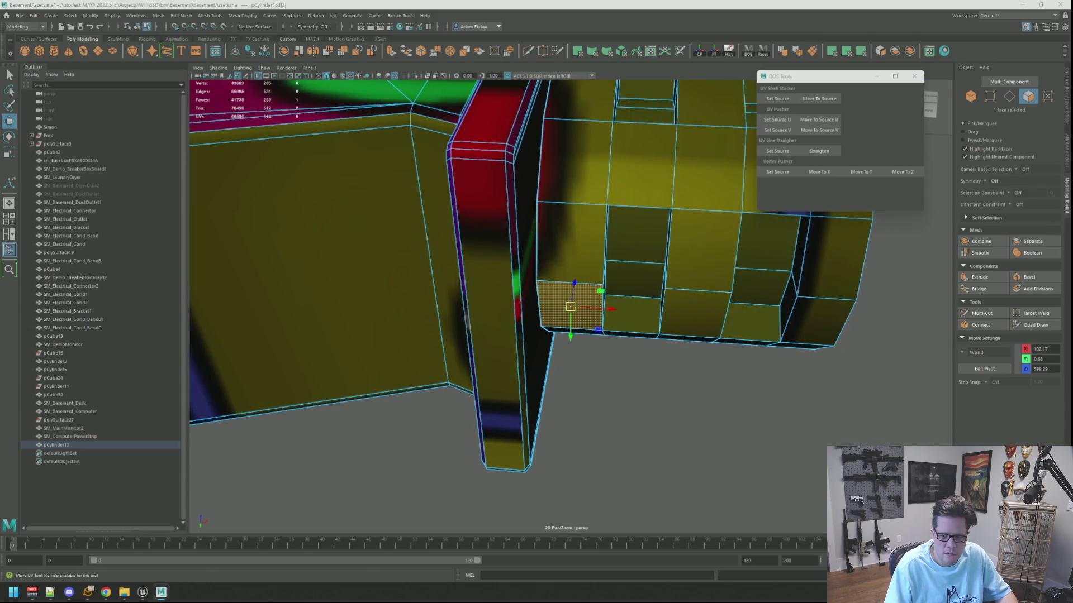
{"action": "key", "text": "q"}
{"action": "key", "text": "f"}
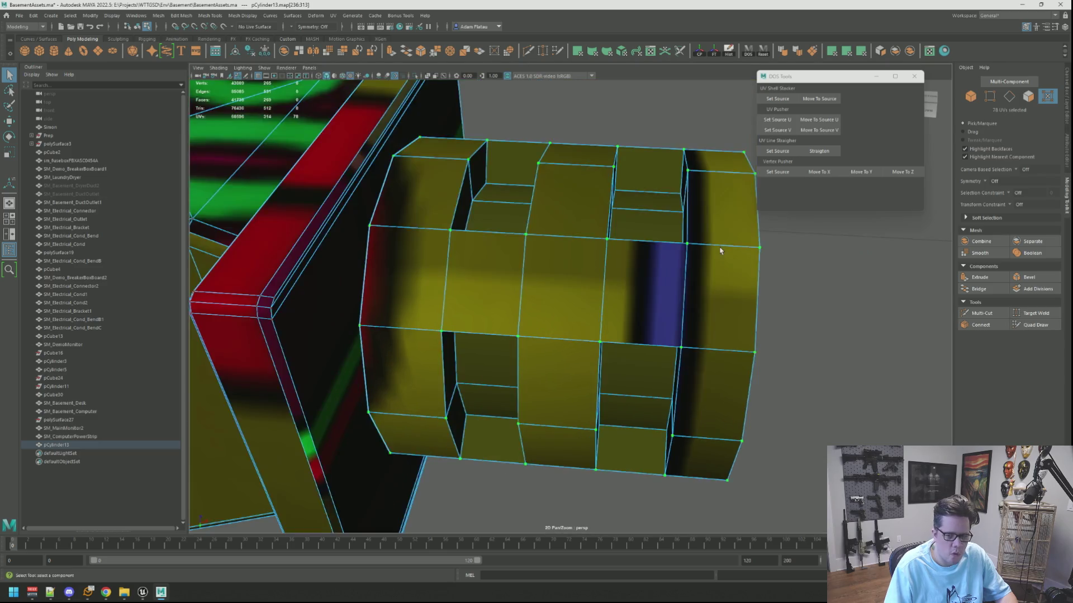
{"action": "left_click_drag", "start_coordinate": [715, 282], "coordinate": [609, 340], "text": "alt"}
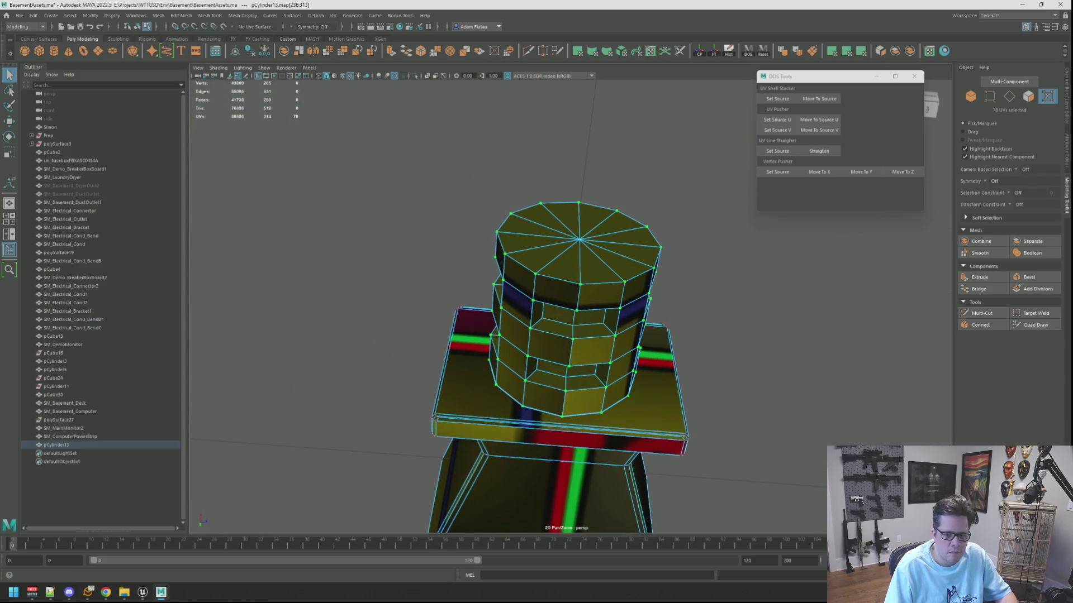
{"action": "key", "text": "F11"}
{"action": "left_click", "coordinate": [544, 399]}
{"action": "left_click", "coordinate": [550, 346], "text": "shift"}
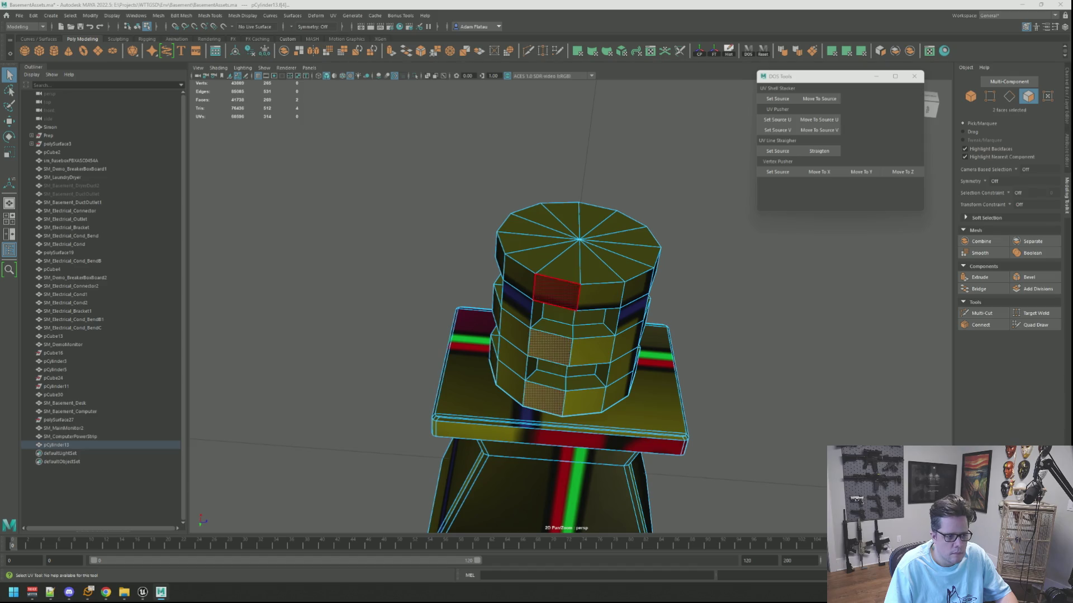
{"action": "left_click", "coordinate": [556, 292], "text": "shift"}
{"action": "left_click", "coordinate": [583, 403], "text": "shift"}
{"action": "left_click", "coordinate": [592, 350], "text": "shift"}
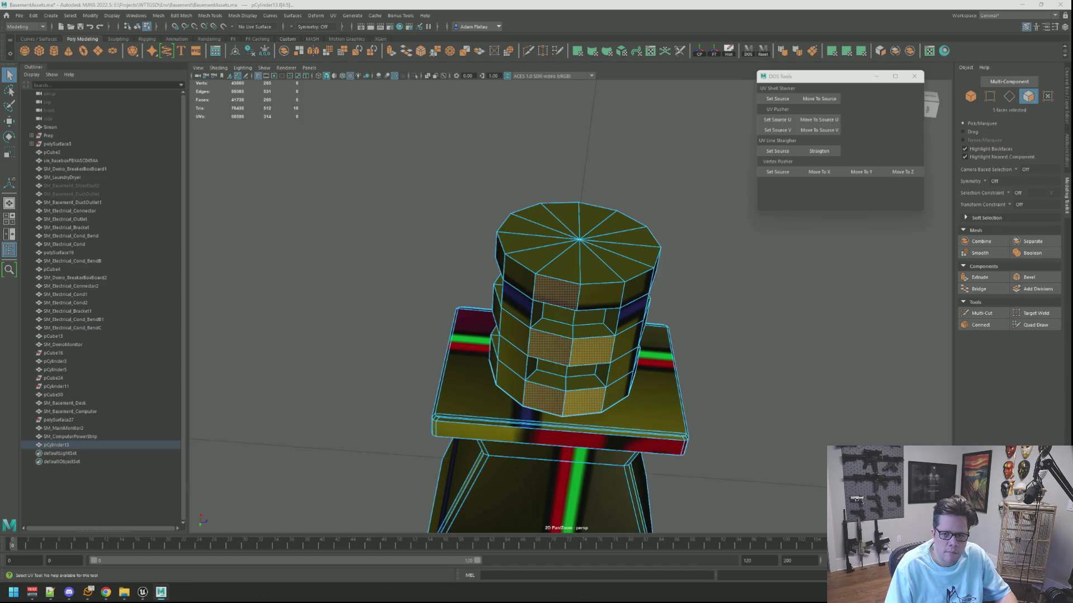
{"action": "key", "text": "F12"}
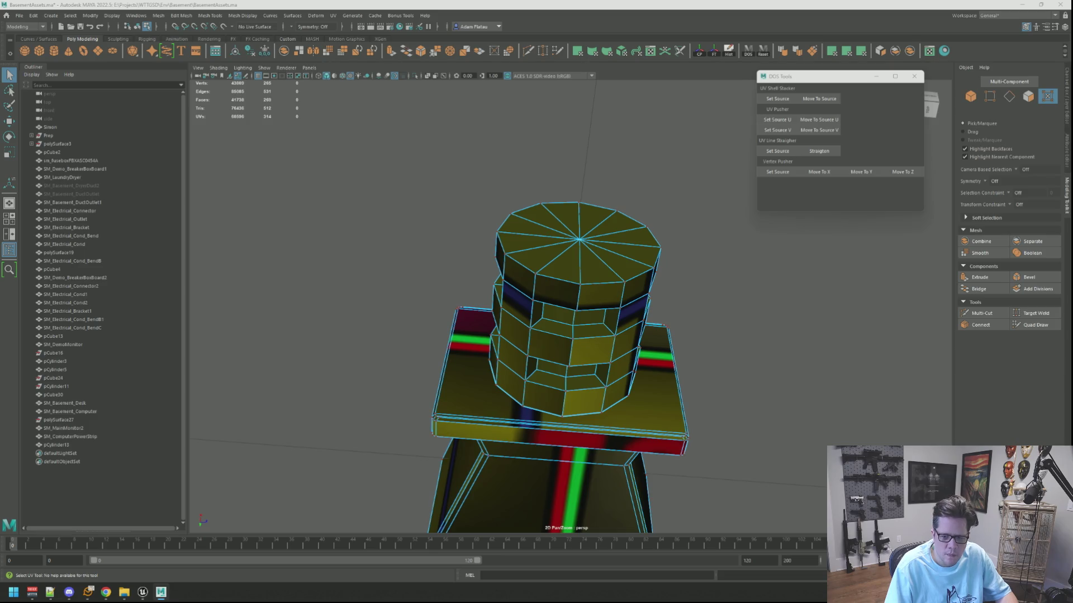
{"action": "key", "text": "F10"}
{"action": "key", "text": "ctrl+F11"}
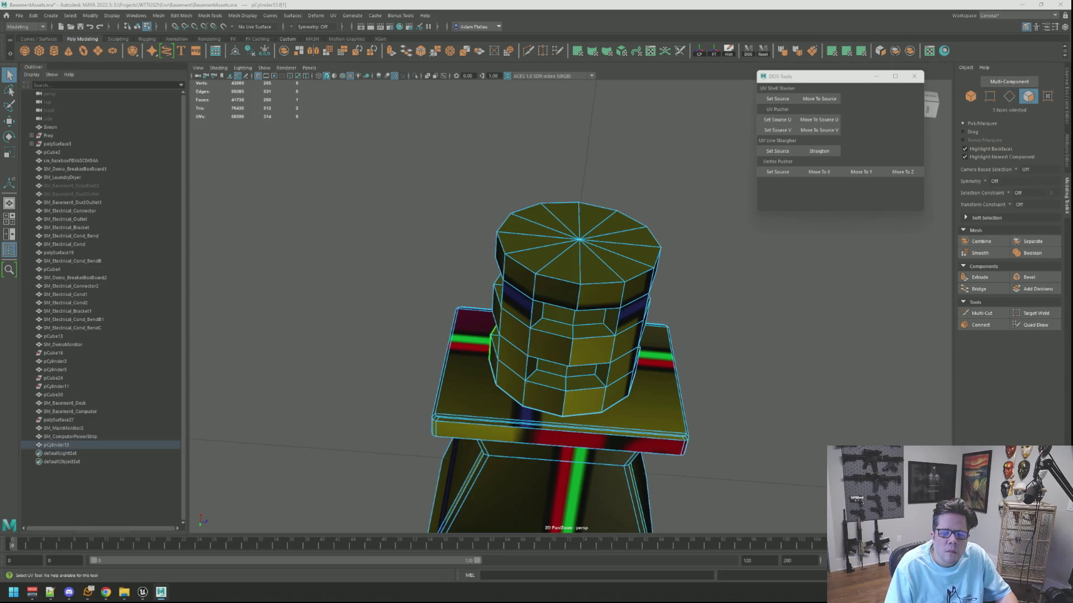
{"action": "mouse_move", "coordinate": [806, 299]}
{"action": "left_mouse_down", "text": "alt"}
{"action": "mouse_move", "coordinate": [796, 291]}
{"action": "mouse_move", "coordinate": [712, 333]}
{"action": "left_mouse_up", "text": "alt"}
{"action": "left_click", "coordinate": [710, 333], "text": "shift"}
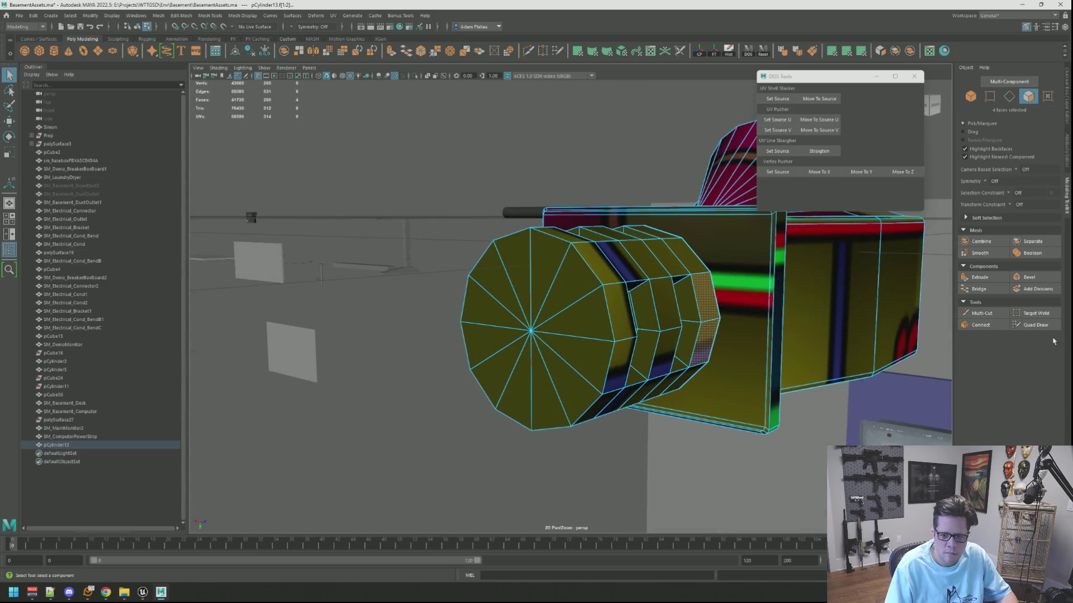
{"action": "key", "text": "F10"}
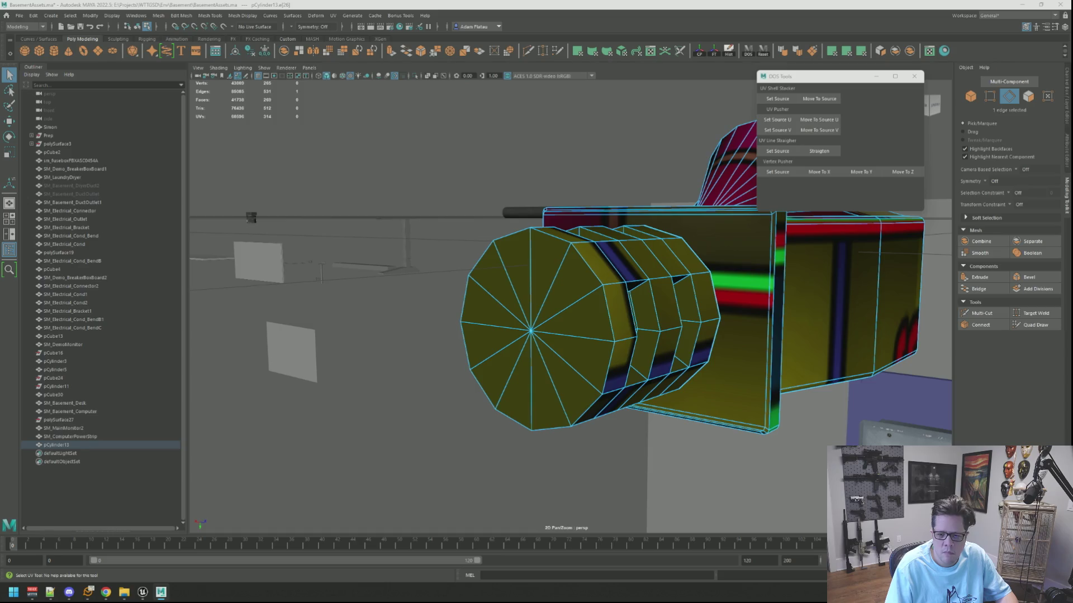
{"action": "key", "text": "F12"}
{"action": "key", "text": "ctrl+F12"}
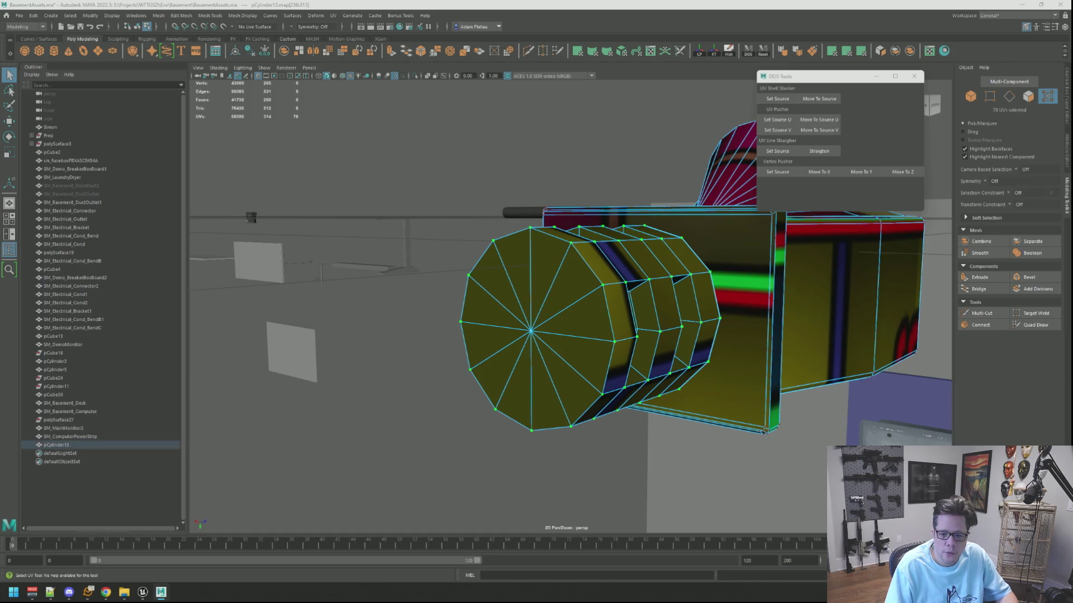
{"action": "key", "text": "Escape"}
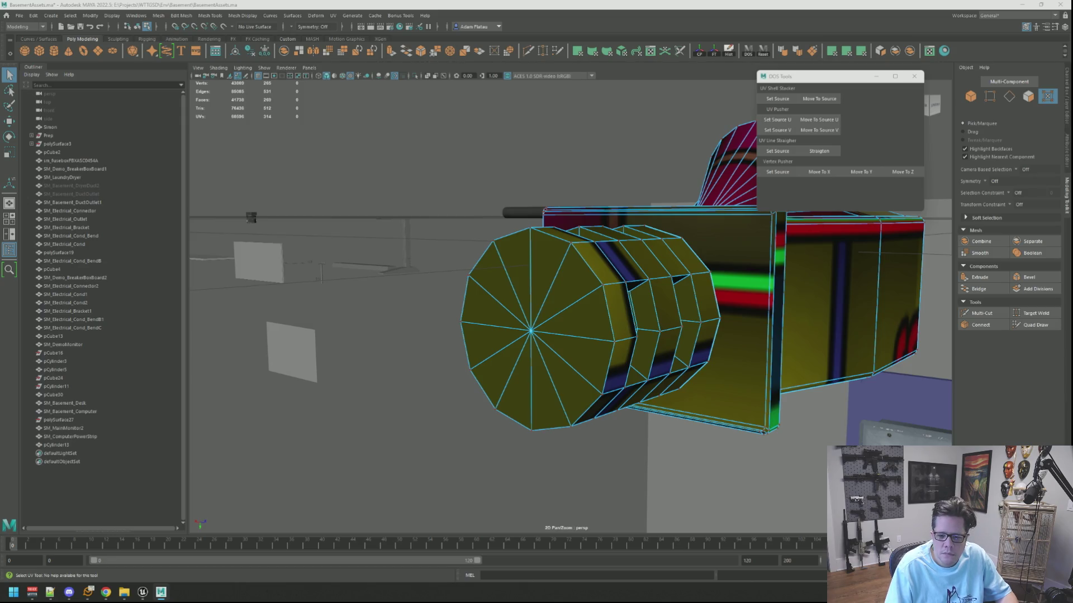
{"action": "key", "text": "q"}
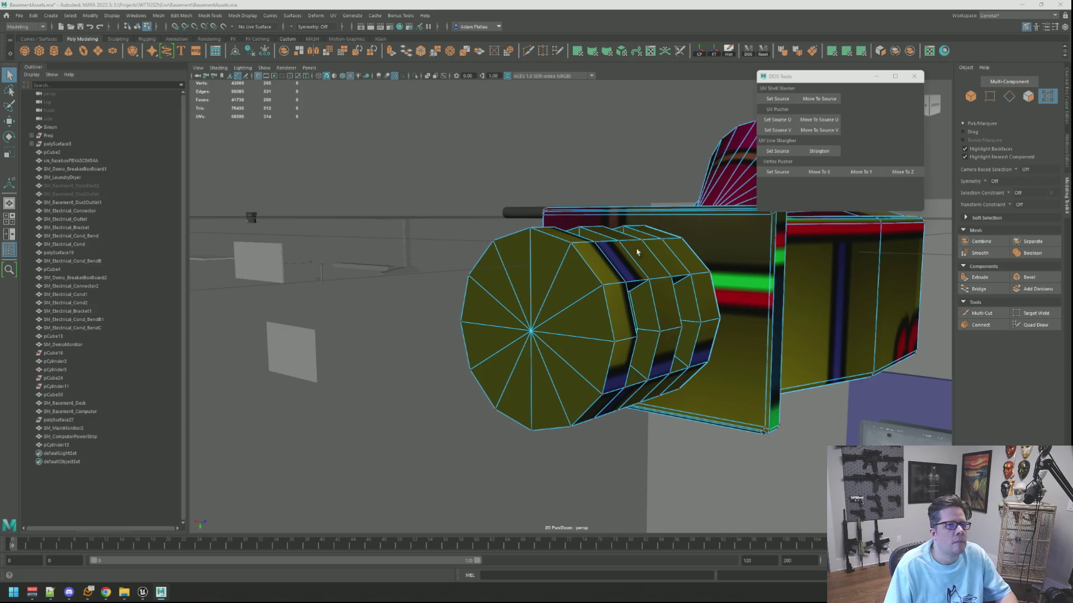
{"action": "scroll", "coordinate": [615, 268], "scroll_direction": "down", "scroll_amount": 5}
{"action": "left_click_drag", "start_coordinate": [615, 268], "coordinate": [697, 276], "text": "alt"}
{"action": "right_click_drag", "start_coordinate": [697, 277], "coordinate": [695, 242]}
{"action": "left_click", "coordinate": [660, 258]}
{"action": "mouse_move", "coordinate": [660, 258]}
{"action": "left_mouse_down", "text": "alt"}
{"action": "mouse_move", "coordinate": [624, 263]}
{"action": "mouse_move", "coordinate": [479, 144]}
{"action": "mouse_move", "coordinate": [735, 182]}
{"action": "mouse_move", "coordinate": [620, 208]}
{"action": "mouse_move", "coordinate": [596, 173]}
{"action": "mouse_move", "coordinate": [601, 276]}
{"action": "mouse_move", "coordinate": [640, 253]}
{"action": "mouse_move", "coordinate": [591, 262]}
{"action": "left_mouse_up", "text": "alt"}
{"action": "scroll", "coordinate": [591, 262], "scroll_direction": "up", "scroll_amount": 2}
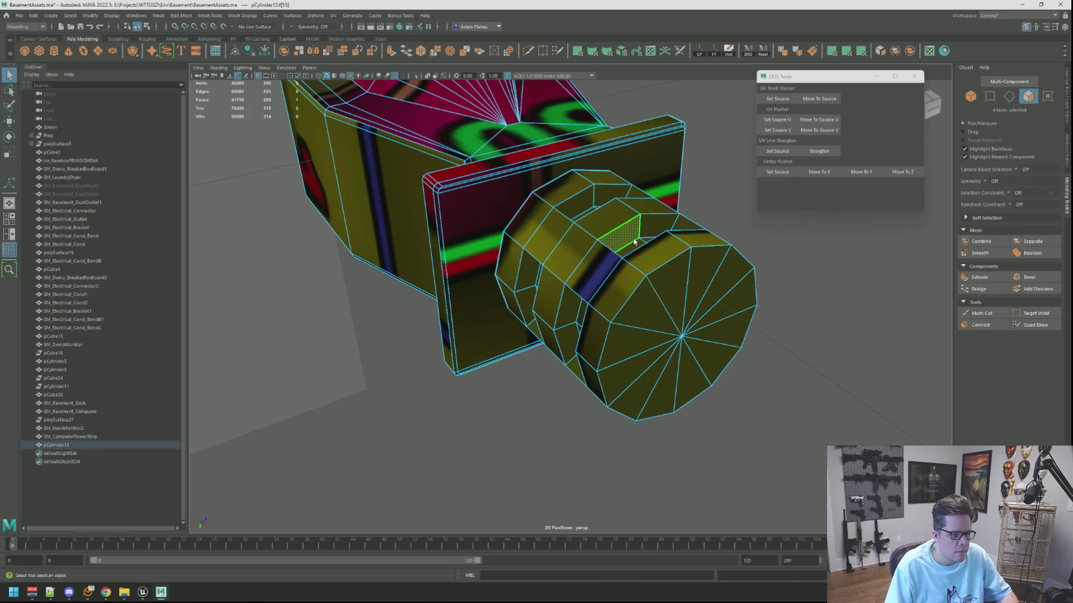
Select the end cap's triangular faces and frame them in the view
{"action": "double_click", "coordinate": [659, 262]}
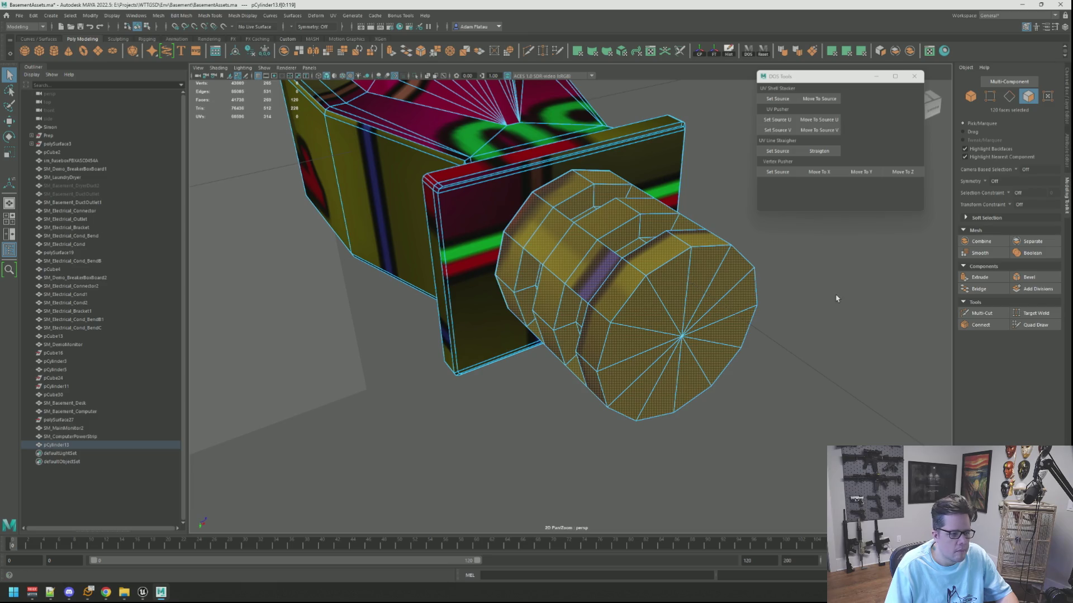
{"action": "mouse_move", "coordinate": [651, 308]}
{"action": "left_mouse_down"}
{"action": "mouse_move", "coordinate": [666, 281]}
{"action": "mouse_move", "coordinate": [694, 271]}
{"action": "mouse_move", "coordinate": [731, 308]}
{"action": "mouse_move", "coordinate": [702, 359]}
{"action": "mouse_move", "coordinate": [663, 383]}
{"action": "mouse_move", "coordinate": [627, 352]}
{"action": "left_mouse_up"}
{"action": "key", "text": "f"}
{"action": "scroll", "coordinate": [709, 313], "scroll_direction": "down", "scroll_amount": 5}
{"action": "key", "text": "w"}
{"action": "left_click_drag", "start_coordinate": [709, 313], "coordinate": [660, 300], "text": "alt"}
{"action": "scroll", "coordinate": [660, 300], "scroll_direction": "up", "scroll_amount": 3}
Planar-project the end cap faces, convert them to UVs and unfold them
{"action": "left_click", "coordinate": [832, 51]}
{"action": "key", "text": "ctrl+F4"}
{"action": "key", "text": "q"}
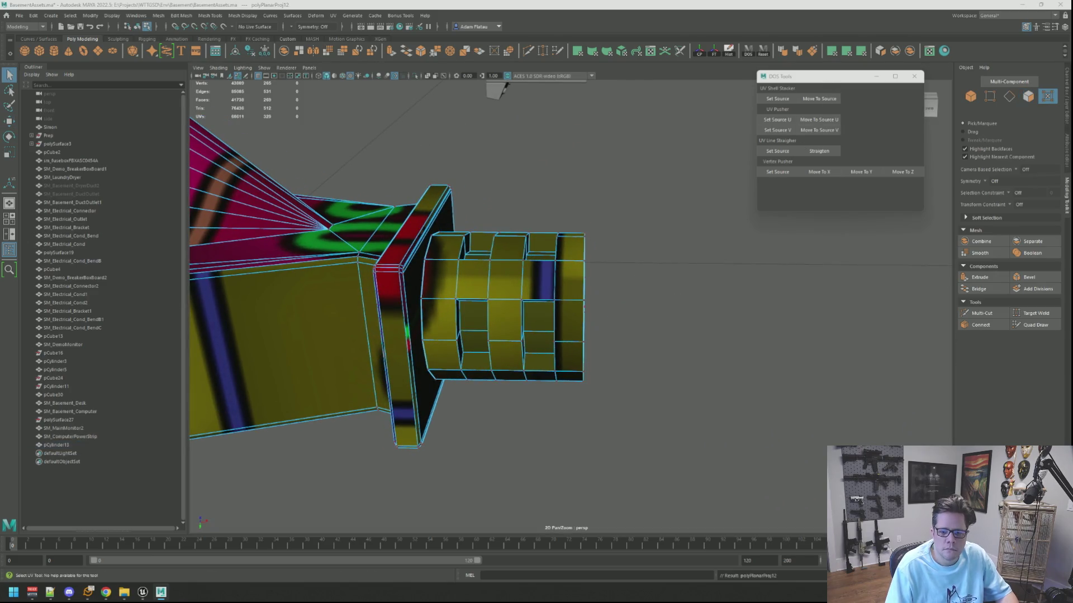
{"action": "key", "text": "ctrl+alt+u"}
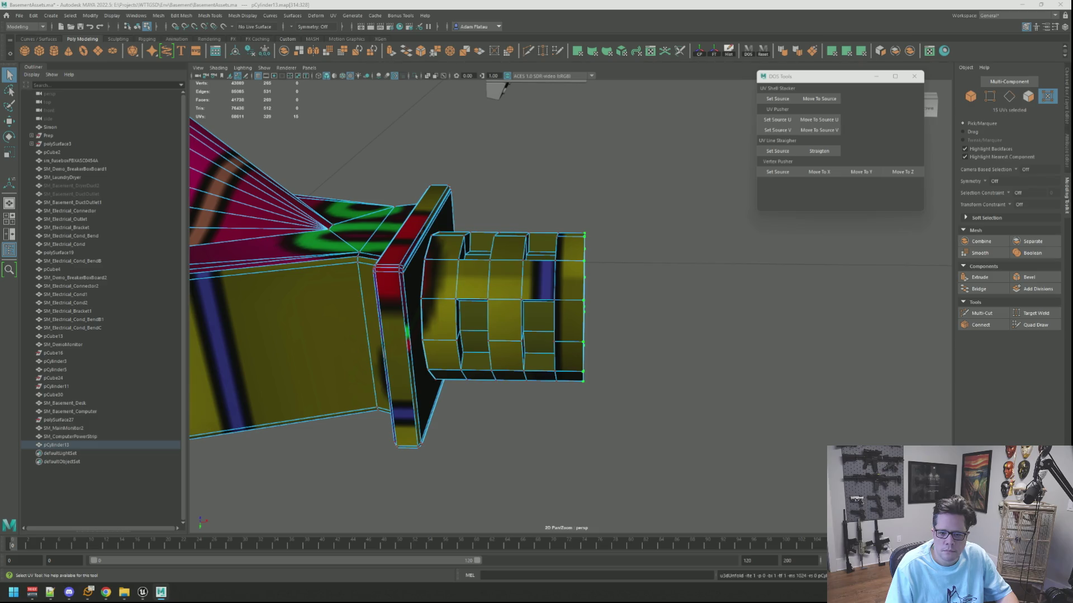
{"action": "key", "text": "F10"}
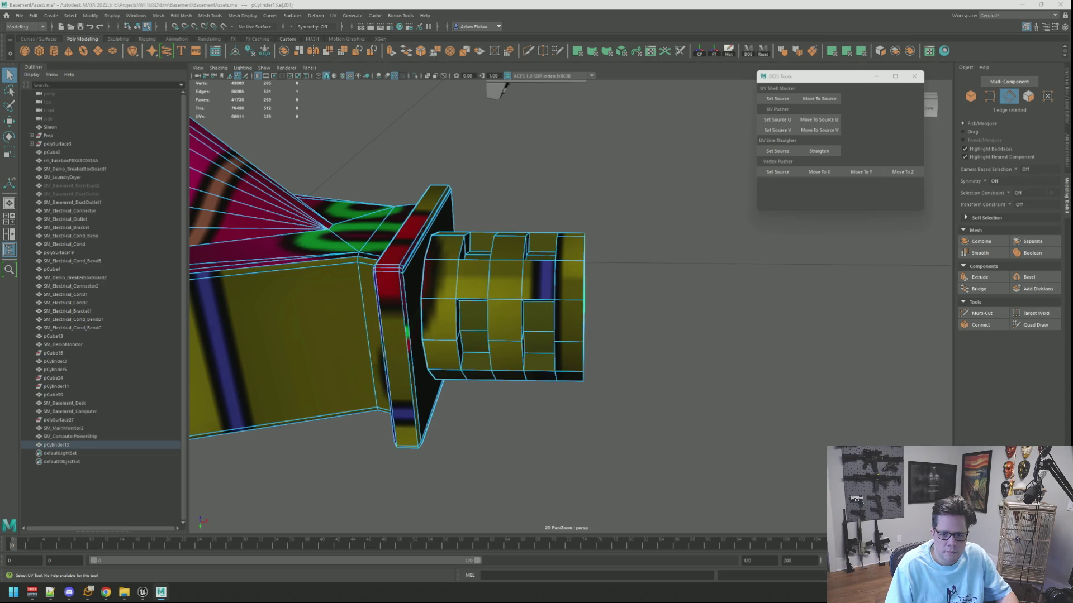
{"action": "scroll", "coordinate": [546, 211], "scroll_direction": "up", "scroll_amount": 10}
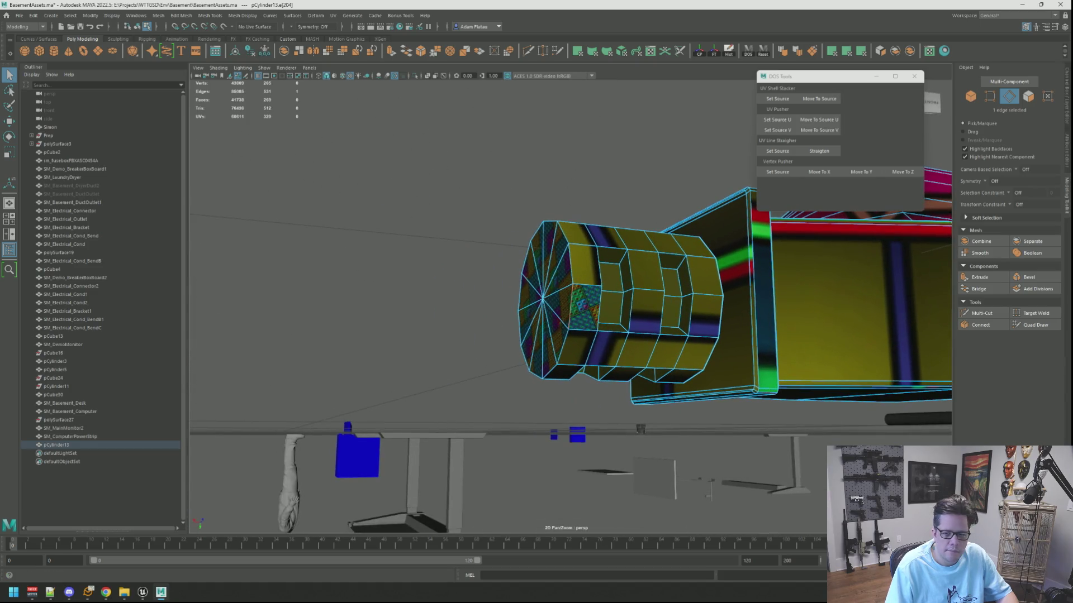
Undo the cap's planar projection and reselect the revised set of cap faces
{"action": "key", "text": "ctrl+z"}
{"action": "key", "text": "ctrl+z"}
{"action": "key", "text": "ctrl+z"}
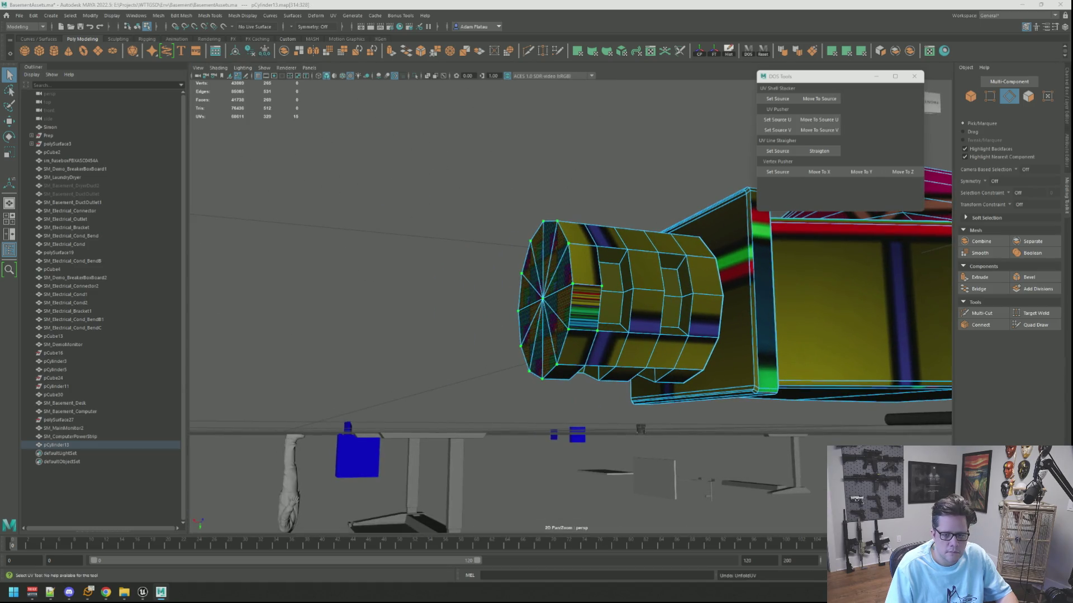
{"action": "key", "text": "ctrl+z"}
{"action": "key", "text": "ctrl+z"}
{"action": "key", "text": "ctrl+z"}
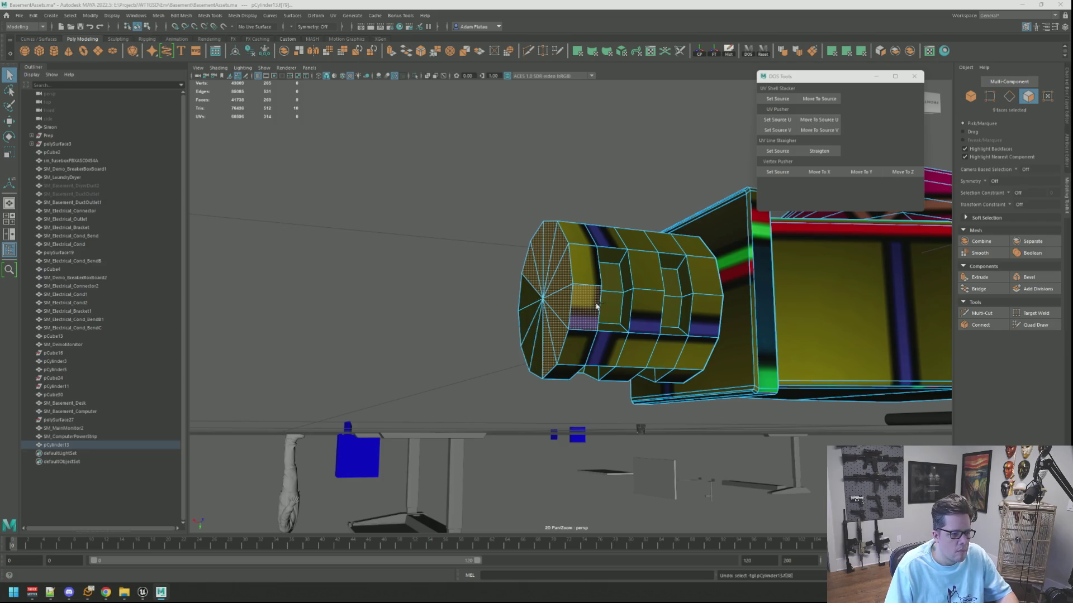
{"action": "mouse_move", "coordinate": [586, 302]}
{"action": "left_mouse_down", "text": "alt"}
{"action": "mouse_move", "coordinate": [665, 257]}
{"action": "mouse_move", "coordinate": [728, 254]}
{"action": "left_mouse_up", "text": "alt"}
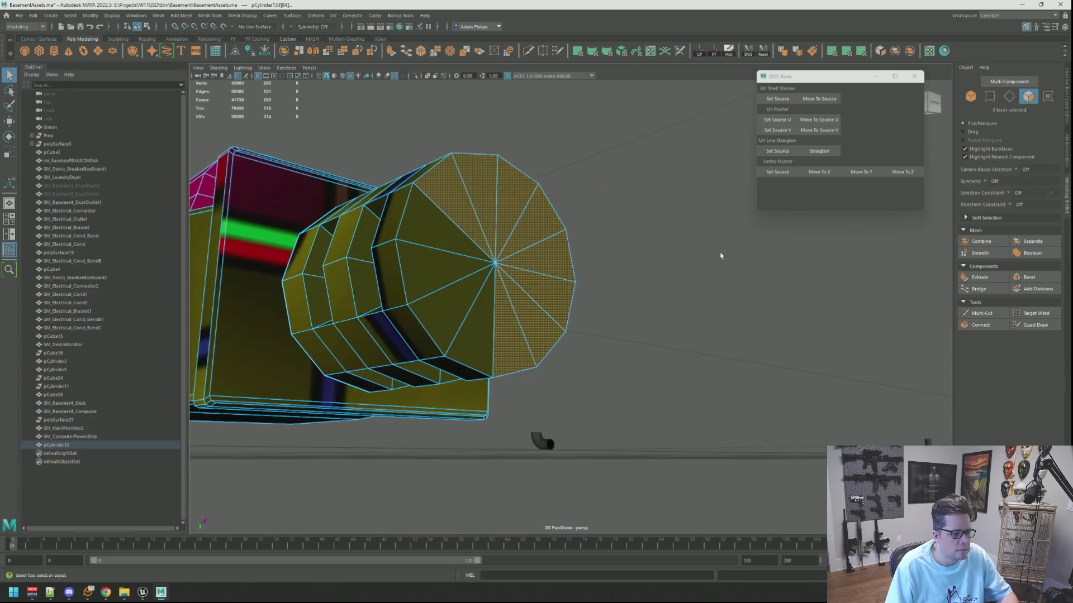
{"action": "left_click", "coordinate": [445, 277], "text": "shift"}
{"action": "left_click", "coordinate": [445, 278], "text": "shift"}
{"action": "mouse_move", "coordinate": [445, 278]}
{"action": "left_mouse_down", "text": "alt"}
{"action": "mouse_move", "coordinate": [651, 285]}
{"action": "mouse_move", "coordinate": [651, 330]}
{"action": "mouse_move", "coordinate": [569, 342]}
{"action": "left_mouse_up", "text": "alt"}
{"action": "left_click", "coordinate": [651, 285], "text": "shift"}
{"action": "key", "text": "w"}
{"action": "mouse_move", "coordinate": [569, 342]}
{"action": "right_mouse_down", "text": "alt"}
{"action": "mouse_move", "coordinate": [567, 313]}
{"action": "mouse_move", "coordinate": [617, 330]}
{"action": "mouse_move", "coordinate": [559, 321]}
{"action": "mouse_move", "coordinate": [642, 326]}
{"action": "right_mouse_up", "text": "alt"}
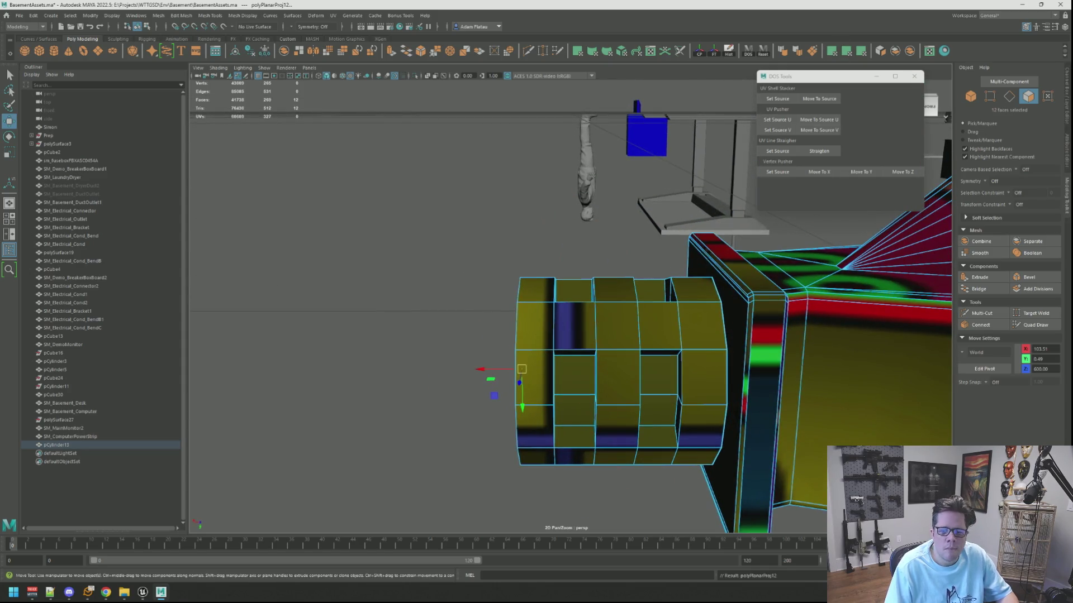
Convert the reselected cap faces to UVs for unfolding, then clear the selection
{"action": "key", "text": "ctrl+F12"}
{"action": "key", "text": "q"}
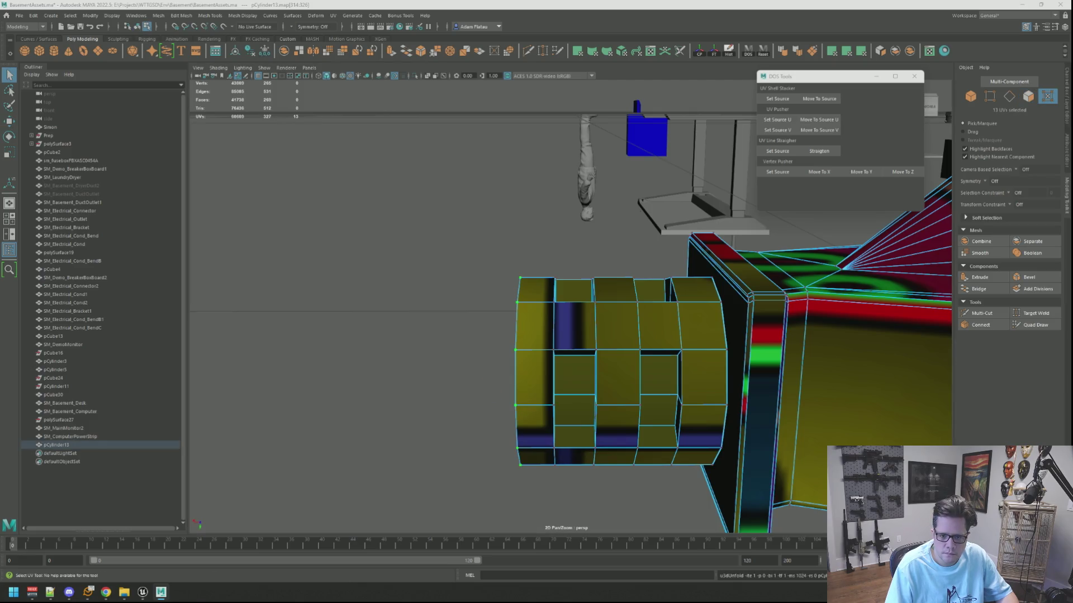
{"action": "key", "text": "w"}
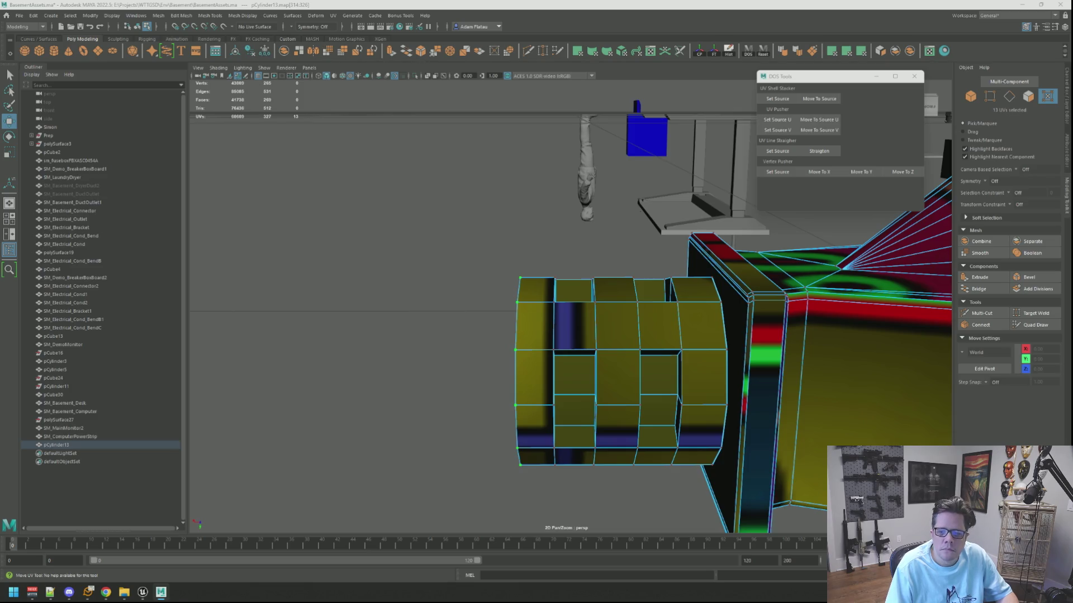
{"action": "left_click", "coordinate": [357, 391]}
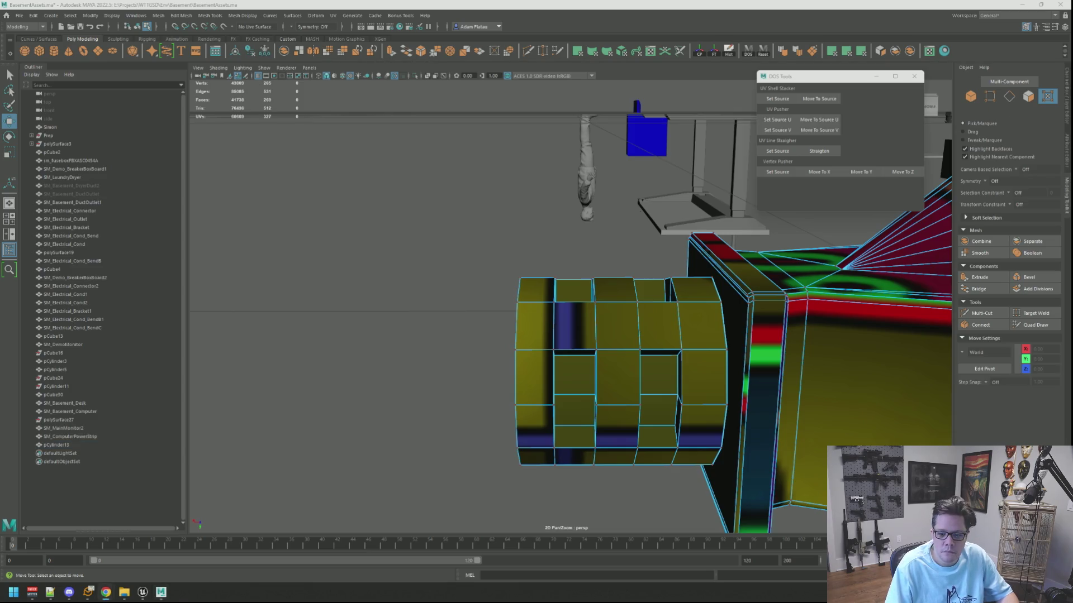
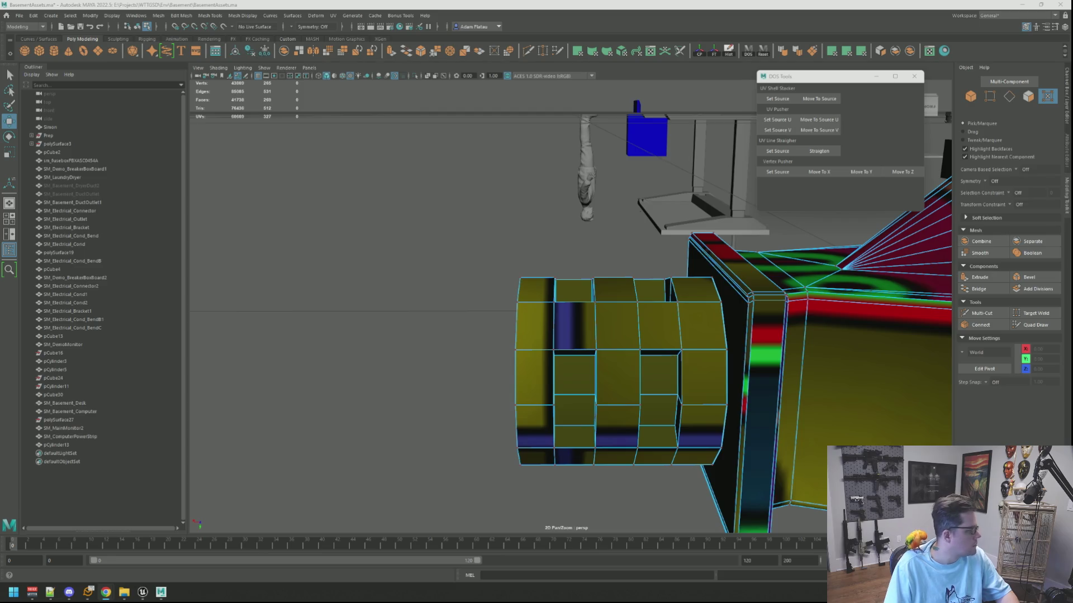
Apply a planar UV projection to the selected cylinder cap faces
{"action": "mouse_move", "coordinate": [584, 232]}
{"action": "left_mouse_down", "text": "alt"}
{"action": "mouse_move", "coordinate": [554, 253]}
{"action": "mouse_move", "coordinate": [639, 266]}
{"action": "left_mouse_up", "text": "alt"}
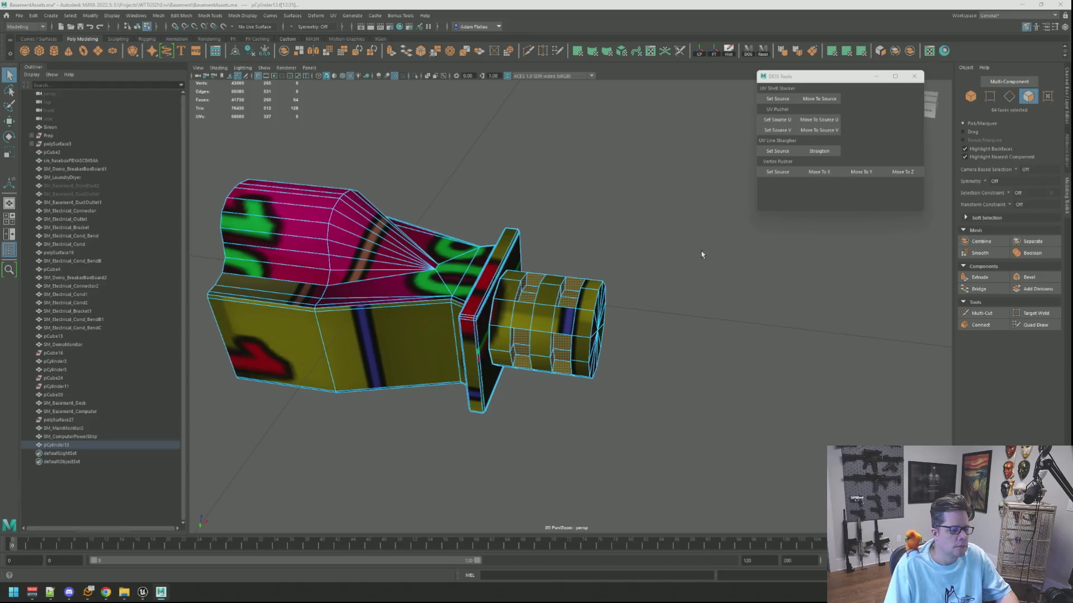
{"action": "key", "text": "f"}
{"action": "key", "text": "w"}
{"action": "scroll", "coordinate": [711, 239], "scroll_direction": "down", "scroll_amount": 5}
{"action": "mouse_move", "coordinate": [711, 239]}
{"action": "left_mouse_down", "text": "alt"}
{"action": "mouse_move", "coordinate": [659, 256]}
{"action": "mouse_move", "coordinate": [682, 209]}
{"action": "left_mouse_up", "text": "alt"}
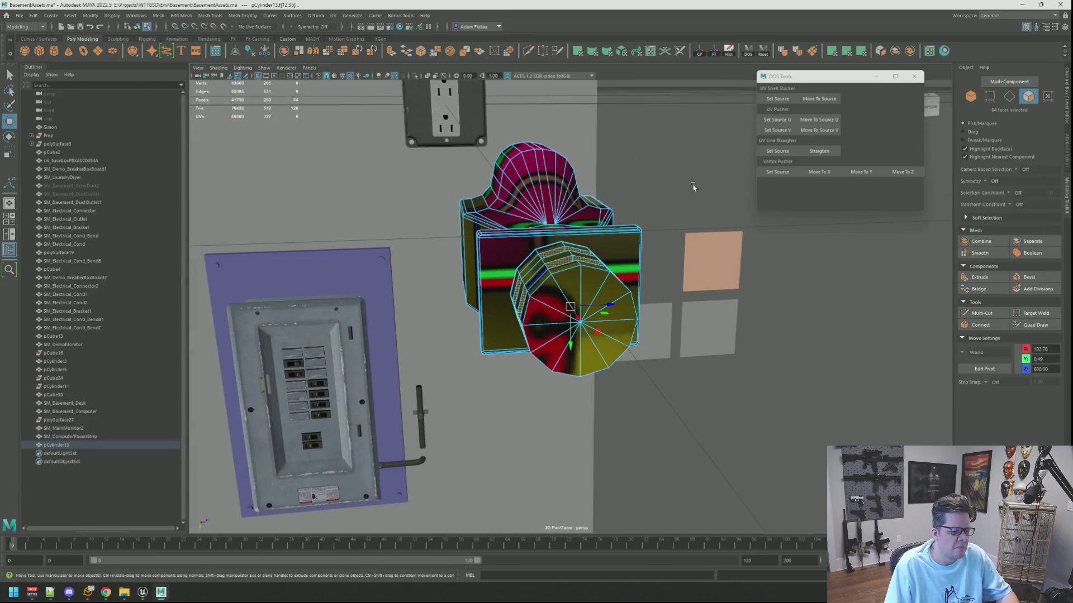
{"action": "left_click", "coordinate": [848, 52]}
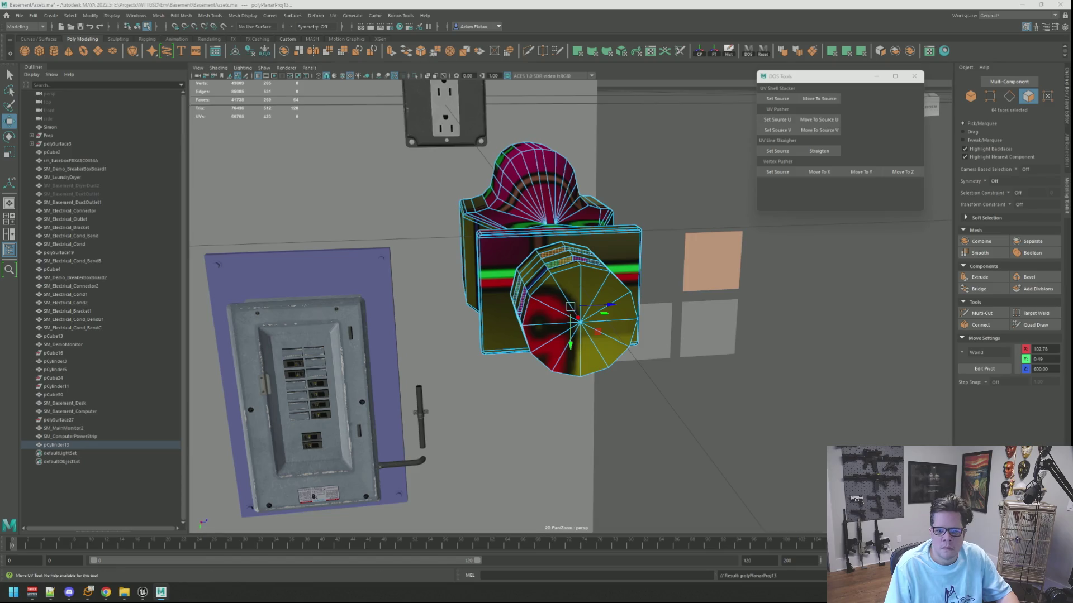
Adjust the selection of cylinder side faces, then clear the selection
{"action": "key", "text": "q"}
{"action": "left_click", "coordinate": [567, 253]}
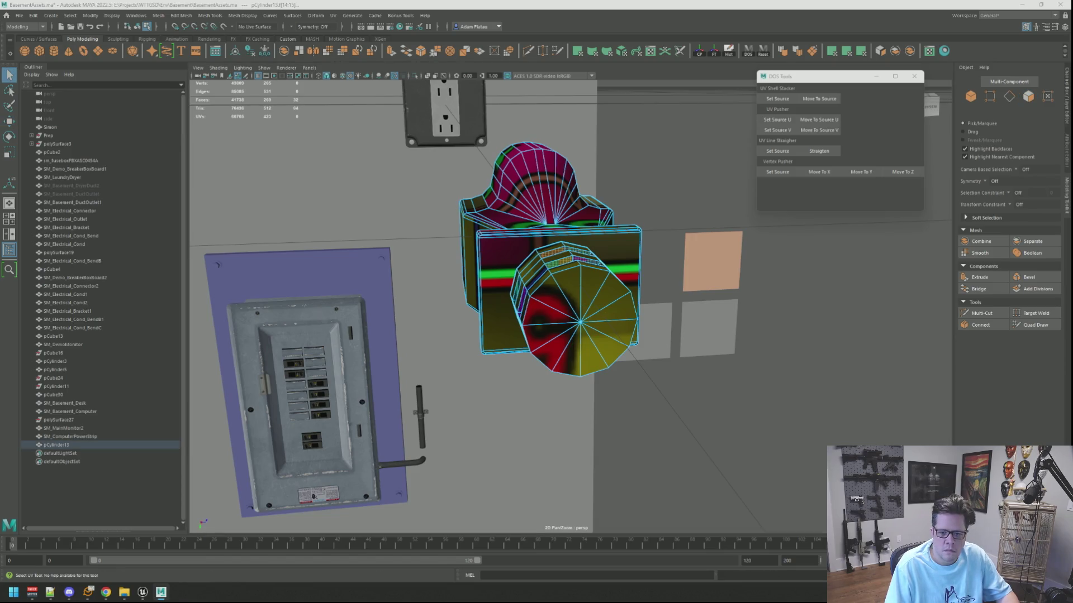
{"action": "left_click", "coordinate": [520, 299], "text": "shift"}
{"action": "left_click", "coordinate": [522, 304], "text": "shift"}
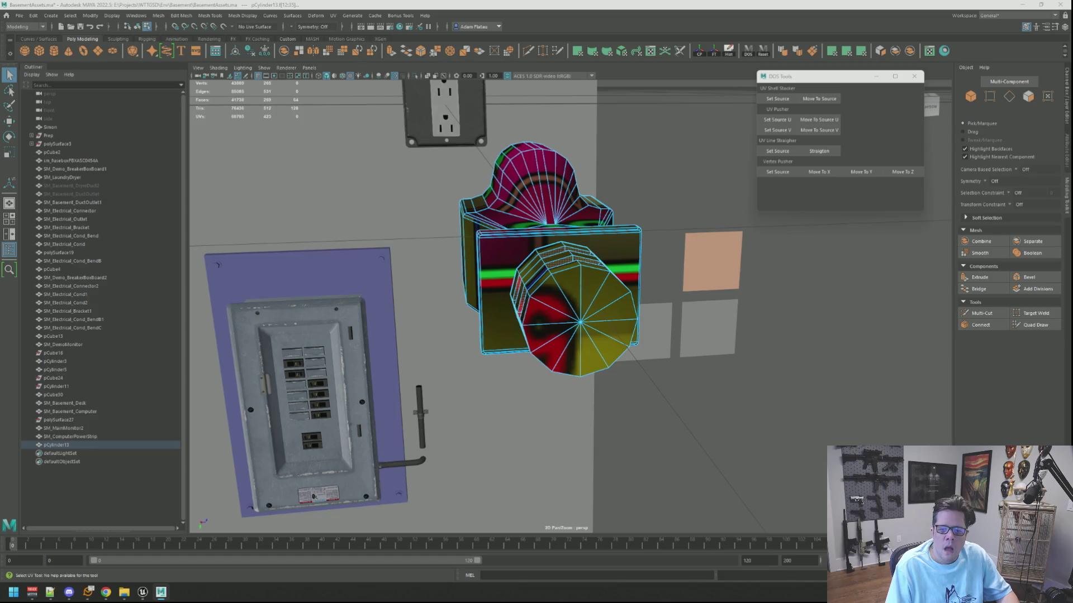
{"action": "key", "text": "w"}
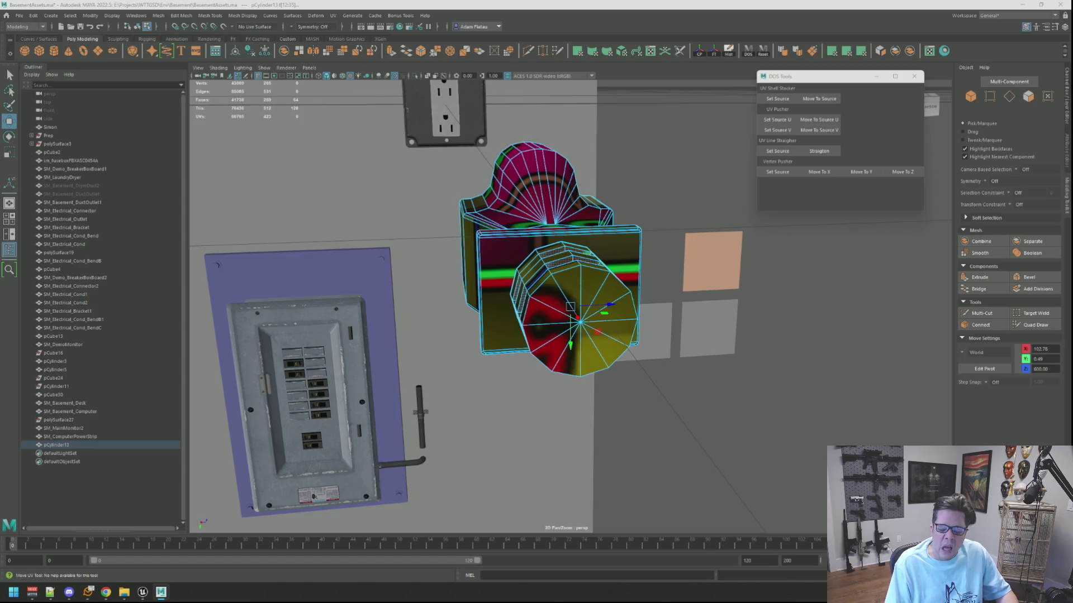
{"action": "key", "text": "F8"}
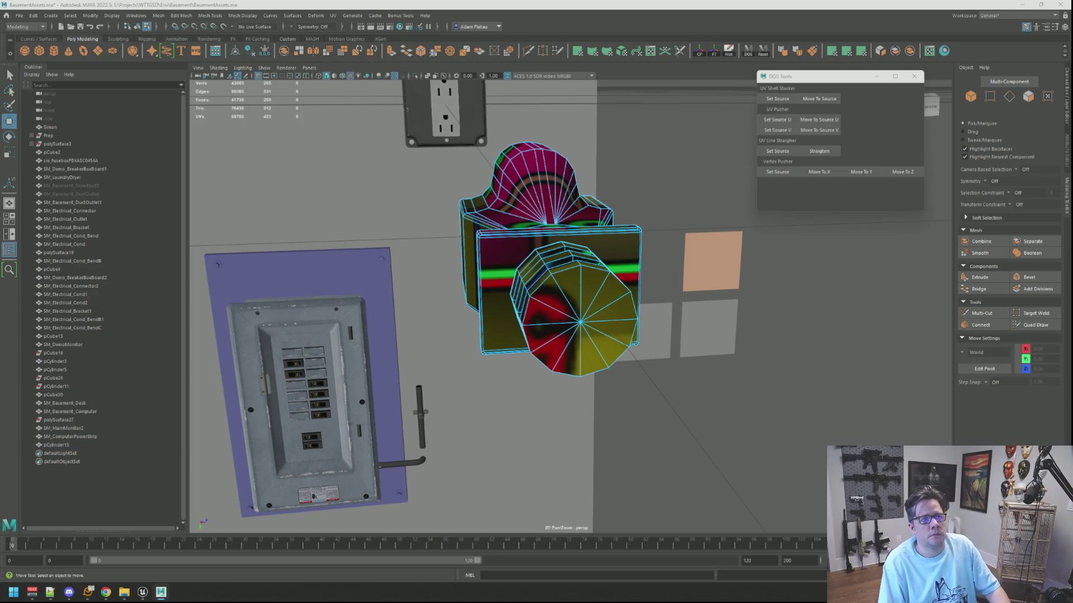
Select an edge loop around the cylinder plus lower-cap edges as the UV seam
{"action": "double_click", "coordinate": [567, 254]}
{"action": "left_click", "coordinate": [541, 336]}
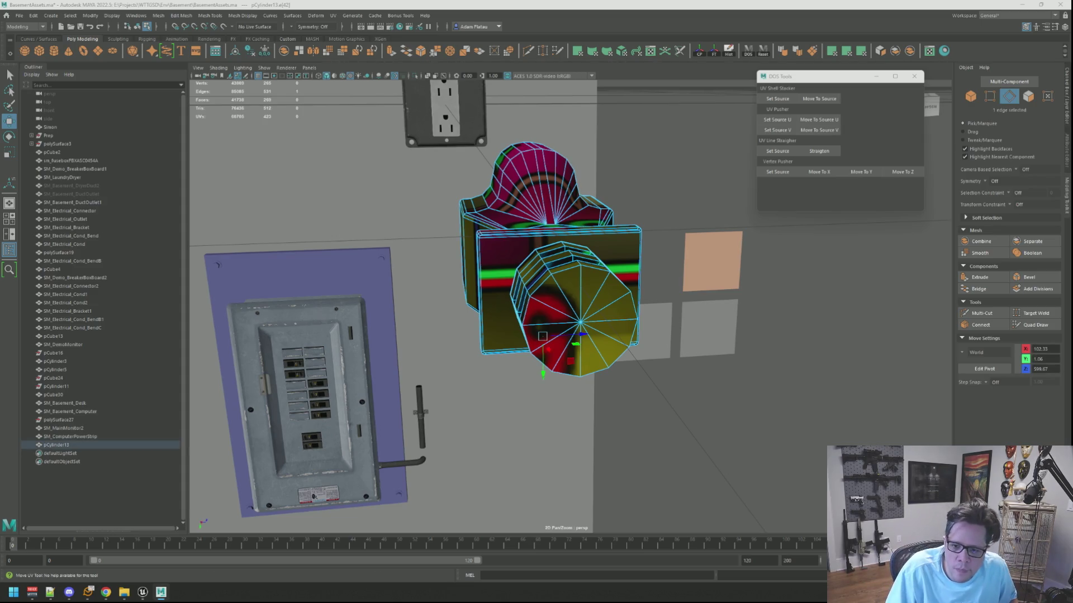
{"action": "key", "text": "q"}
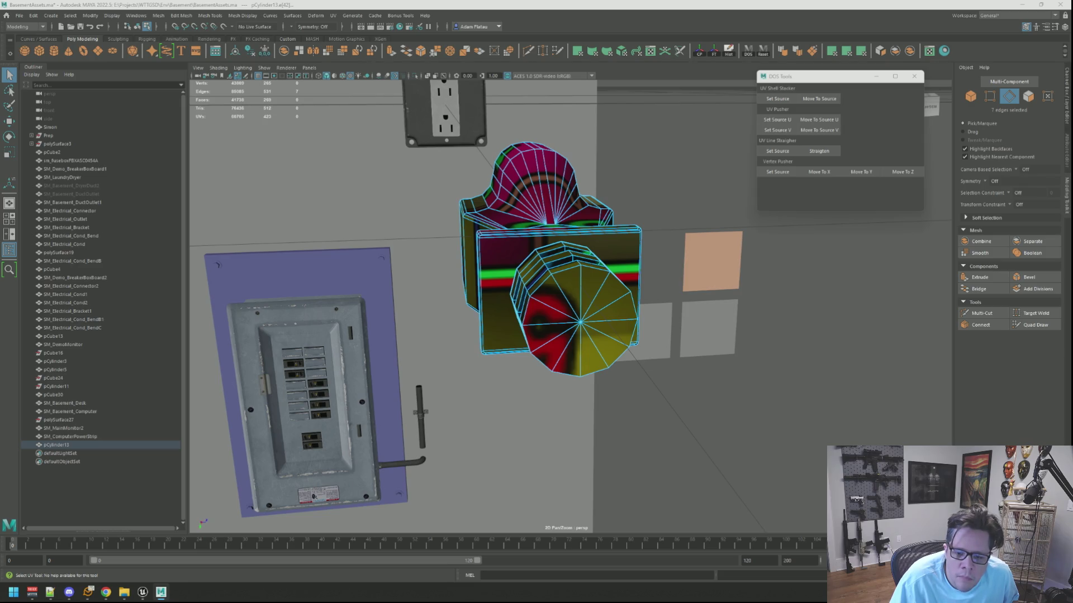
{"action": "left_click", "coordinate": [581, 322], "text": "shift"}
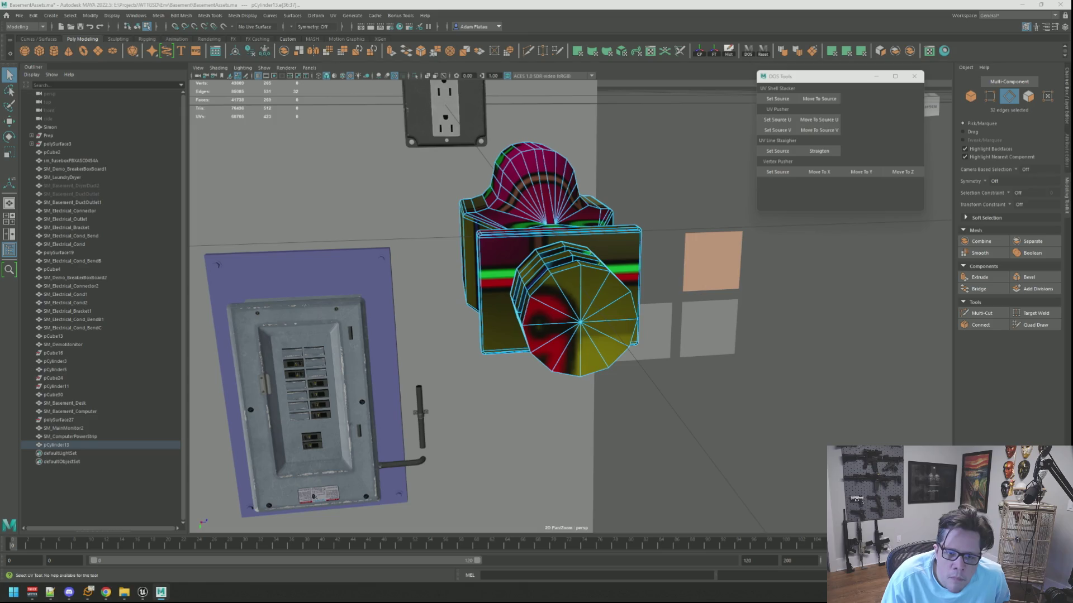
Cut the cylinder UVs along the selected seam edges and convert them to a face ring
{"action": "key", "text": "shift+x"}
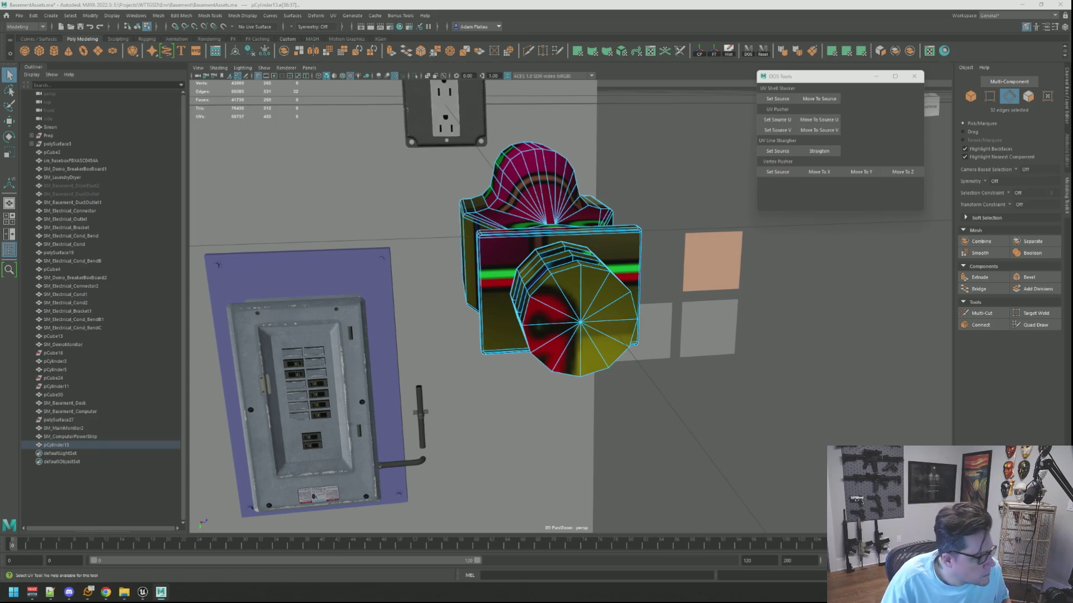
{"action": "key", "text": "ctrl+F11"}
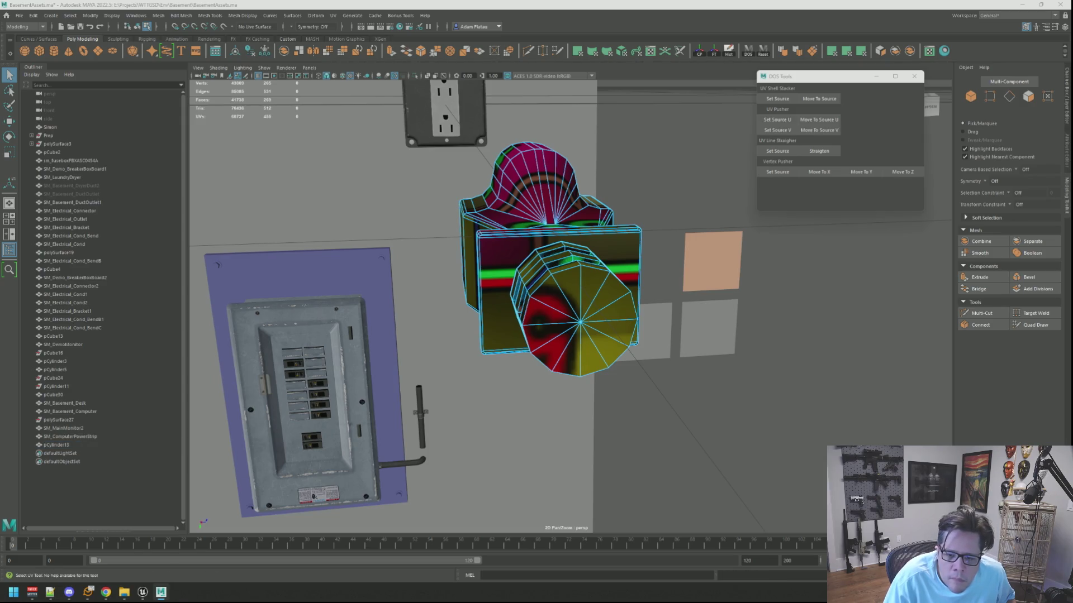
{"action": "left_click", "coordinate": [522, 316]}
{"action": "key", "text": "w"}
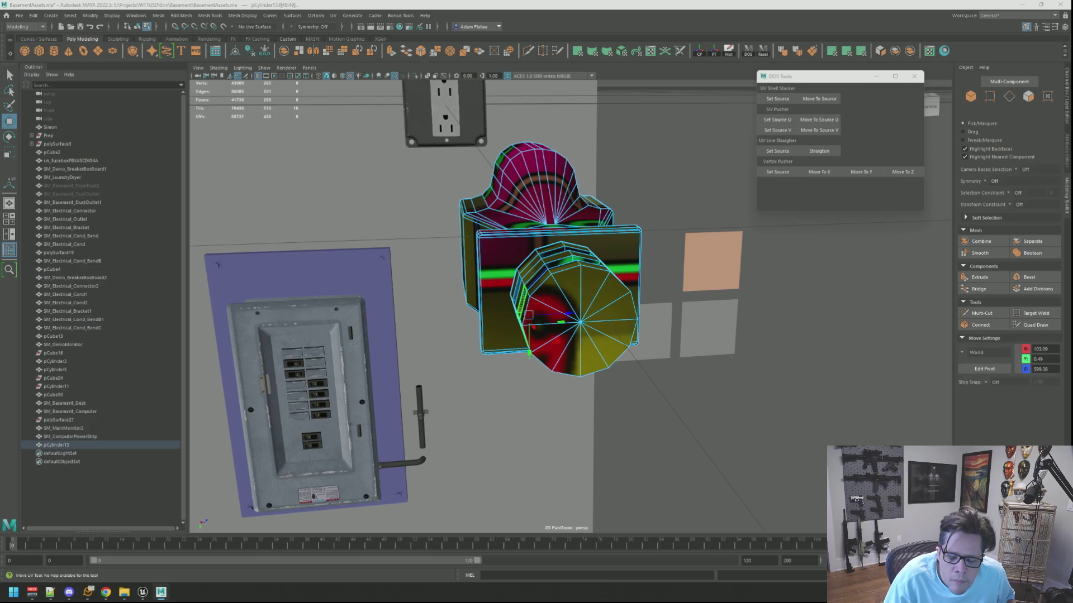
{"action": "left_click", "coordinate": [609, 299]}
{"action": "key", "text": "ctrl+F11"}
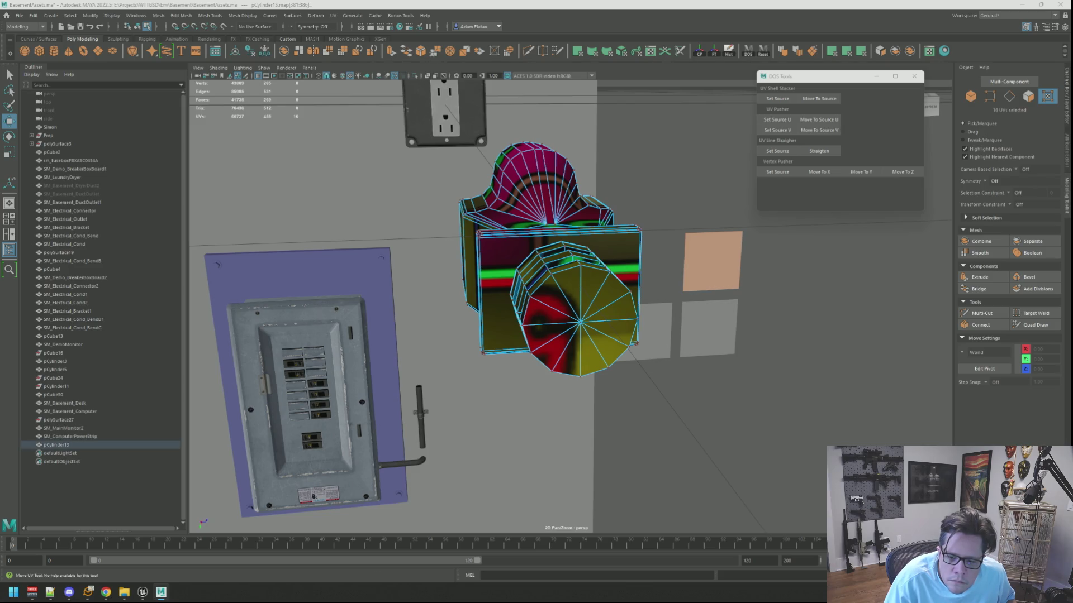
{"action": "left_click", "coordinate": [573, 260]}
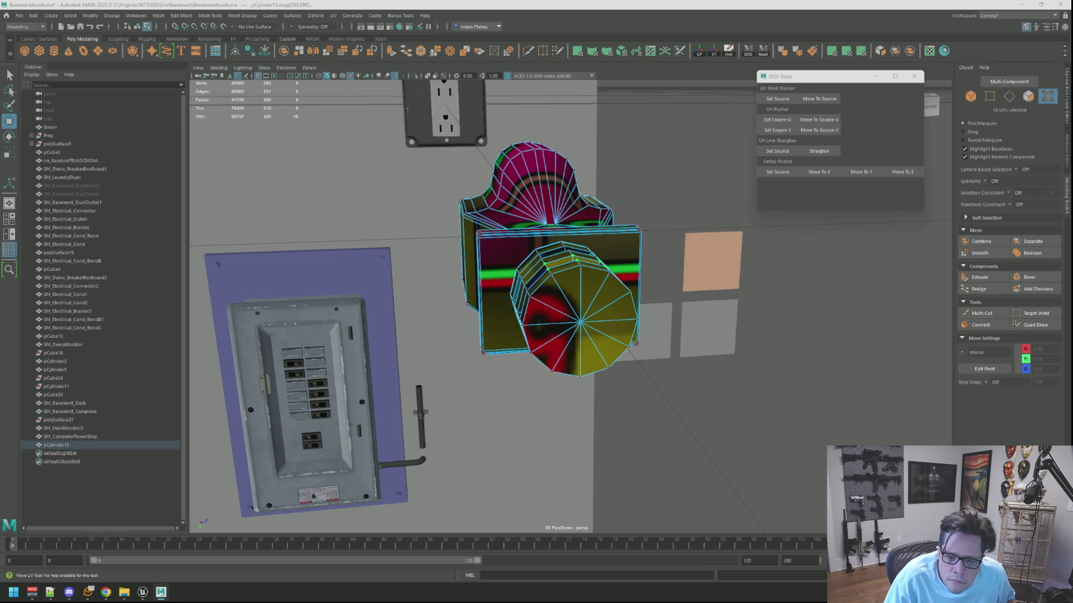
{"action": "left_click", "coordinate": [558, 250]}
{"action": "left_click", "coordinate": [581, 323]}
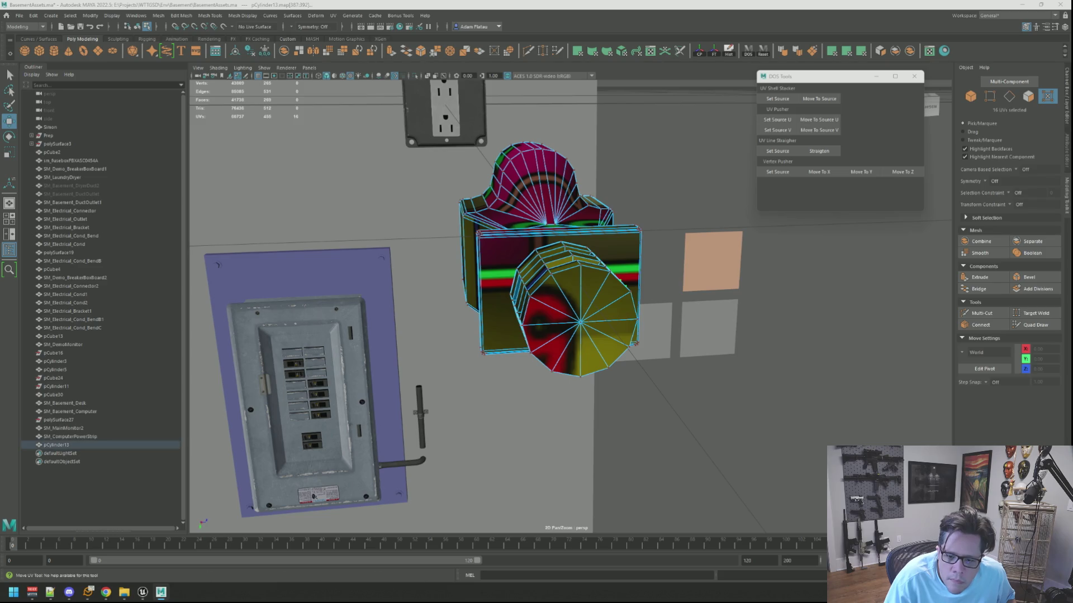
{"action": "left_click", "coordinate": [559, 251]}
{"action": "left_click", "coordinate": [516, 304]}
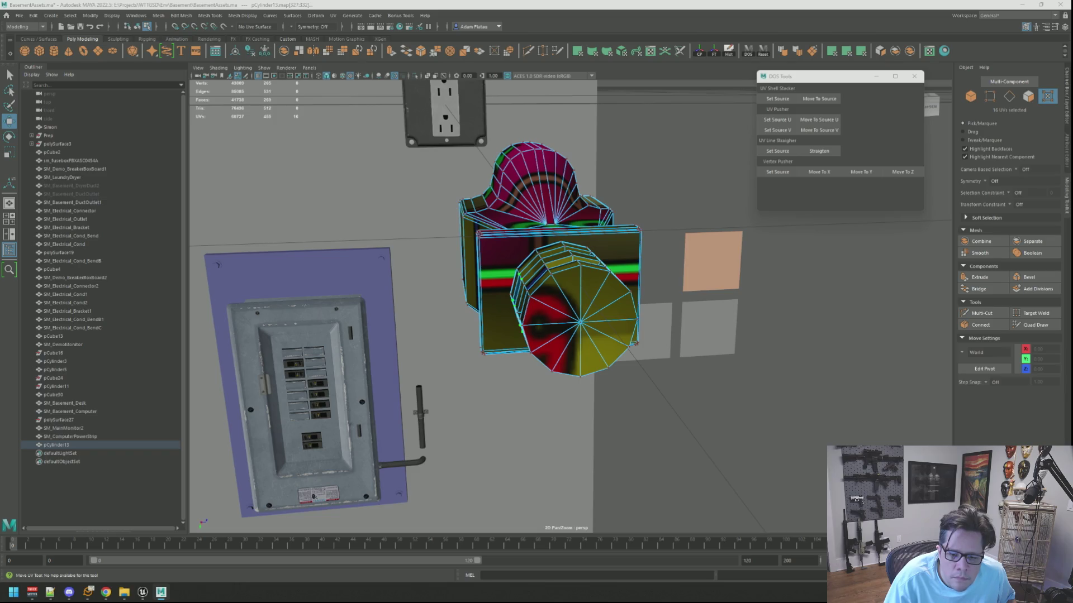
{"action": "left_click", "coordinate": [335, 179]}
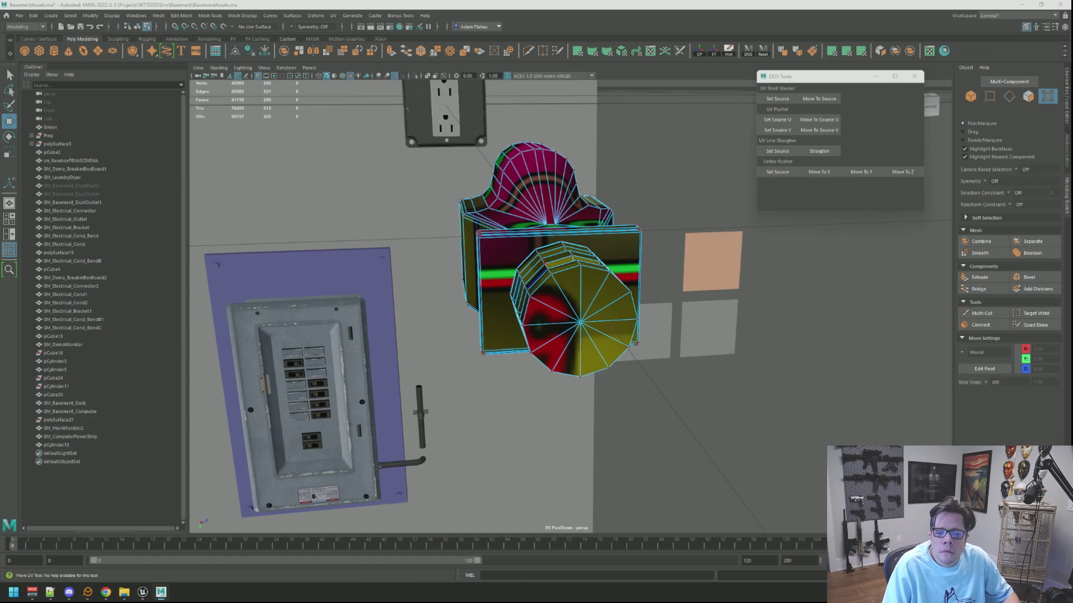
{"action": "left_click_drag", "start_coordinate": [506, 290], "coordinate": [528, 335]}
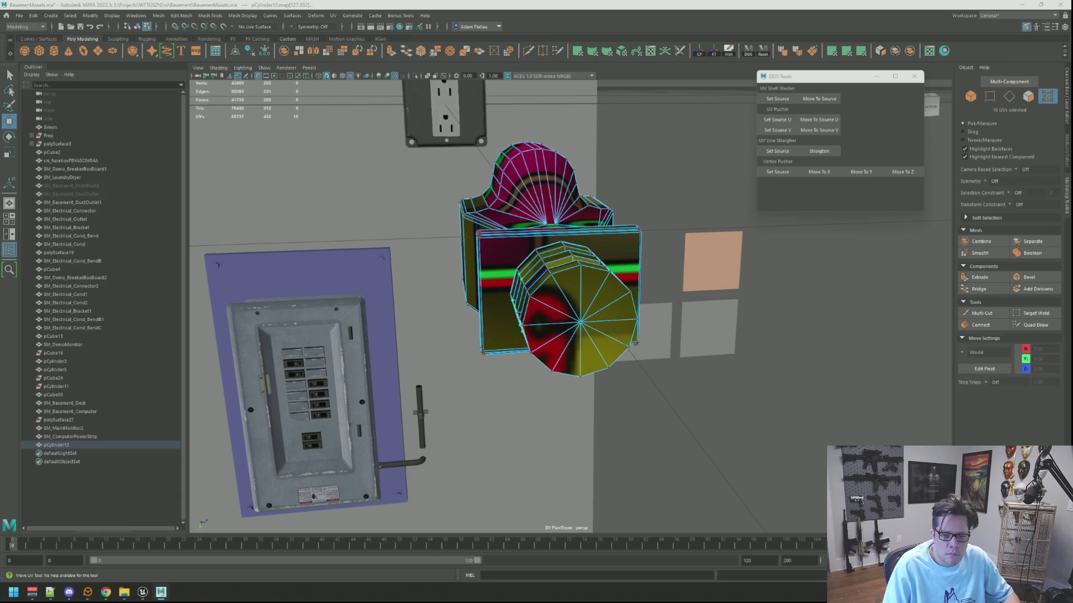
{"action": "left_click", "coordinate": [519, 302]}
{"action": "left_click", "coordinate": [520, 301]}
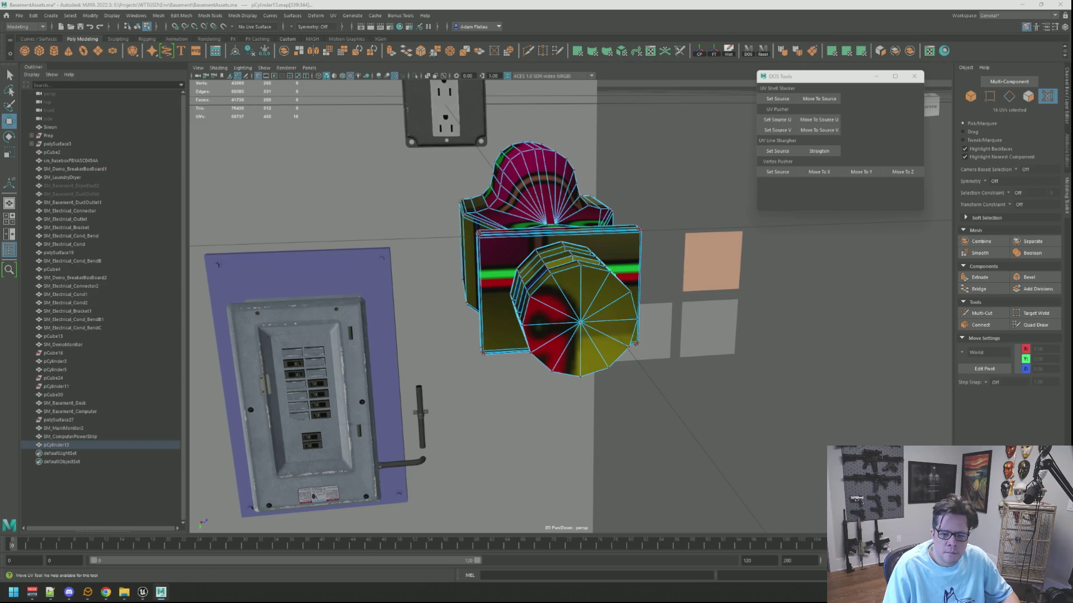
{"action": "left_click", "coordinate": [670, 419]}
{"action": "key", "text": "ctrl+period"}
{"action": "key", "text": "Escape"}
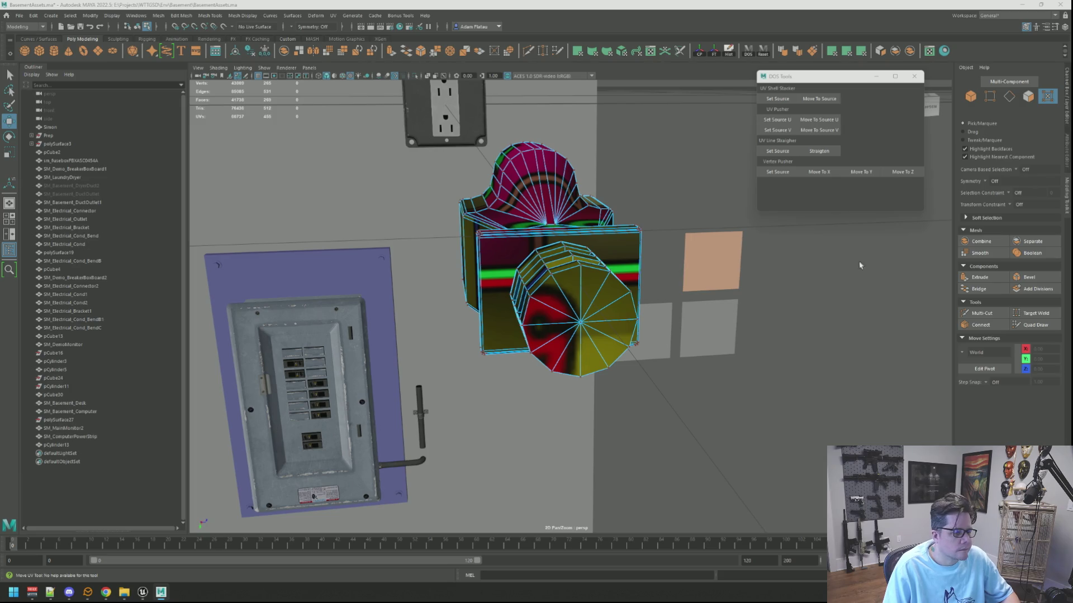
{"action": "scroll", "coordinate": [922, 266], "scroll_direction": "down", "scroll_amount": 5}
{"action": "mouse_move", "coordinate": [625, 246]}
{"action": "right_mouse_down"}
{"action": "mouse_move", "coordinate": [678, 232]}
{"action": "mouse_move", "coordinate": [659, 227]}
{"action": "right_mouse_up"}
{"action": "left_click_drag", "start_coordinate": [658, 227], "coordinate": [671, 244], "text": "alt"}
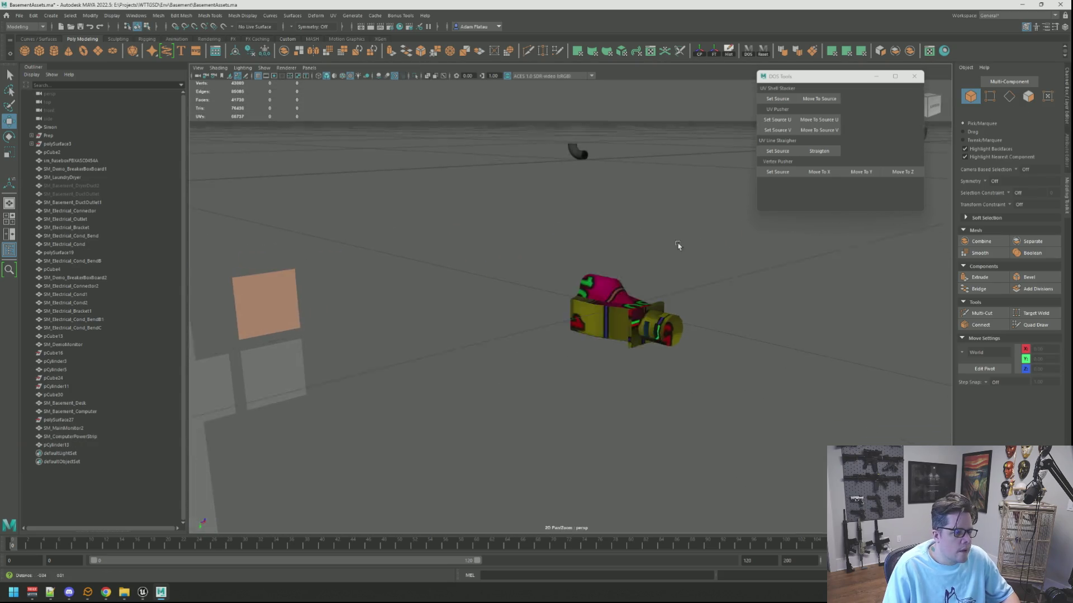
{"action": "left_click", "coordinate": [594, 238]}
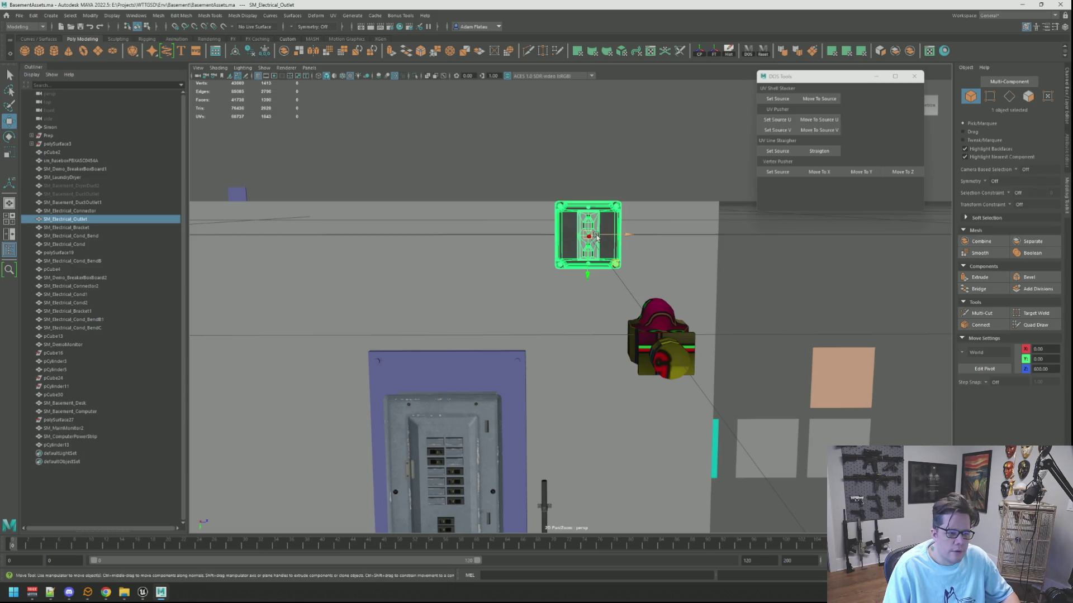
{"action": "left_click", "coordinate": [943, 51]}
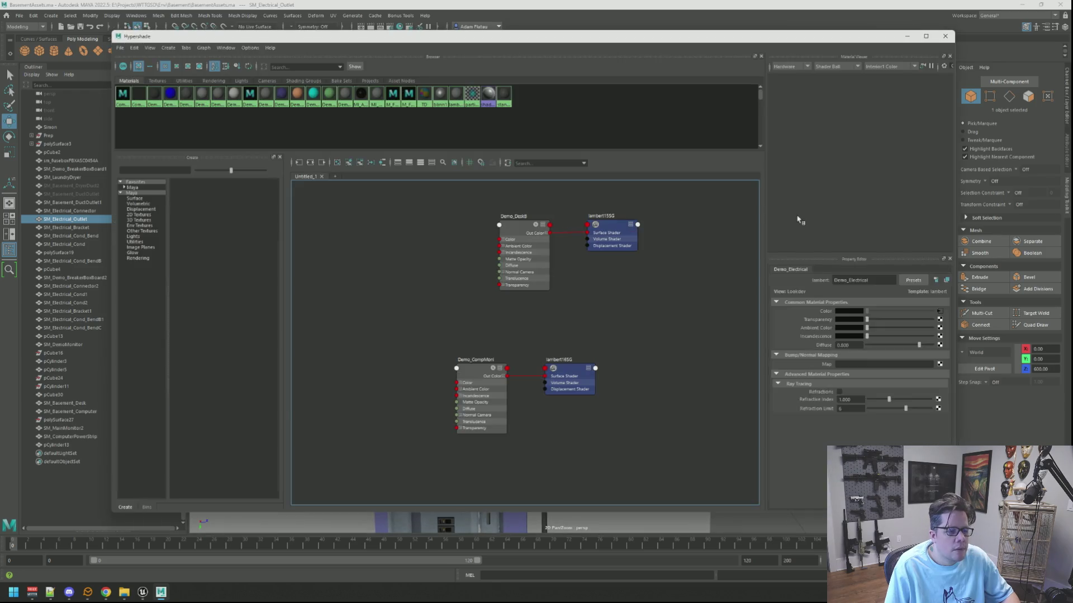
{"action": "left_click", "coordinate": [945, 37]}
{"action": "mouse_move", "coordinate": [643, 224]}
{"action": "left_mouse_down", "text": "alt"}
{"action": "mouse_move", "coordinate": [706, 221]}
{"action": "mouse_move", "coordinate": [620, 199]}
{"action": "left_mouse_up", "text": "alt"}
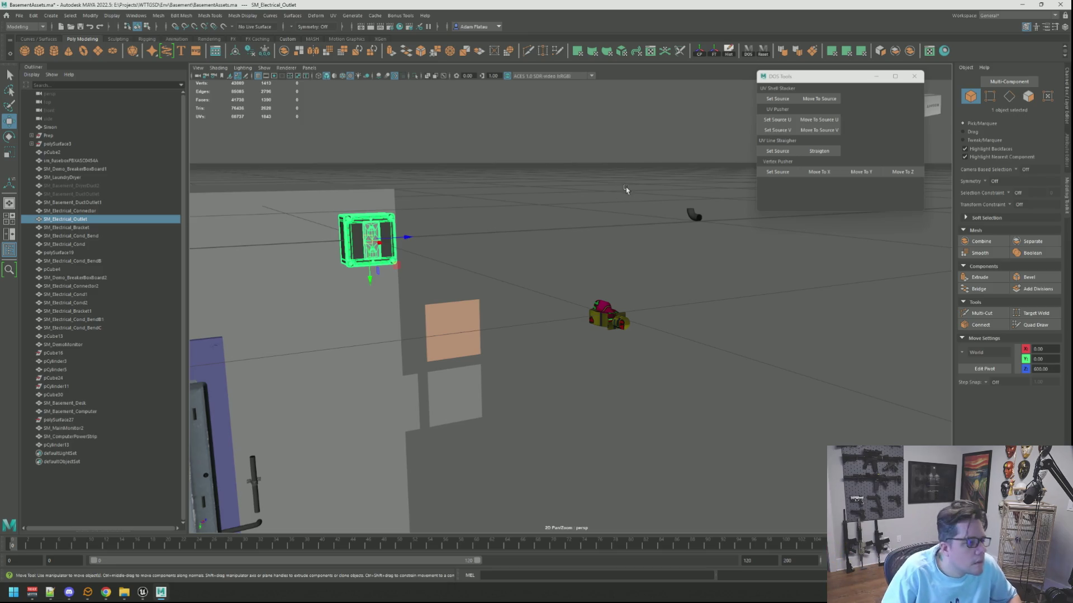
Isolate polySurface19 to inspect it from above and the front, then show the whole scene
{"action": "left_click", "coordinate": [564, 215]}
{"action": "mouse_move", "coordinate": [447, 140]}
{"action": "left_mouse_down", "text": "alt"}
{"action": "mouse_move", "coordinate": [548, 218]}
{"action": "mouse_move", "coordinate": [548, 235]}
{"action": "mouse_move", "coordinate": [592, 95]}
{"action": "mouse_move", "coordinate": [677, 143]}
{"action": "mouse_move", "coordinate": [605, 256]}
{"action": "left_mouse_up", "text": "alt"}
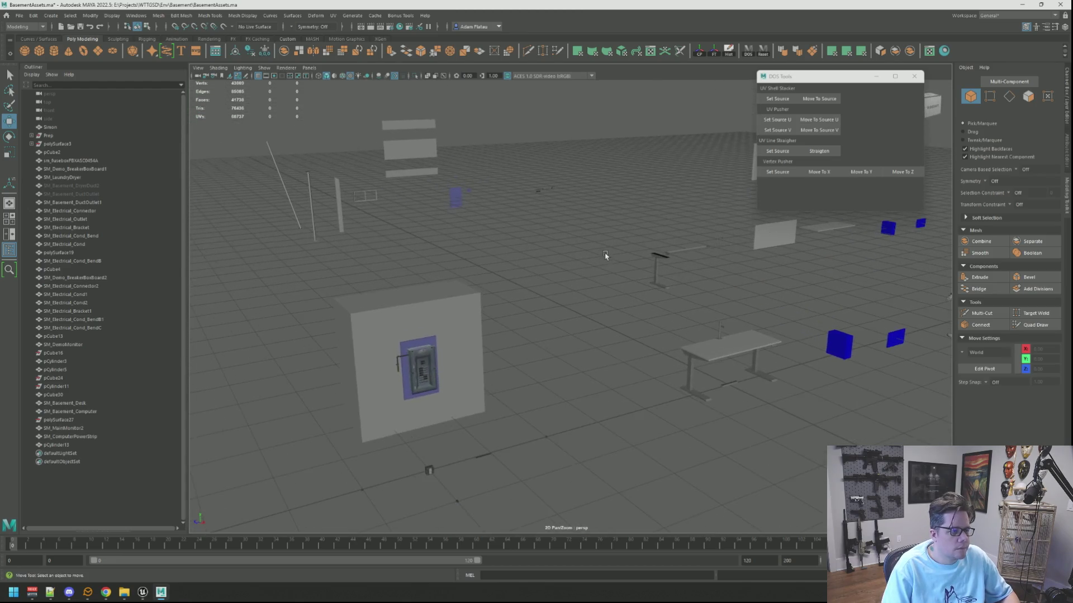
{"action": "left_click", "coordinate": [549, 192]}
{"action": "key", "text": "ctrl+1"}
{"action": "key", "text": "f"}
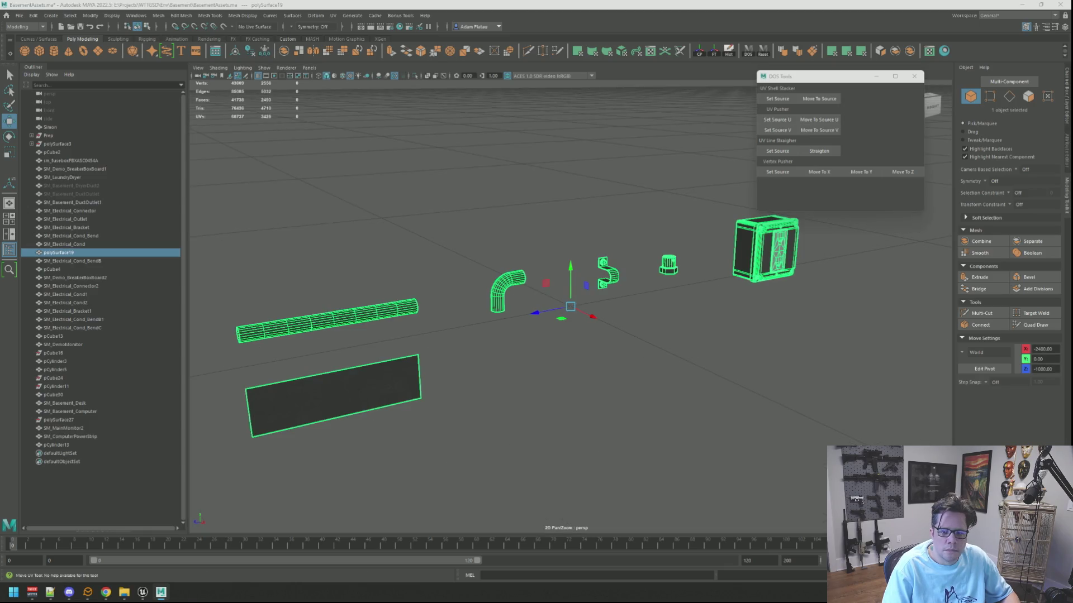
{"action": "left_click_drag", "start_coordinate": [609, 318], "coordinate": [633, 279], "text": "alt"}
{"action": "mouse_move", "coordinate": [632, 279]}
{"action": "right_mouse_down", "text": "alt"}
{"action": "mouse_move", "coordinate": [754, 234]}
{"action": "mouse_move", "coordinate": [605, 292]}
{"action": "mouse_move", "coordinate": [639, 288]}
{"action": "mouse_move", "coordinate": [545, 271]}
{"action": "mouse_move", "coordinate": [587, 273]}
{"action": "mouse_move", "coordinate": [544, 250]}
{"action": "right_mouse_up", "text": "alt"}
{"action": "key", "text": "ctrl+1"}
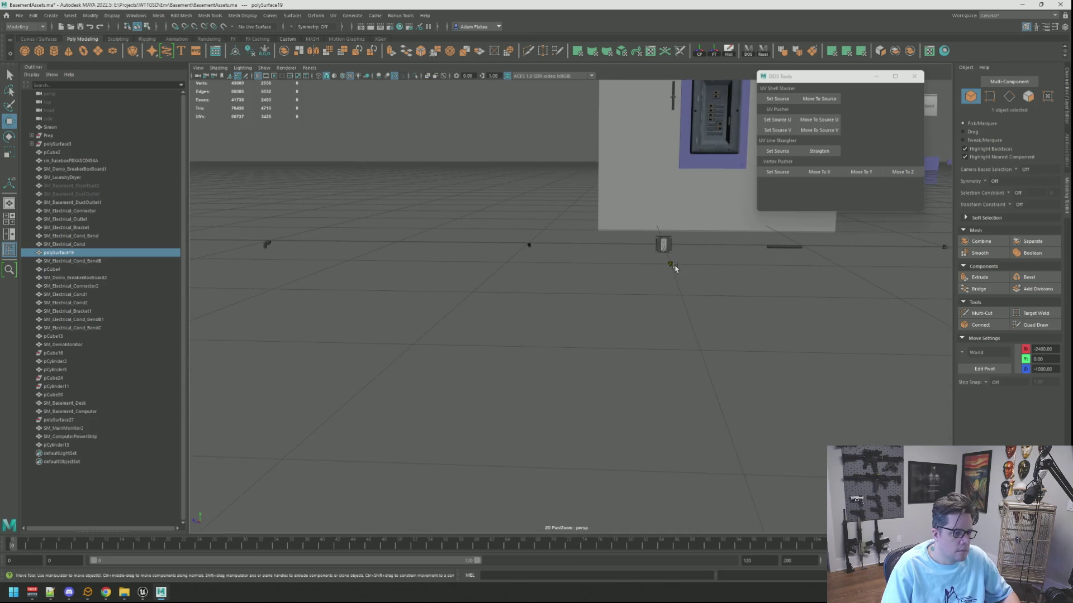
Select pCylinder13 and frame it in the view
{"action": "left_click", "coordinate": [675, 269]}
{"action": "scroll", "coordinate": [674, 269], "scroll_direction": "down", "scroll_amount": 10}
{"action": "scroll", "coordinate": [665, 268], "scroll_direction": "up", "scroll_amount": 8}
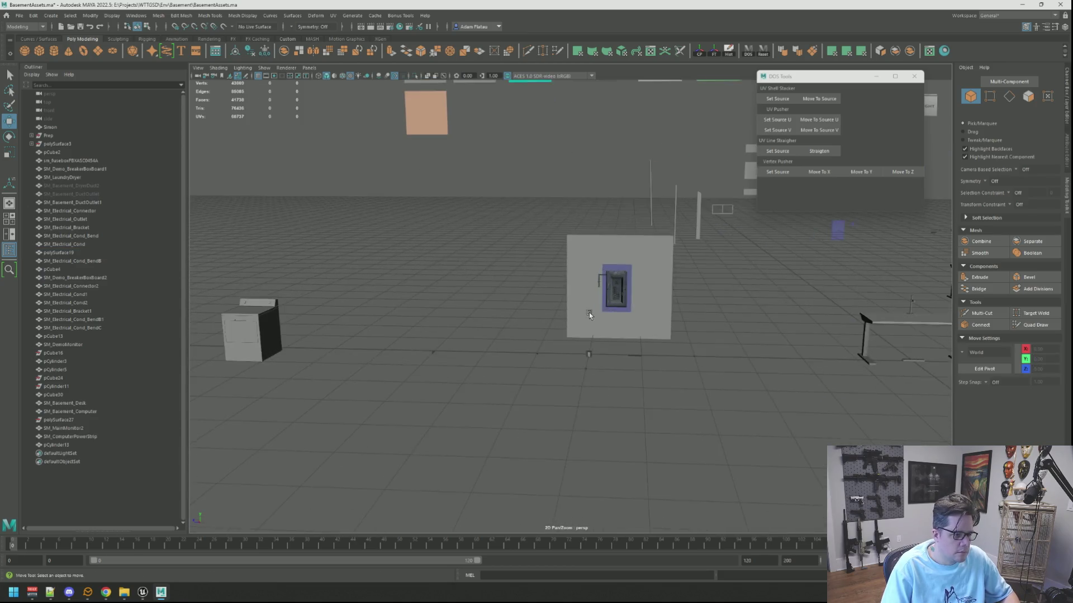
{"action": "scroll", "coordinate": [589, 313], "scroll_direction": "up", "scroll_amount": 3}
{"action": "left_click", "coordinate": [598, 415]}
{"action": "key", "text": "f"}
{"action": "left_click_drag", "start_coordinate": [744, 324], "coordinate": [680, 303], "text": "alt"}
{"action": "scroll", "coordinate": [678, 302], "scroll_direction": "down", "scroll_amount": 5}
{"action": "left_click", "coordinate": [642, 253]}
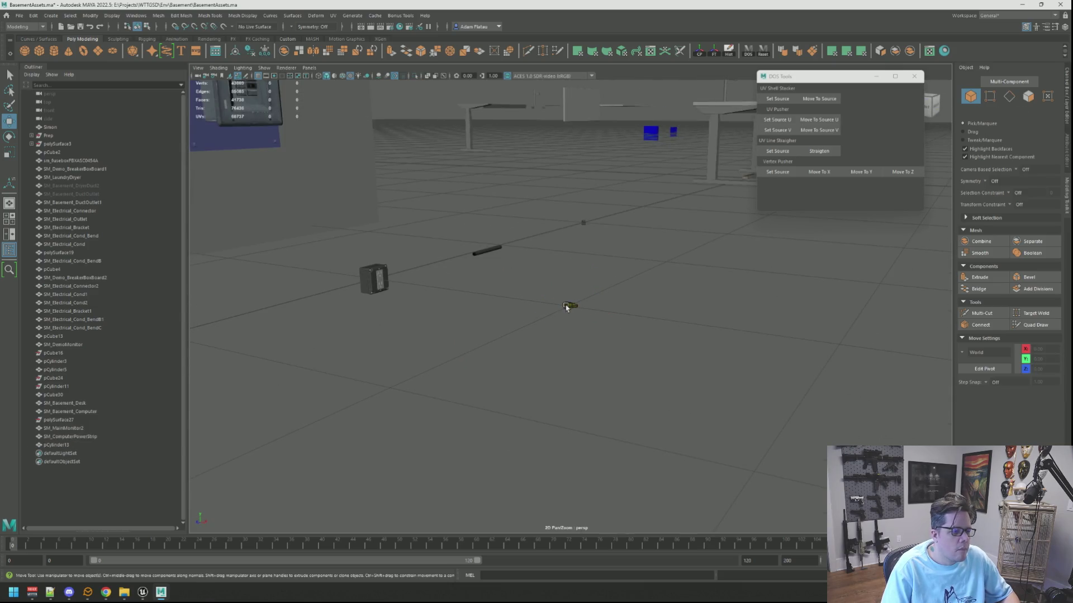
{"action": "left_click", "coordinate": [566, 308]}
{"action": "key", "text": "f"}
{"action": "scroll", "coordinate": [625, 266], "scroll_direction": "down", "scroll_amount": 5}
Orbit around pCylinder13 toward the breaker-box wall and add polySurface19 to the selection
{"action": "mouse_move", "coordinate": [625, 266]}
{"action": "left_mouse_down", "text": "alt"}
{"action": "mouse_move", "coordinate": [599, 248]}
{"action": "mouse_move", "coordinate": [579, 290]}
{"action": "left_mouse_up", "text": "alt"}
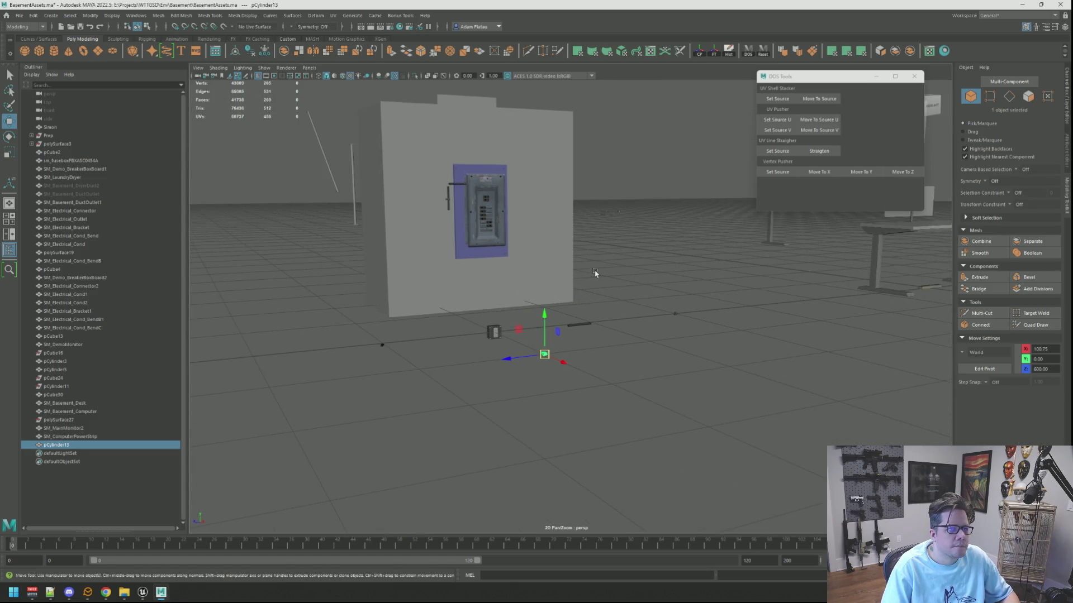
{"action": "scroll", "coordinate": [595, 272], "scroll_direction": "down", "scroll_amount": 10}
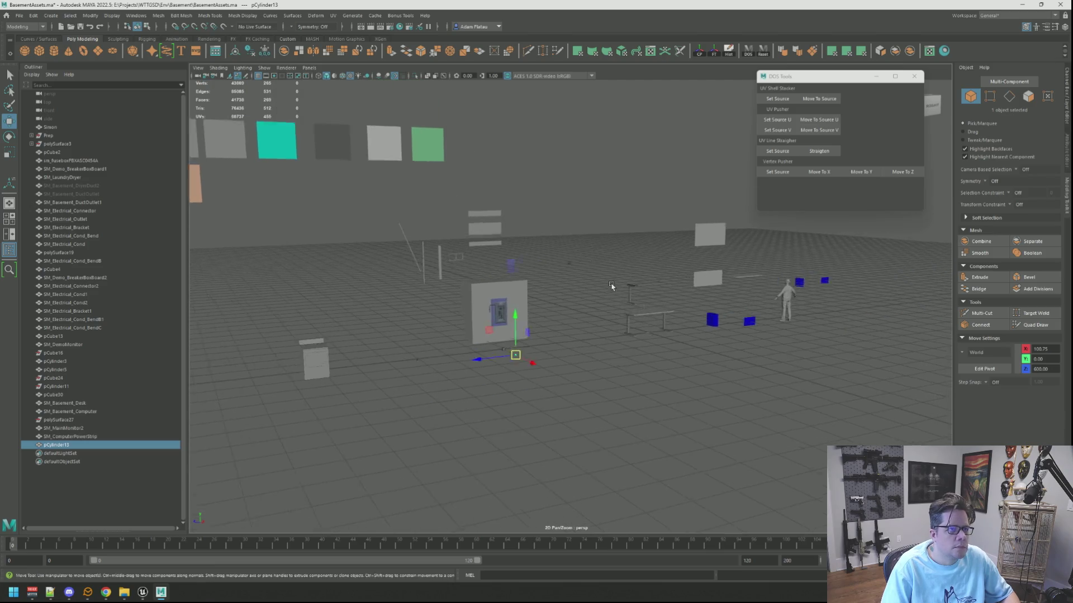
{"action": "scroll", "coordinate": [612, 282], "scroll_direction": "up", "scroll_amount": 3}
{"action": "left_click_drag", "start_coordinate": [613, 278], "coordinate": [579, 355], "text": "alt"}
{"action": "scroll", "coordinate": [580, 354], "scroll_direction": "down", "scroll_amount": 3}
{"action": "scroll", "coordinate": [591, 261], "scroll_direction": "up", "scroll_amount": 5}
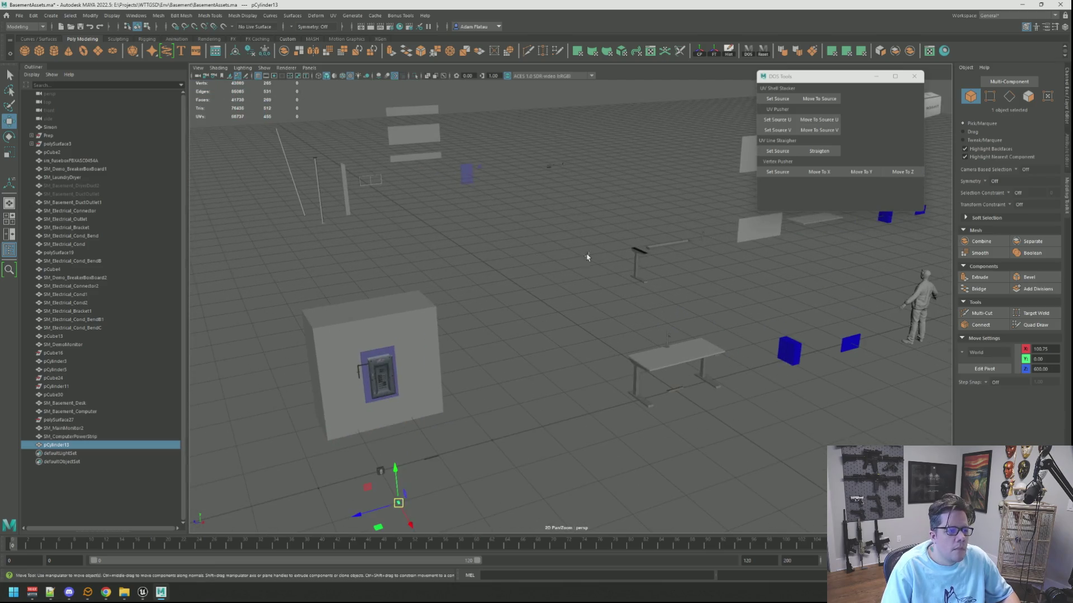
{"action": "left_click", "coordinate": [553, 168], "text": "shift"}
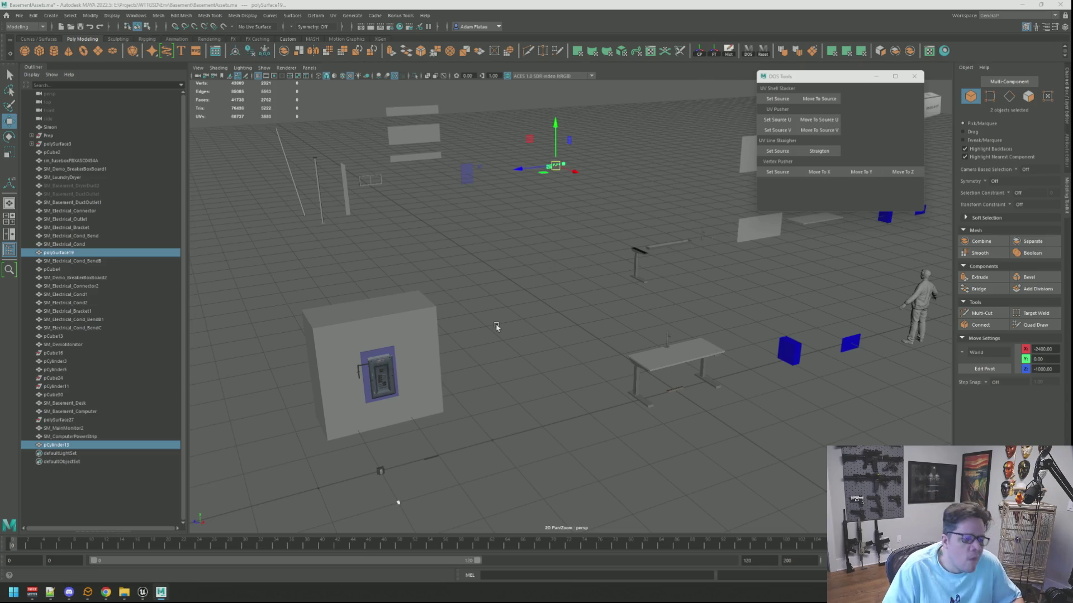
Open the UV Editor for the selected objects and maximize it over the viewport
{"action": "left_click_drag", "start_coordinate": [593, 304], "coordinate": [862, 292], "text": "alt"}
{"action": "left_click", "coordinate": [650, 51]}
{"action": "left_click_drag", "start_coordinate": [612, 68], "coordinate": [319, 70]}
{"action": "double_click", "coordinate": [318, 69]}
{"action": "scroll", "coordinate": [517, 266], "scroll_direction": "down", "scroll_amount": 2}
{"action": "mouse_move", "coordinate": [517, 266]}
{"action": "middle_mouse_down", "text": "alt"}
{"action": "mouse_move", "coordinate": [546, 316]}
{"action": "mouse_move", "coordinate": [478, 304]}
{"action": "middle_mouse_up", "text": "alt"}
{"action": "scroll", "coordinate": [478, 304], "scroll_direction": "up", "scroll_amount": 2}
Select the small plug UV shells in UV Shell mode and move them up and right
{"action": "right_click_drag", "start_coordinate": [478, 304], "coordinate": [443, 293]}
{"action": "left_click_drag", "start_coordinate": [283, 324], "coordinate": [504, 447]}
{"action": "mouse_move", "coordinate": [383, 383]}
{"action": "left_mouse_down"}
{"action": "mouse_move", "coordinate": [577, 246]}
{"action": "mouse_move", "coordinate": [574, 219]}
{"action": "left_mouse_up"}
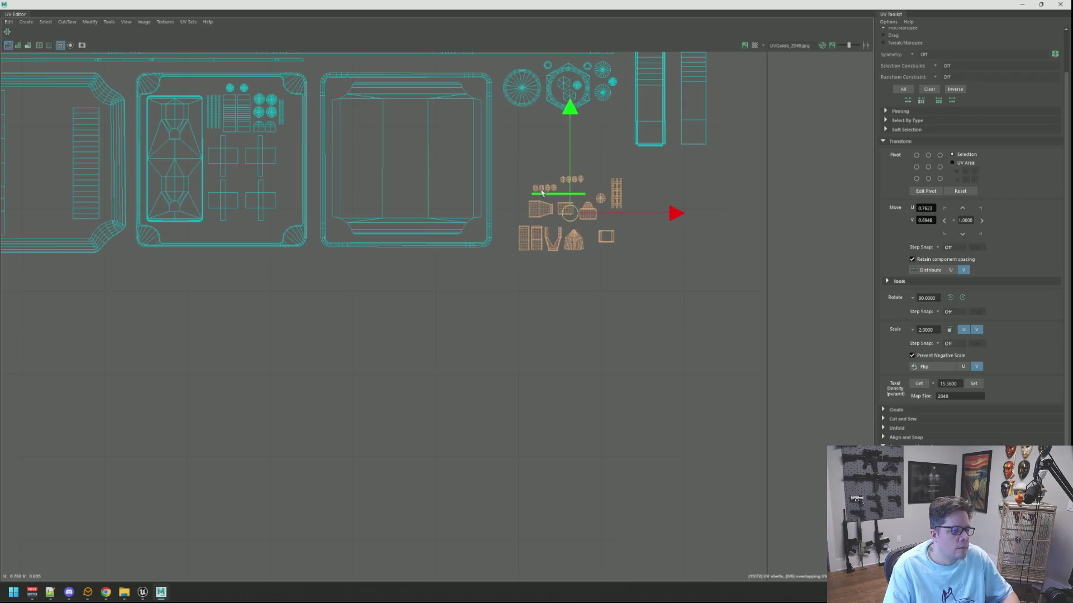
{"action": "scroll", "coordinate": [559, 212], "scroll_direction": "up", "scroll_amount": 3}
{"action": "scroll", "coordinate": [537, 205], "scroll_direction": "down", "scroll_amount": 3}
{"action": "scroll", "coordinate": [538, 204], "scroll_direction": "down", "scroll_amount": 2}
{"action": "mouse_move", "coordinate": [537, 205]}
{"action": "middle_mouse_down", "text": "alt"}
{"action": "mouse_move", "coordinate": [555, 283]}
{"action": "mouse_move", "coordinate": [553, 268]}
{"action": "middle_mouse_up", "text": "alt"}
{"action": "scroll", "coordinate": [502, 293], "scroll_direction": "up", "scroll_amount": 2}
{"action": "mouse_move", "coordinate": [502, 292]}
{"action": "middle_mouse_down", "text": "alt"}
{"action": "mouse_move", "coordinate": [247, 234]}
{"action": "mouse_move", "coordinate": [427, 369]}
{"action": "middle_mouse_up", "text": "alt"}
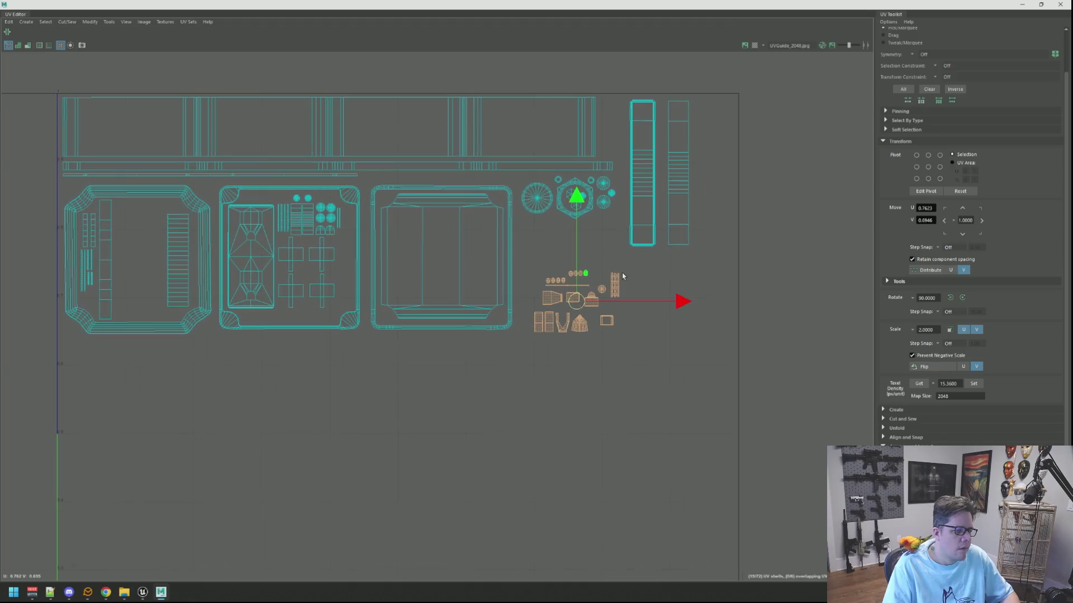
Launch Substance 3D Painter from Windows search
{"action": "key", "text": "super"}
{"action": "type", "text": "sub"}
{"action": "key", "text": "Return"}
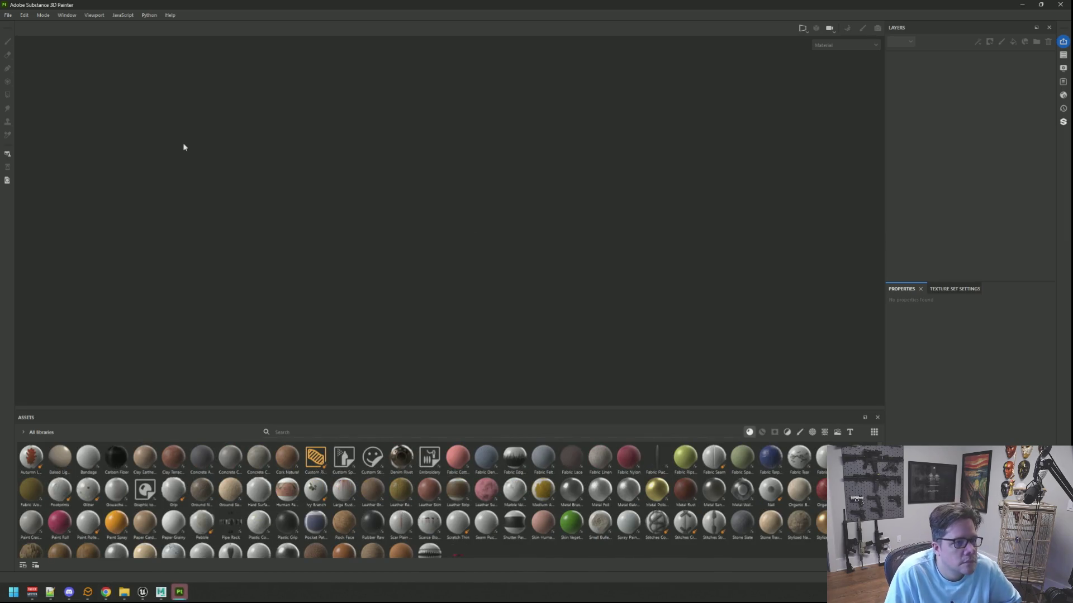
Open the recent DemoElectrical project, view its 2D texture layout, then close Painter without saving
{"action": "left_click", "coordinate": [8, 15]}
{"action": "mouse_move", "coordinate": [23, 46]}
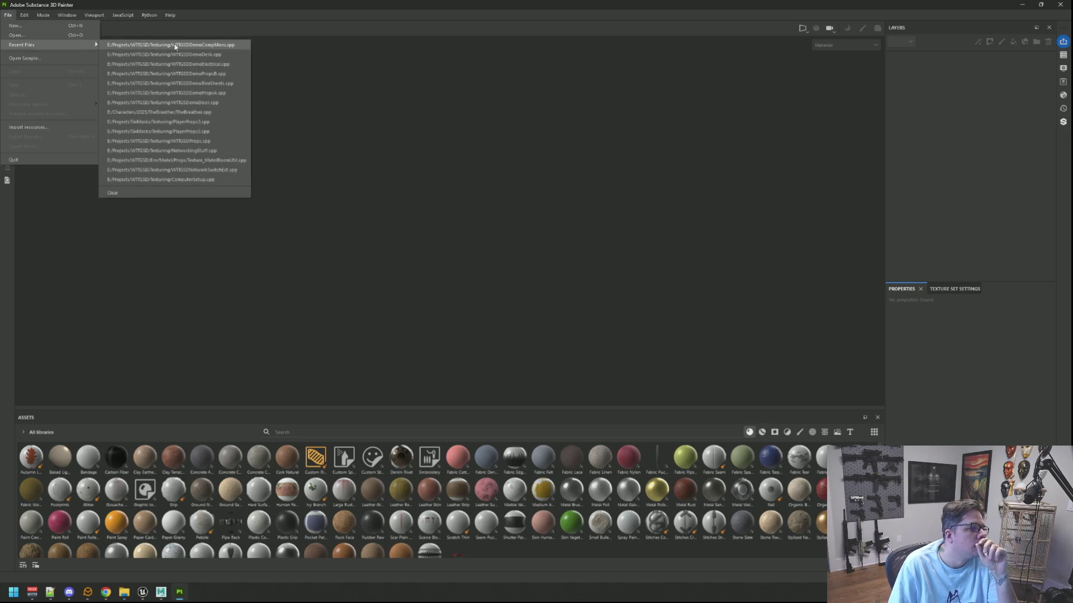
{"action": "left_click", "coordinate": [201, 65]}
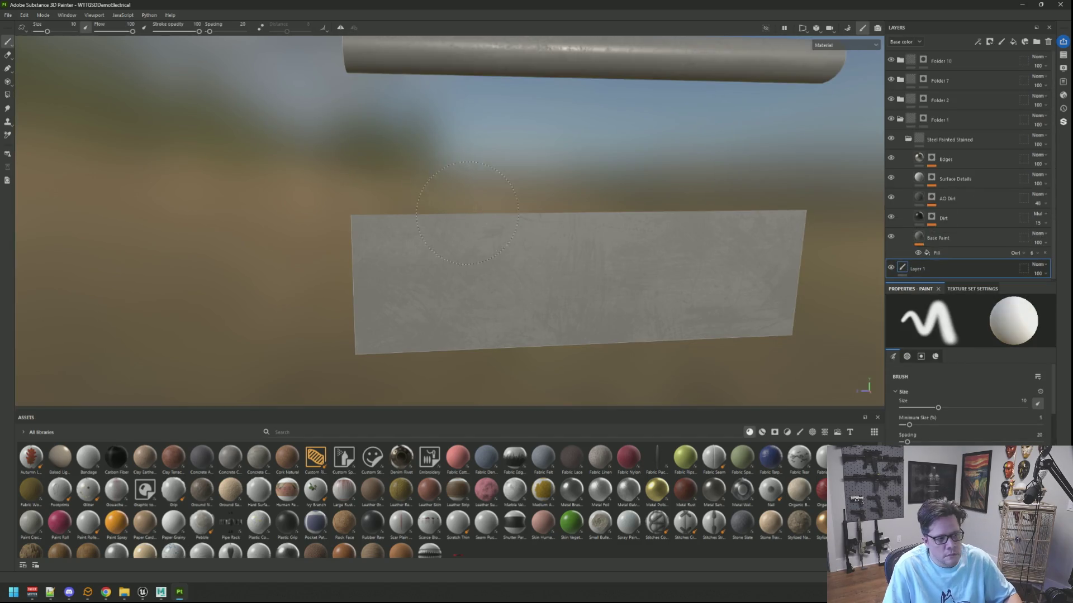
{"action": "key", "text": "F2"}
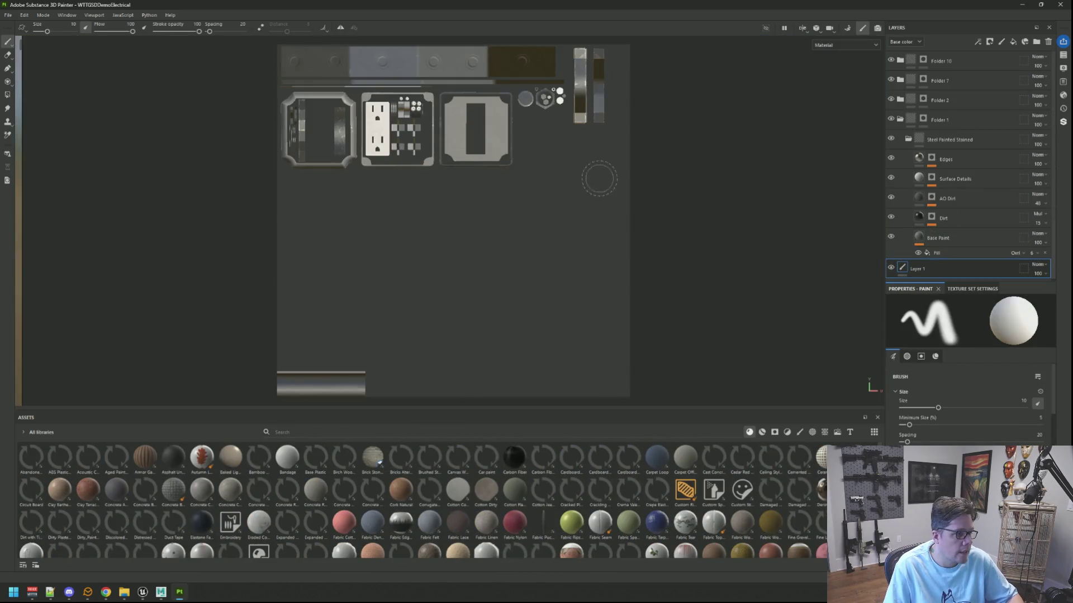
{"action": "scroll", "coordinate": [599, 178], "scroll_direction": "down", "scroll_amount": 3}
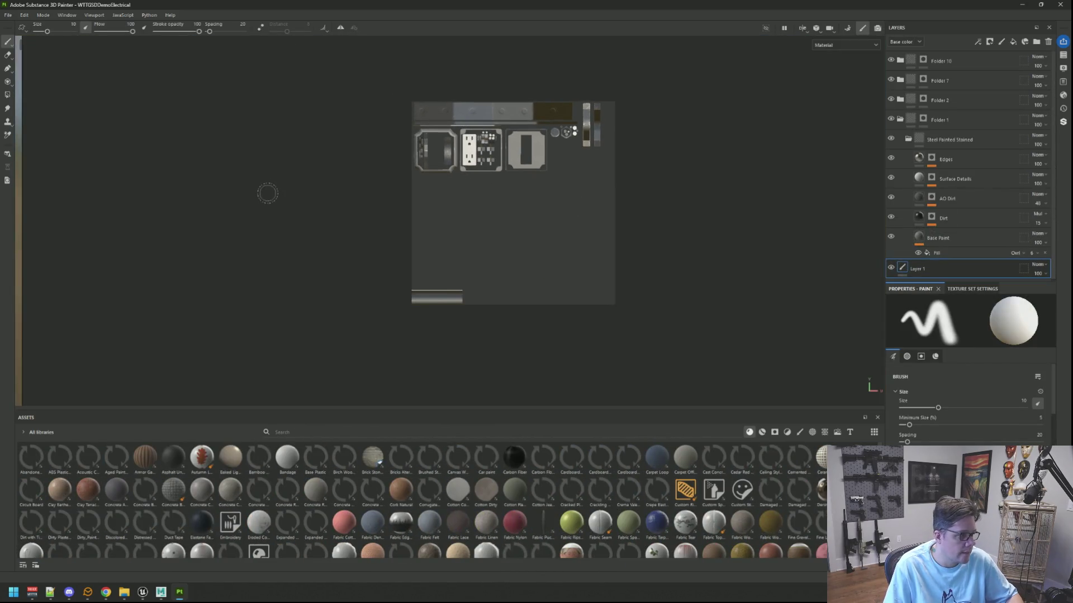
{"action": "left_click", "coordinate": [1061, 4]}
{"action": "left_click", "coordinate": [502, 304]}
In Maya's UV Editor, select the grid-shaped shell and move it up into the empty area
{"action": "mouse_move", "coordinate": [581, 267]}
{"action": "middle_mouse_down", "text": "alt"}
{"action": "mouse_move", "coordinate": [548, 278]}
{"action": "mouse_move", "coordinate": [553, 301]}
{"action": "mouse_move", "coordinate": [563, 280]}
{"action": "middle_mouse_up", "text": "alt"}
{"action": "scroll", "coordinate": [549, 279], "scroll_direction": "up", "scroll_amount": 2}
{"action": "scroll", "coordinate": [563, 304], "scroll_direction": "up", "scroll_amount": 3}
{"action": "right_click_drag", "start_coordinate": [563, 269], "coordinate": [580, 269]}
{"action": "left_click", "coordinate": [546, 313]}
{"action": "mouse_move", "coordinate": [546, 311]}
{"action": "middle_mouse_down", "text": "alt"}
{"action": "mouse_move", "coordinate": [563, 266]}
{"action": "mouse_move", "coordinate": [566, 290]}
{"action": "mouse_move", "coordinate": [558, 283]}
{"action": "middle_mouse_up", "text": "alt"}
{"action": "scroll", "coordinate": [575, 290], "scroll_direction": "up", "scroll_amount": 1}
{"action": "left_click", "coordinate": [620, 363]}
{"action": "key", "text": "w"}
{"action": "mouse_move", "coordinate": [626, 378]}
{"action": "left_mouse_down"}
{"action": "mouse_move", "coordinate": [384, 263]}
{"action": "mouse_move", "coordinate": [385, 250]}
{"action": "mouse_move", "coordinate": [384, 266]}
{"action": "left_mouse_up"}
Rotate the cup-shaped shell 90° upright and place it beside the grid shell
{"action": "left_click", "coordinate": [452, 271]}
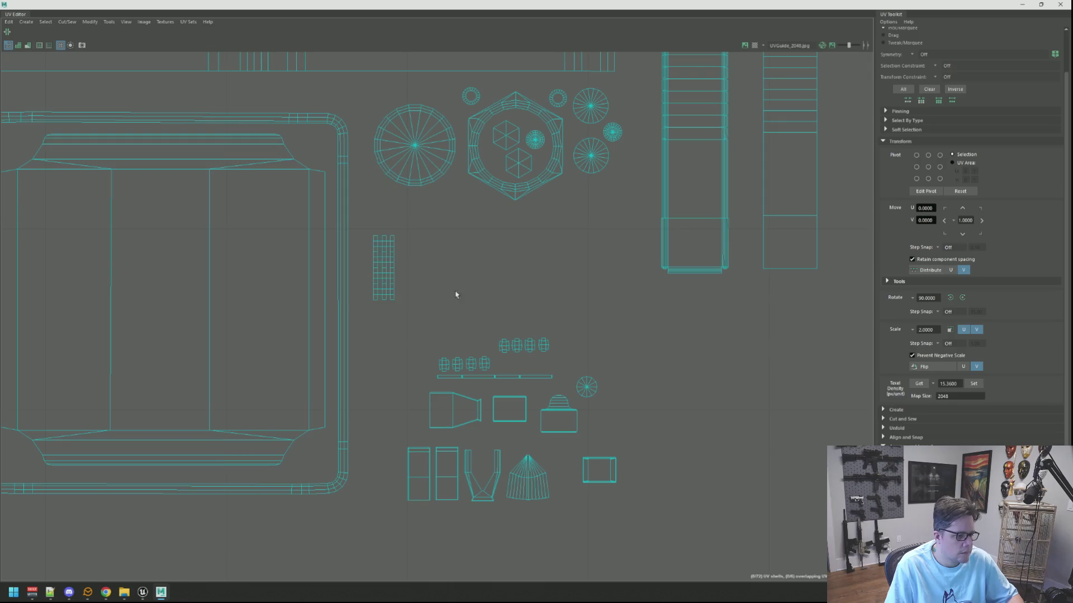
{"action": "left_click", "coordinate": [452, 410]}
{"action": "left_click", "coordinate": [960, 297]}
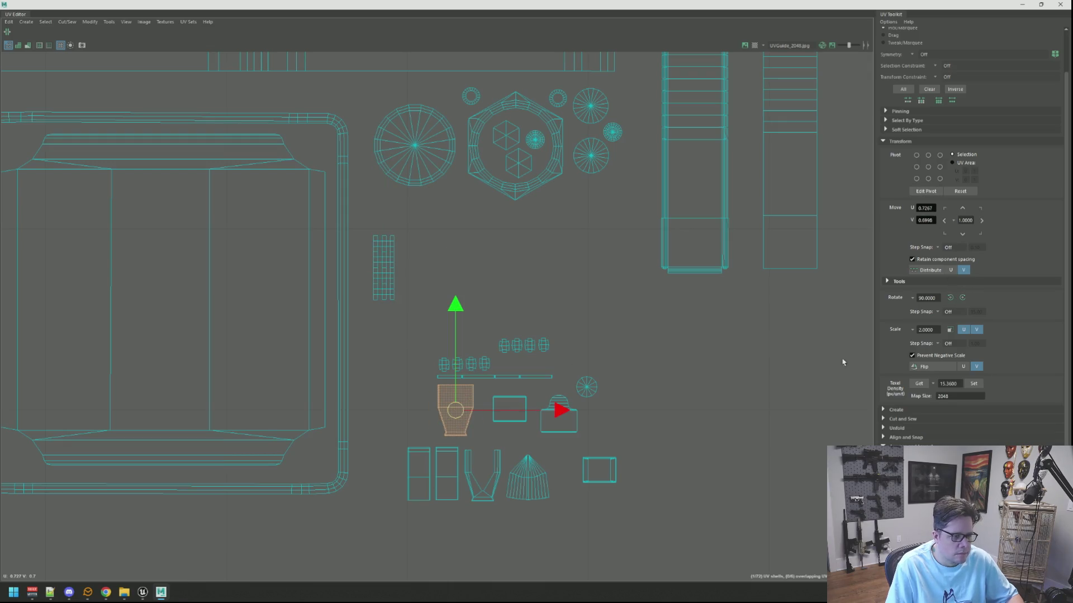
{"action": "mouse_move", "coordinate": [454, 411]}
{"action": "left_mouse_down"}
{"action": "mouse_move", "coordinate": [441, 293]}
{"action": "mouse_move", "coordinate": [415, 273]}
{"action": "mouse_move", "coordinate": [422, 266]}
{"action": "left_mouse_up"}
{"action": "left_click", "coordinate": [450, 299]}
Move the two rectangle shells and the V-shaped shell up into the row
{"action": "left_click", "coordinate": [431, 474]}
{"action": "left_click_drag", "start_coordinate": [420, 476], "coordinate": [465, 262]}
{"action": "left_click", "coordinate": [447, 475]}
{"action": "left_click_drag", "start_coordinate": [446, 475], "coordinate": [499, 265]}
{"action": "left_click", "coordinate": [478, 489]}
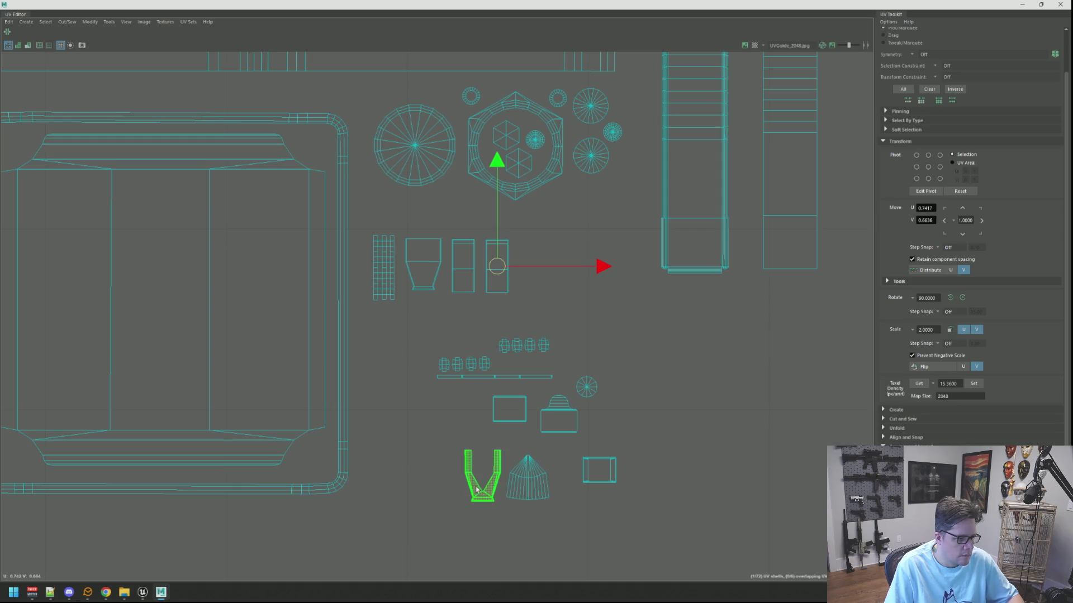
{"action": "left_click", "coordinate": [472, 455]}
{"action": "mouse_move", "coordinate": [481, 479]}
{"action": "left_mouse_down"}
{"action": "mouse_move", "coordinate": [537, 408]}
{"action": "mouse_move", "coordinate": [543, 260]}
{"action": "mouse_move", "coordinate": [537, 268]}
{"action": "left_mouse_up"}
Nudge the row of shells, then the rectangles and V shell, slightly upward
{"action": "left_click_drag", "start_coordinate": [619, 224], "coordinate": [364, 289]}
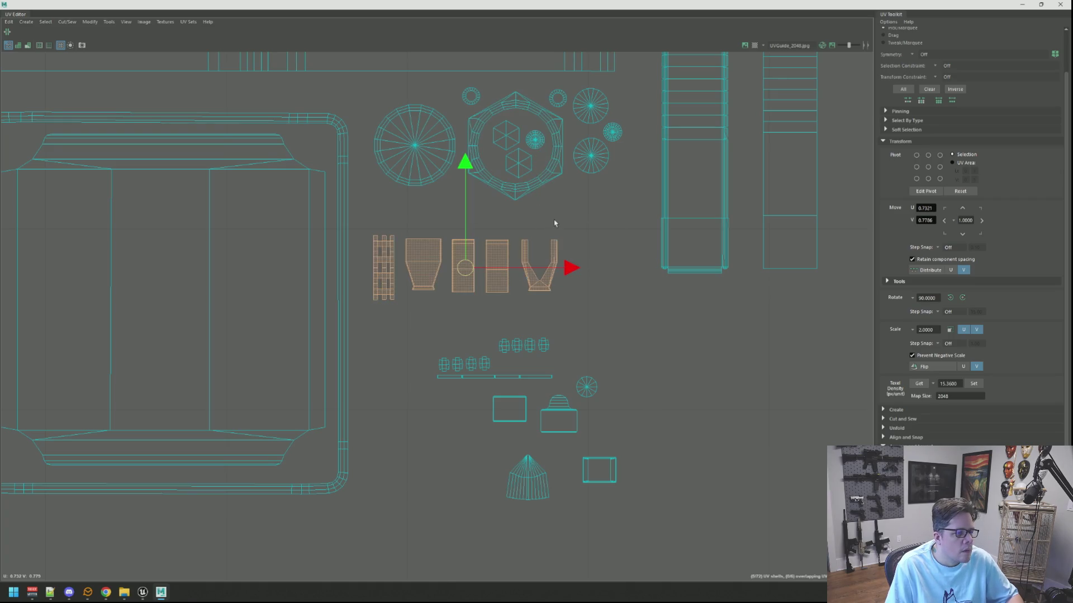
{"action": "left_click_drag", "start_coordinate": [465, 220], "coordinate": [466, 216]}
{"action": "left_click", "coordinate": [453, 213]}
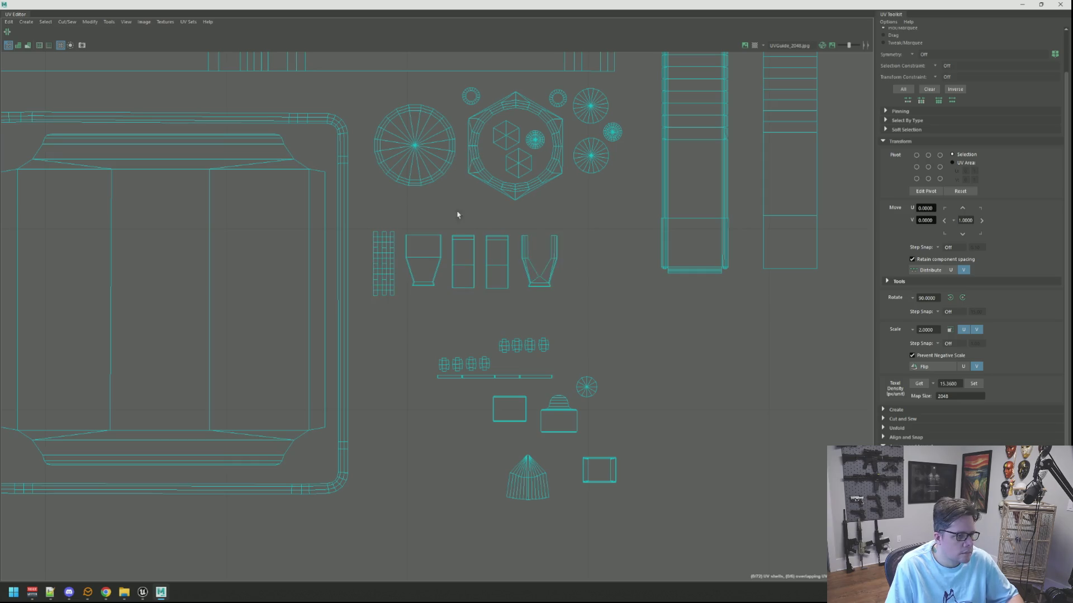
{"action": "left_click_drag", "start_coordinate": [579, 251], "coordinate": [456, 256]}
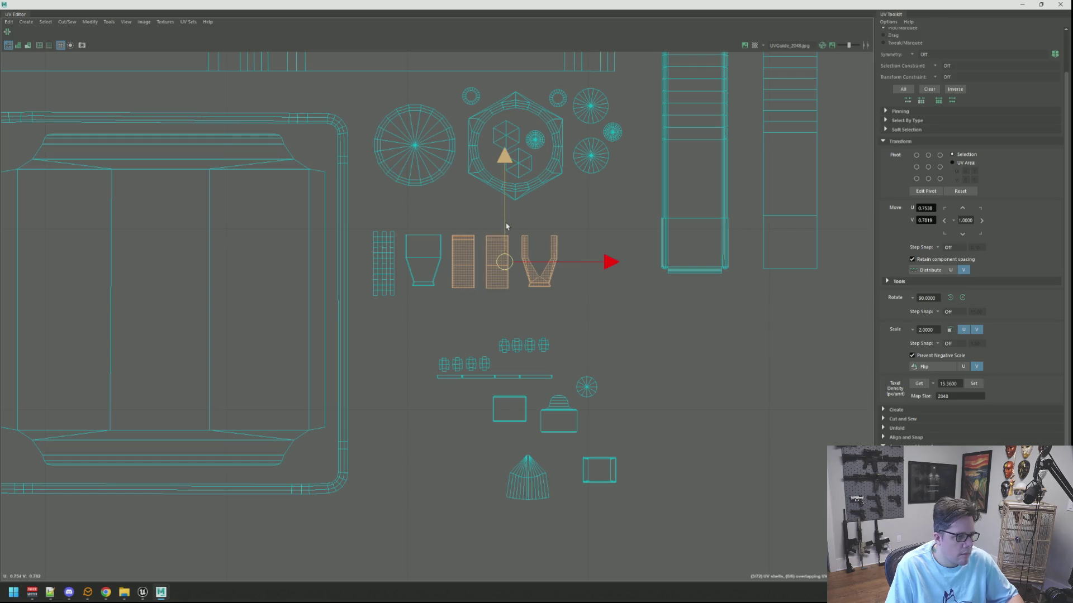
{"action": "left_click_drag", "start_coordinate": [505, 227], "coordinate": [541, 231]}
{"action": "left_click", "coordinate": [541, 230]}
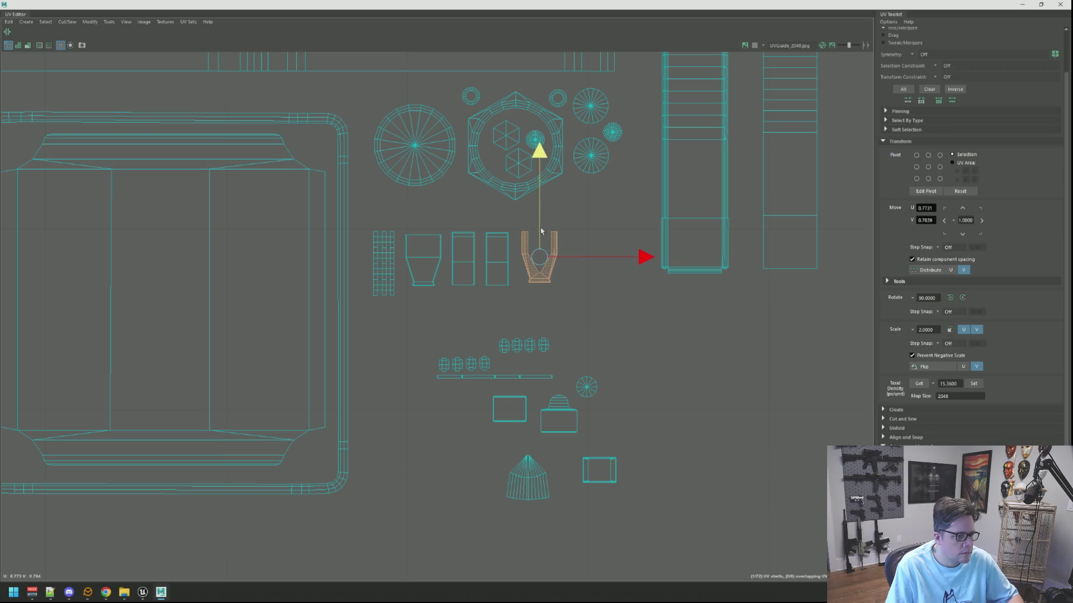
{"action": "left_click", "coordinate": [423, 239]}
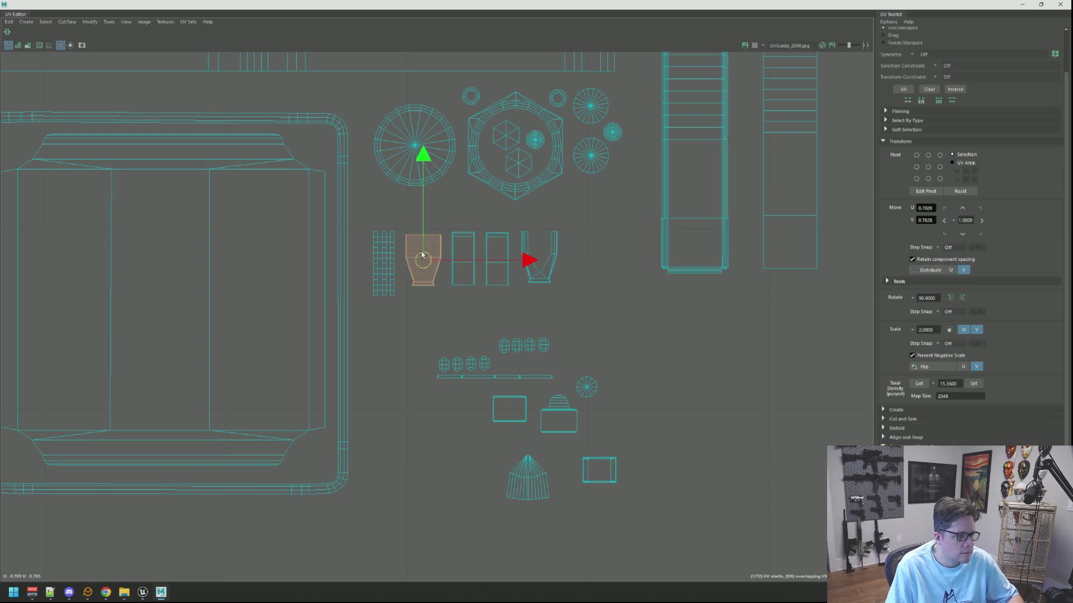
{"action": "left_click", "coordinate": [586, 231]}
Move the dome shell and the small box shell up beside the V shell
{"action": "mouse_move", "coordinate": [554, 419]}
{"action": "left_mouse_down"}
{"action": "mouse_move", "coordinate": [590, 356]}
{"action": "mouse_move", "coordinate": [582, 258]}
{"action": "left_mouse_up"}
{"action": "left_click", "coordinate": [583, 303]}
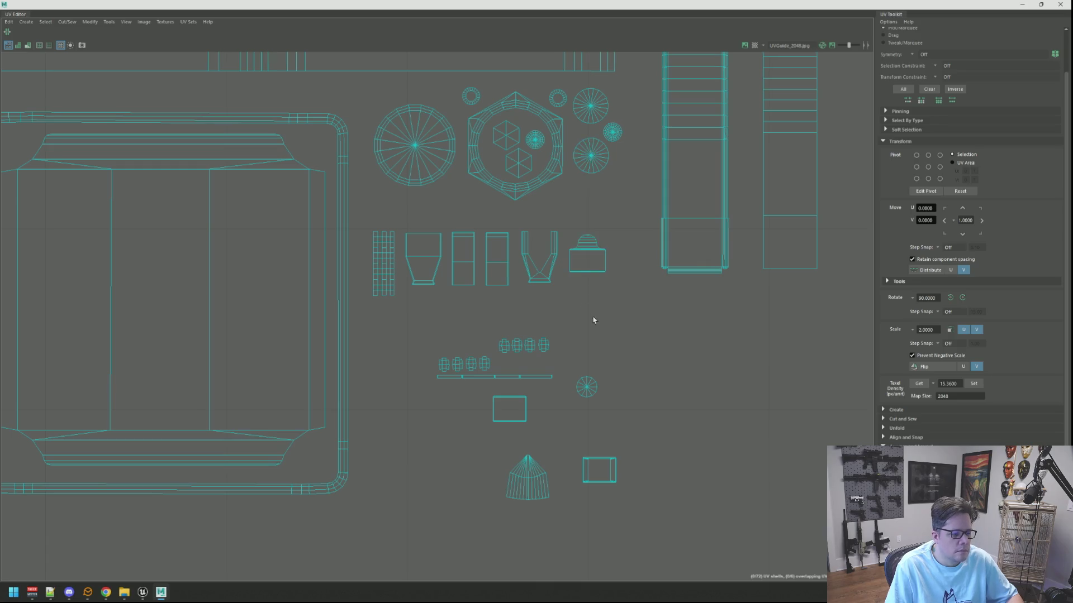
{"action": "middle_click_drag", "start_coordinate": [594, 319], "coordinate": [580, 316], "text": "alt"}
{"action": "left_click", "coordinate": [588, 470]}
{"action": "mouse_move", "coordinate": [587, 471]}
{"action": "left_mouse_down"}
{"action": "mouse_move", "coordinate": [581, 330]}
{"action": "mouse_move", "coordinate": [619, 258]}
{"action": "left_mouse_up"}
{"action": "left_click", "coordinate": [591, 317]}
Place the long thin strip shell under the row and the small circle shell beside it
{"action": "left_click", "coordinate": [521, 374]}
{"action": "left_click_drag", "start_coordinate": [481, 375], "coordinate": [452, 295]}
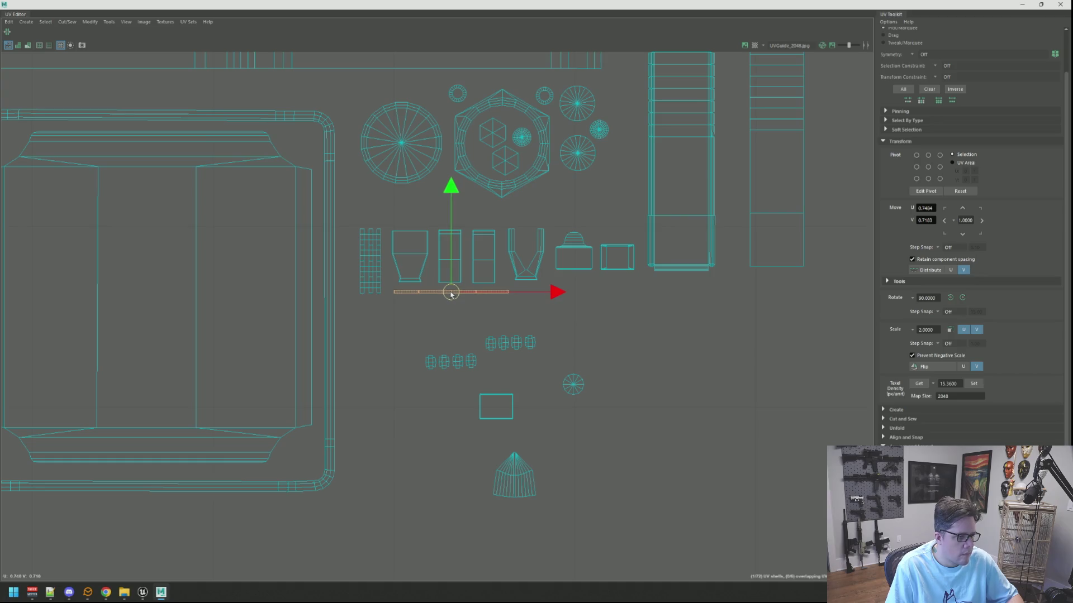
{"action": "left_click", "coordinate": [478, 319]}
{"action": "left_click", "coordinate": [573, 385]}
{"action": "mouse_move", "coordinate": [572, 384]}
{"action": "left_mouse_down"}
{"action": "mouse_move", "coordinate": [599, 279]}
{"action": "mouse_move", "coordinate": [618, 262]}
{"action": "mouse_move", "coordinate": [576, 266]}
{"action": "mouse_move", "coordinate": [530, 243]}
{"action": "mouse_move", "coordinate": [503, 257]}
{"action": "mouse_move", "coordinate": [562, 294]}
{"action": "left_mouse_up"}
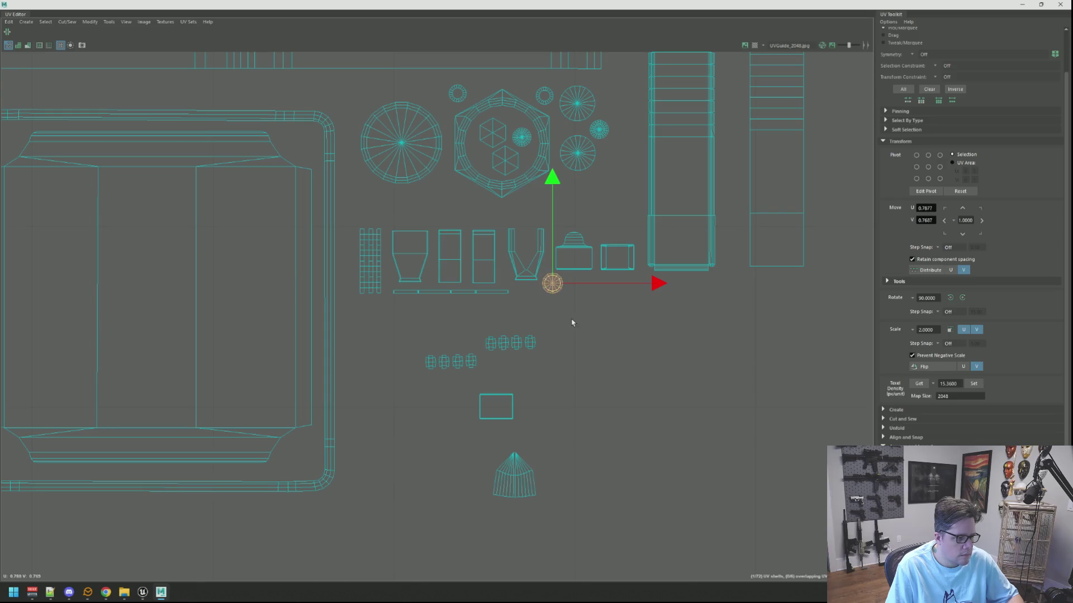
Move the pyramid shell and small rectangle shell up near the oval shells
{"action": "left_click", "coordinate": [510, 475]}
{"action": "mouse_move", "coordinate": [509, 475]}
{"action": "left_mouse_down"}
{"action": "mouse_move", "coordinate": [594, 306]}
{"action": "mouse_move", "coordinate": [366, 327]}
{"action": "left_mouse_up"}
{"action": "left_click", "coordinate": [436, 347]}
{"action": "mouse_move", "coordinate": [426, 344]}
{"action": "left_mouse_down"}
{"action": "mouse_move", "coordinate": [469, 366]}
{"action": "mouse_move", "coordinate": [433, 308]}
{"action": "mouse_move", "coordinate": [555, 352]}
{"action": "mouse_move", "coordinate": [422, 335]}
{"action": "left_mouse_up"}
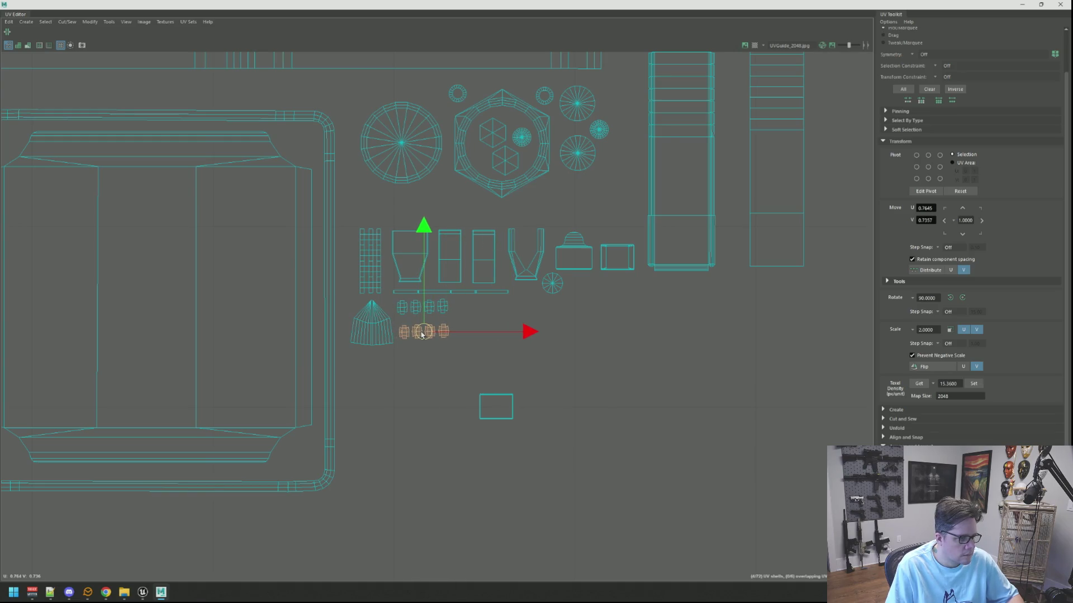
{"action": "left_click", "coordinate": [494, 342]}
{"action": "left_click_drag", "start_coordinate": [495, 406], "coordinate": [478, 306]}
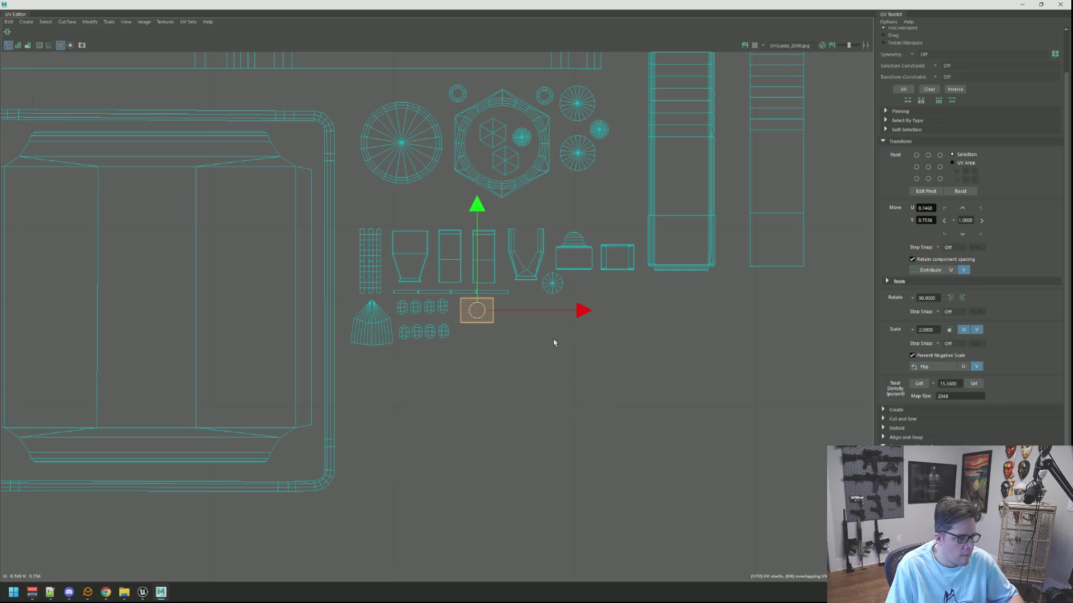
{"action": "left_click", "coordinate": [276, 350]}
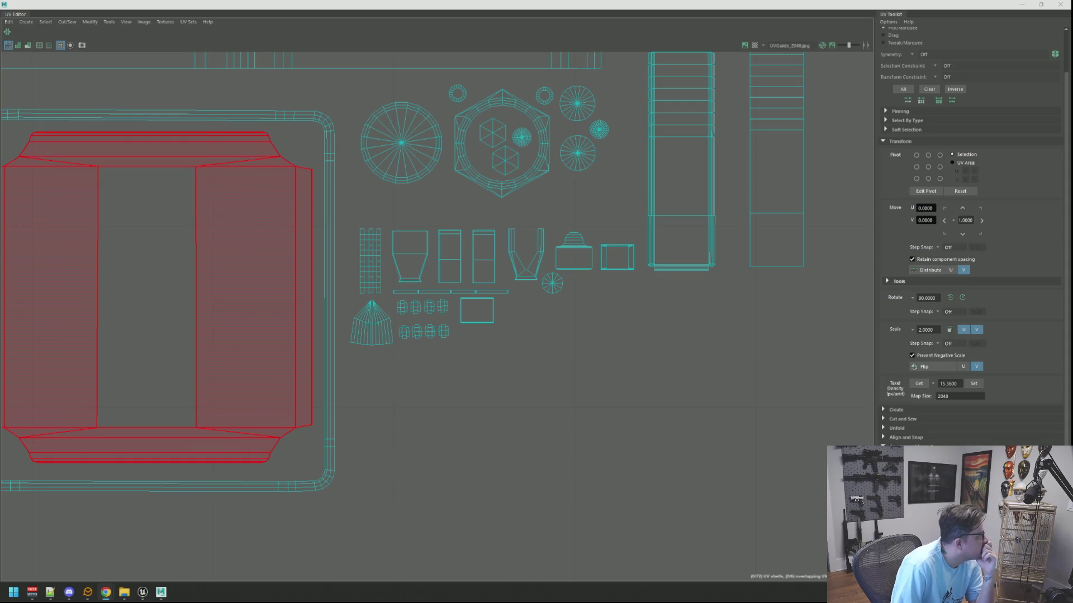
Move the small circular UV shell lower and the dome shell down and left
{"action": "left_click", "coordinate": [410, 324]}
{"action": "scroll", "coordinate": [527, 340], "scroll_direction": "up", "scroll_amount": 4}
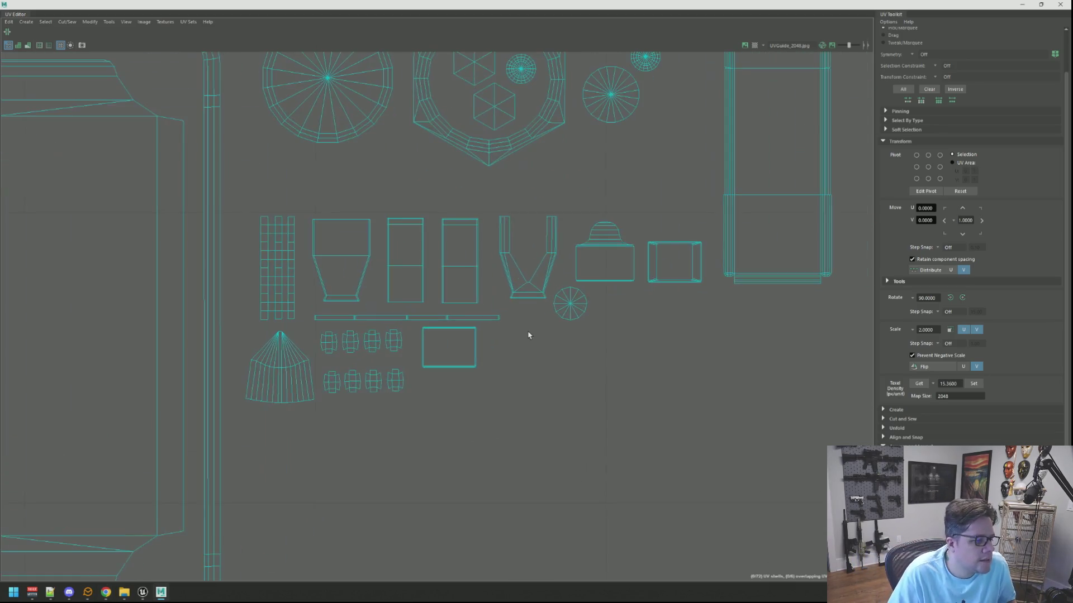
{"action": "scroll", "coordinate": [553, 344], "scroll_direction": "up", "scroll_amount": 2}
{"action": "right_click", "coordinate": [570, 311]}
{"action": "left_click", "coordinate": [598, 304]}
{"action": "mouse_move", "coordinate": [569, 309]}
{"action": "left_mouse_down"}
{"action": "mouse_move", "coordinate": [427, 431]}
{"action": "mouse_move", "coordinate": [417, 392]}
{"action": "mouse_move", "coordinate": [408, 416]}
{"action": "left_mouse_up"}
{"action": "left_click", "coordinate": [435, 390]}
{"action": "left_click", "coordinate": [611, 251]}
{"action": "mouse_move", "coordinate": [611, 252]}
{"action": "left_mouse_down"}
{"action": "mouse_move", "coordinate": [512, 361]}
{"action": "mouse_move", "coordinate": [510, 350]}
{"action": "left_mouse_up"}
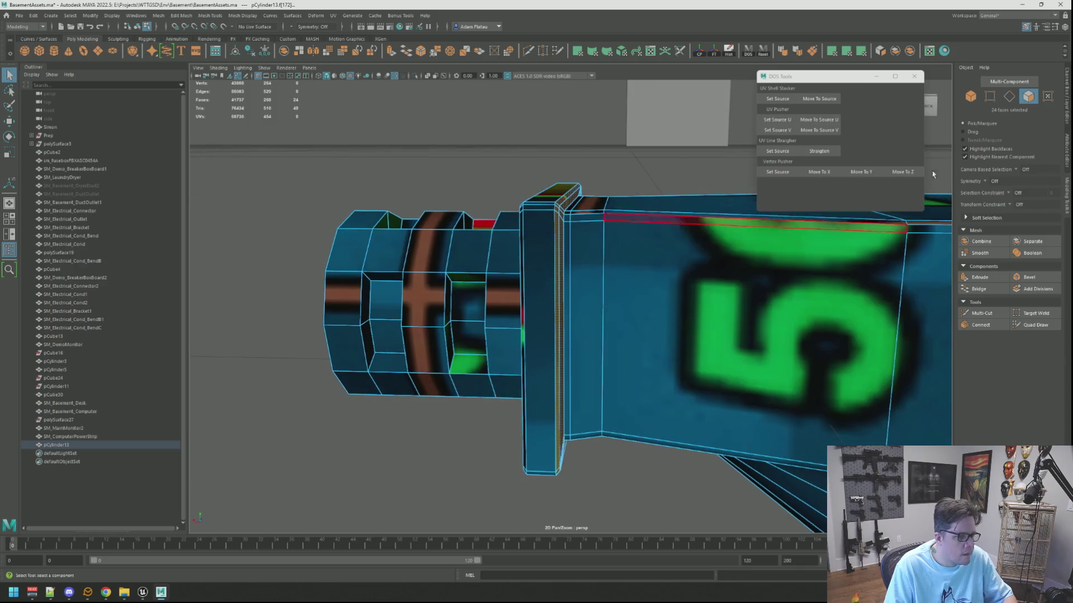
Apply a planar UV projection to the selected faces and convert them to UVs
{"action": "left_click", "coordinate": [836, 51]}
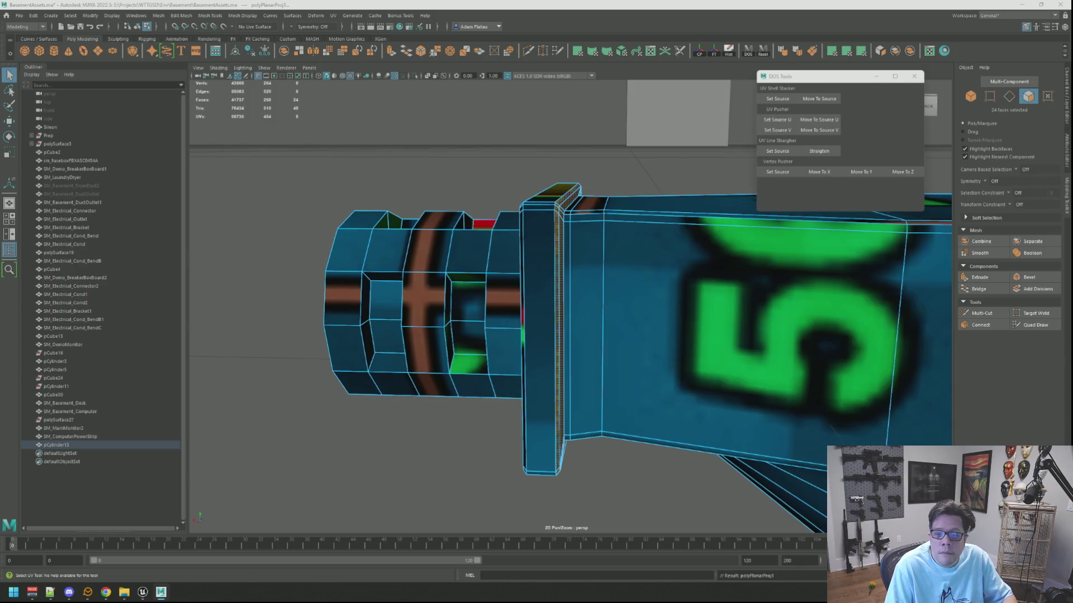
{"action": "key", "text": "ctrl+F12"}
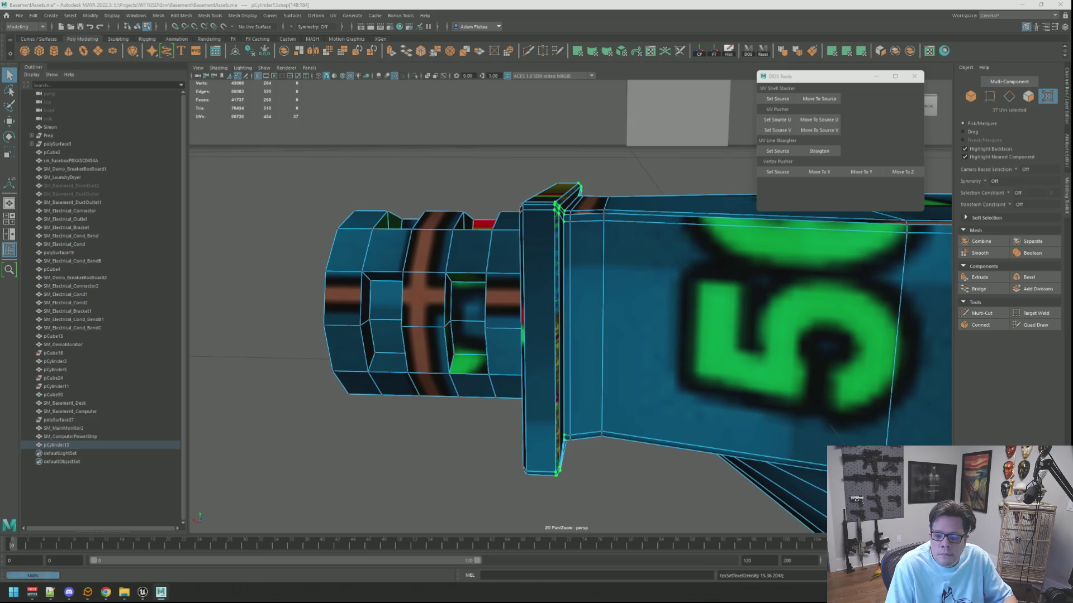
{"action": "key", "text": "w"}
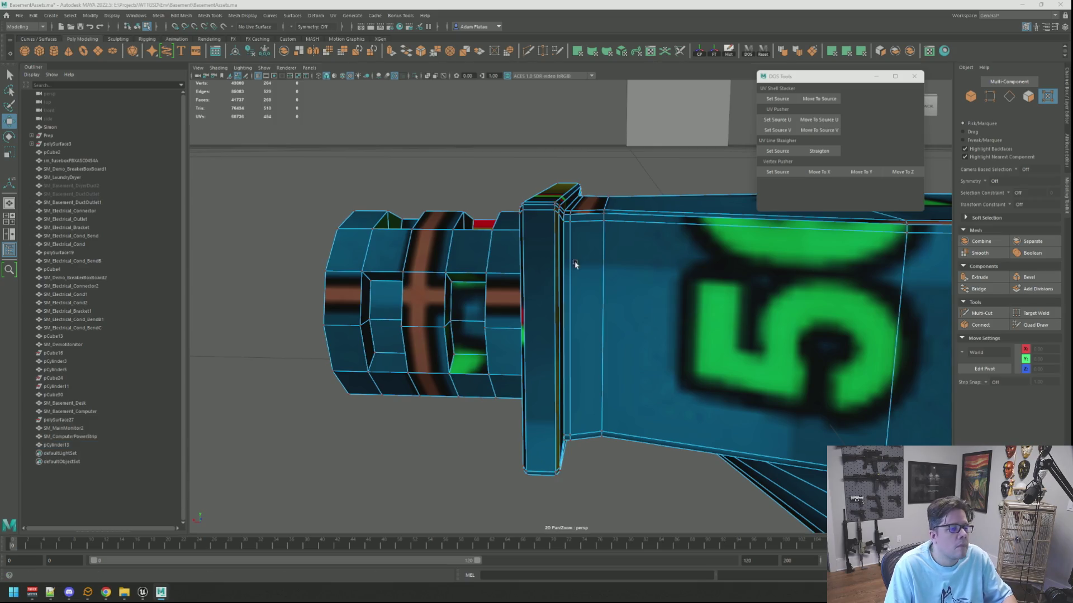
{"action": "key", "text": "f"}
Select the plug in object mode and run Mesh > Cleanup to find the bad face
{"action": "key", "text": "F8"}
{"action": "mouse_move", "coordinate": [611, 234]}
{"action": "left_mouse_down", "text": "alt"}
{"action": "mouse_move", "coordinate": [598, 239]}
{"action": "mouse_move", "coordinate": [625, 289]}
{"action": "left_mouse_up", "text": "alt"}
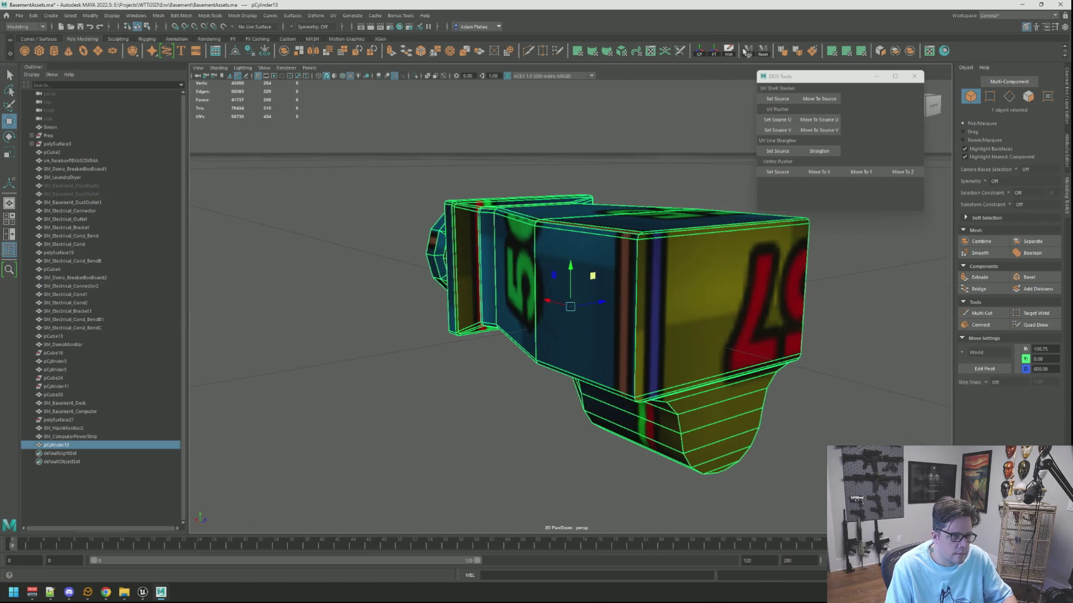
{"action": "left_click", "coordinate": [813, 56]}
{"action": "right_click_drag", "start_coordinate": [602, 180], "coordinate": [604, 194]}
{"action": "key", "text": "F8"}
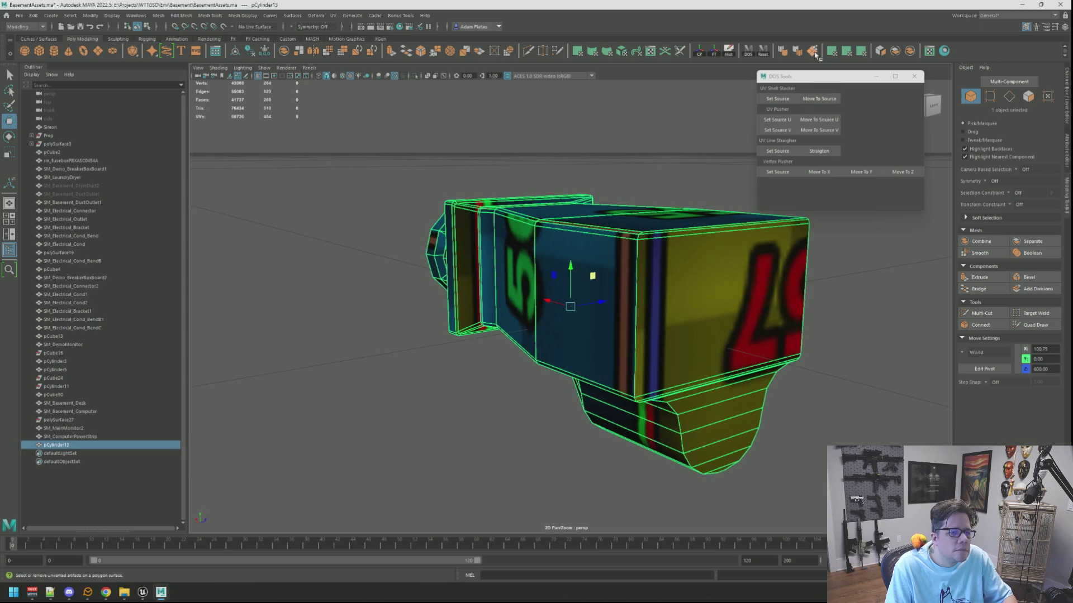
{"action": "left_click", "coordinate": [811, 59]}
{"action": "left_click", "coordinate": [777, 151]}
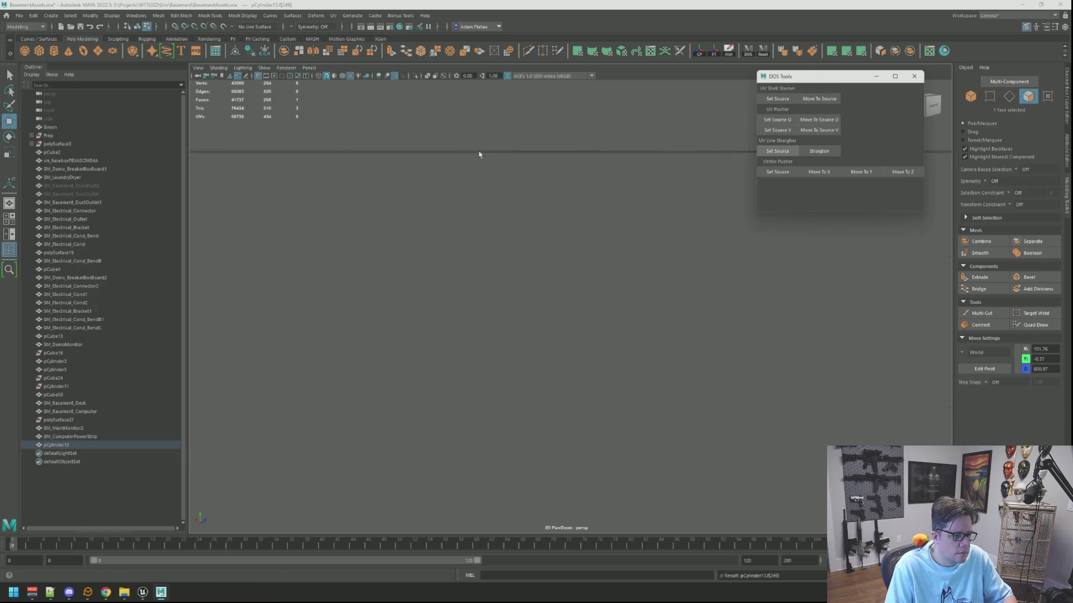
Frame the bad face and zoom to the stray vertex at the plug's corner
{"action": "key", "text": "f"}
{"action": "scroll", "coordinate": [534, 226], "scroll_direction": "down", "scroll_amount": 3}
{"action": "scroll", "coordinate": [533, 226], "scroll_direction": "up", "scroll_amount": 5}
{"action": "key", "text": "q"}
{"action": "right_click_drag", "start_coordinate": [602, 260], "coordinate": [625, 306]}
{"action": "left_click", "coordinate": [625, 306]}
{"action": "mouse_move", "coordinate": [626, 307]}
{"action": "left_mouse_down", "text": "alt"}
{"action": "mouse_move", "coordinate": [585, 280]}
{"action": "mouse_move", "coordinate": [564, 314]}
{"action": "left_mouse_up", "text": "alt"}
Remove the stray corner vertex and select the flange's border face loop
{"action": "key", "text": "ctrl+z"}
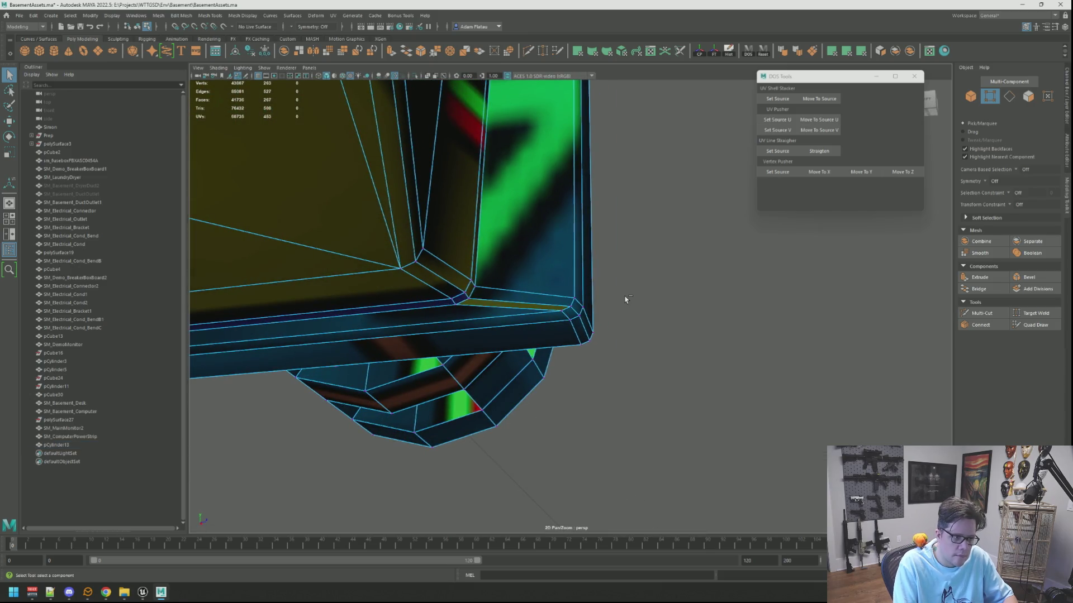
{"action": "right_click_drag", "start_coordinate": [596, 295], "coordinate": [600, 300]}
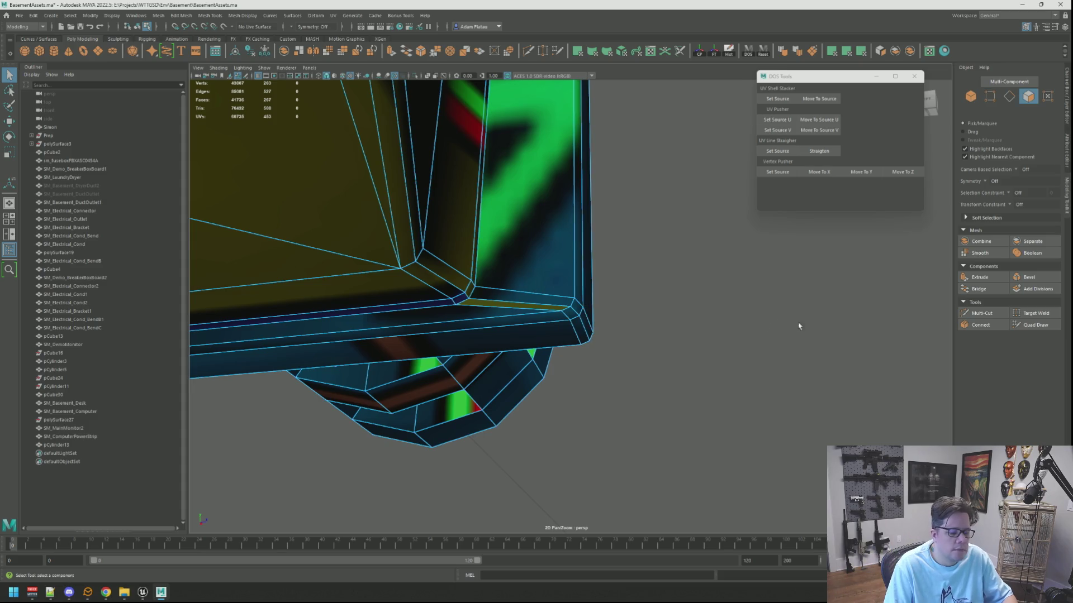
{"action": "double_click", "coordinate": [531, 195]}
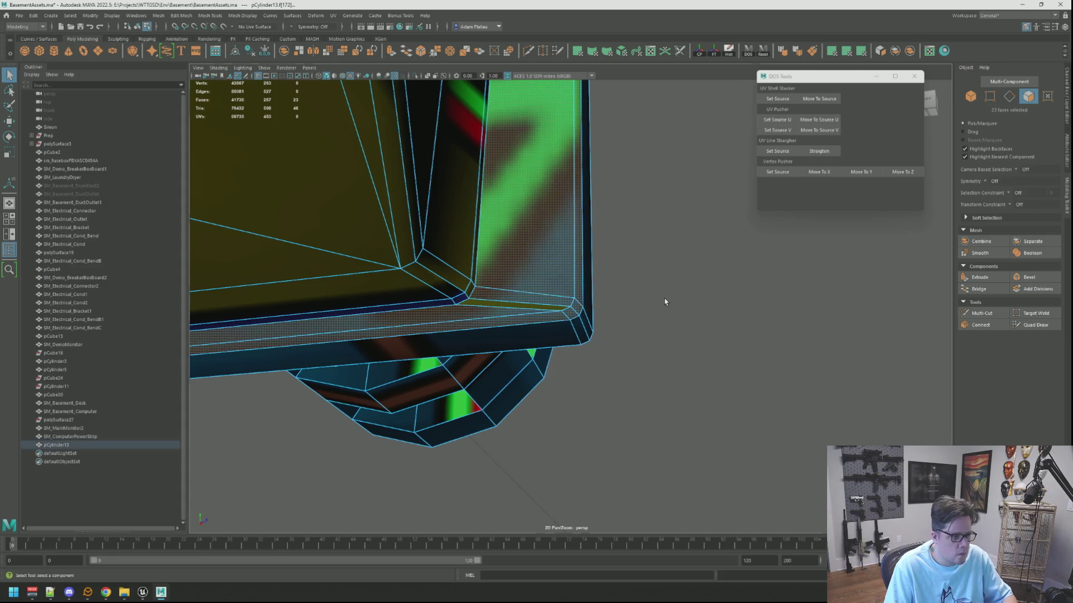
{"action": "left_click", "coordinate": [516, 303], "text": "shift"}
{"action": "key", "text": "f"}
{"action": "key", "text": "w"}
{"action": "left_click_drag", "start_coordinate": [670, 284], "coordinate": [731, 178], "text": "alt"}
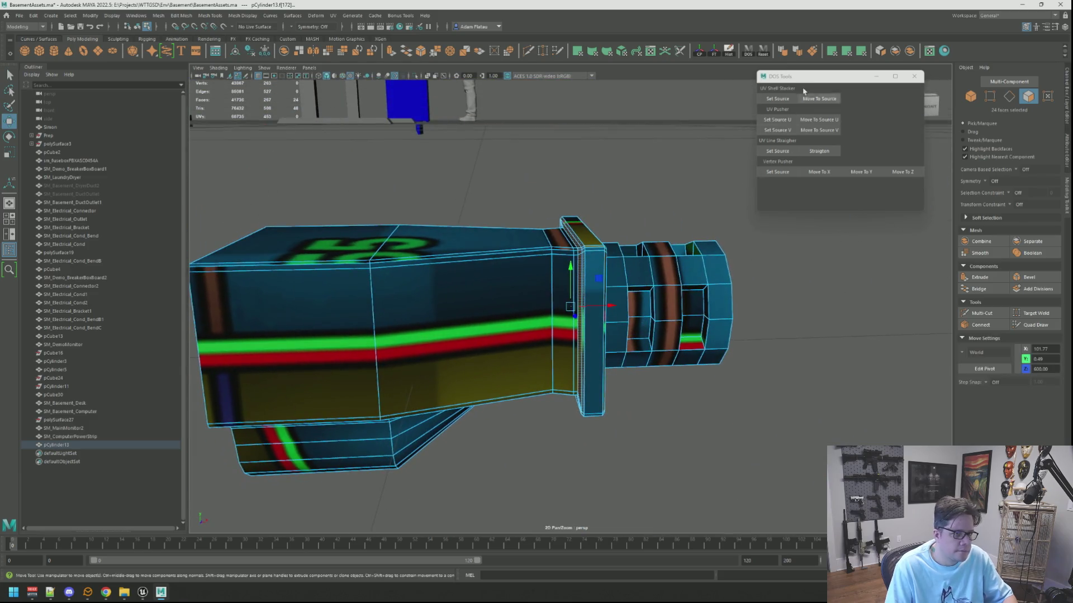
Planar-project the border faces and rotate their UVs 90 degrees
{"action": "left_click", "coordinate": [796, 52]}
{"action": "key", "text": "ctrl+F12"}
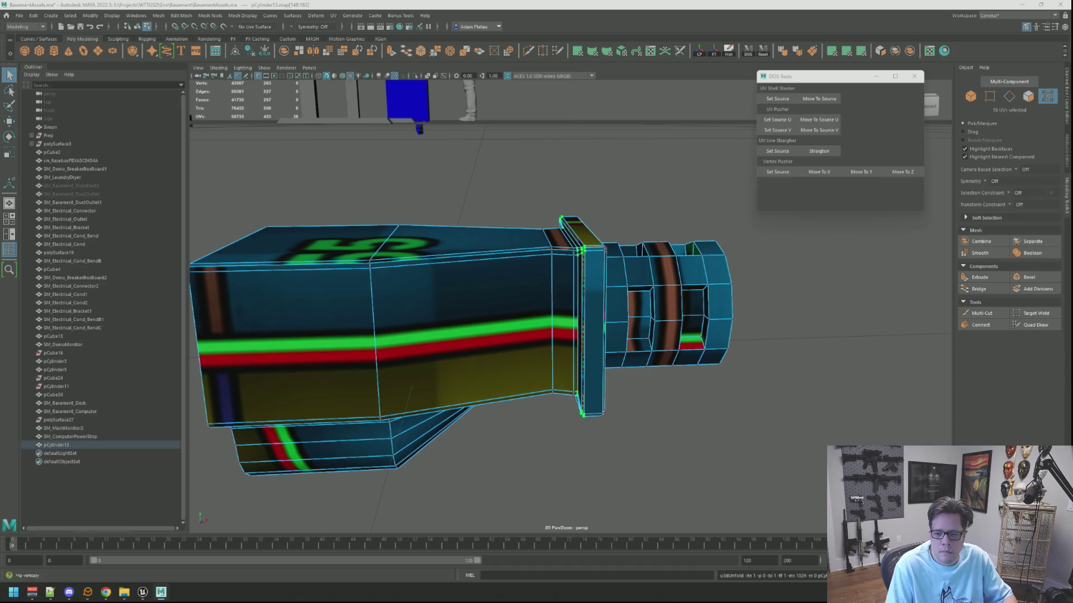
{"action": "key", "text": "w"}
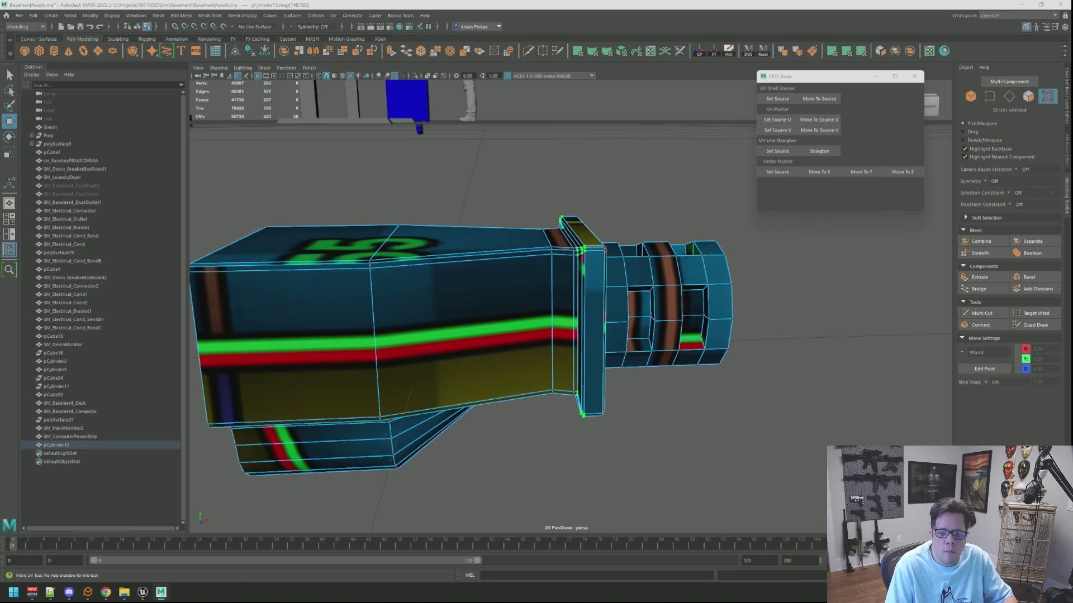
{"action": "key", "text": "ctrl+alt+Right"}
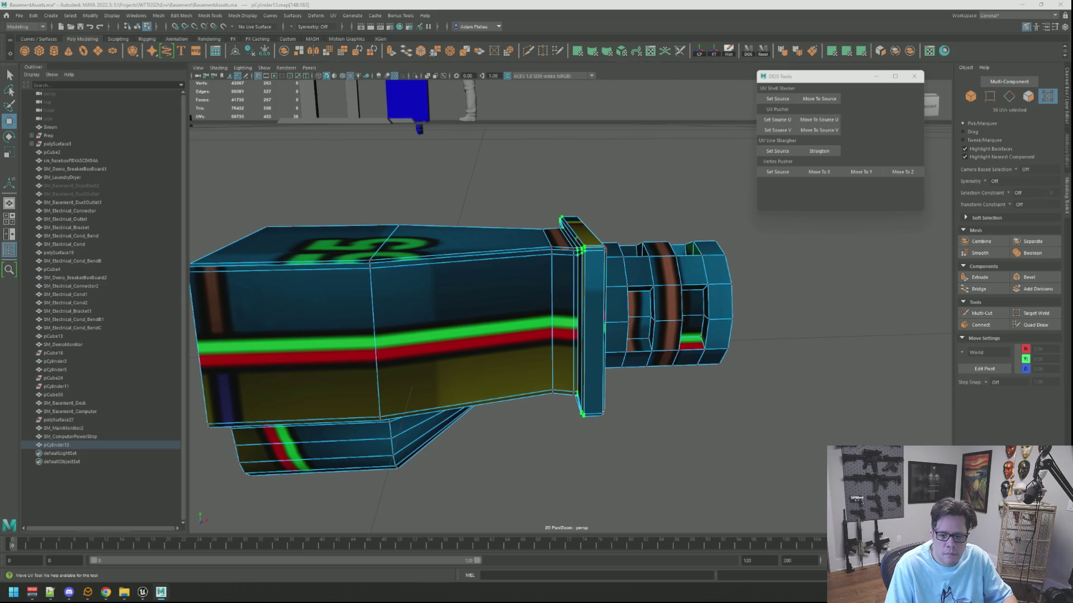
Return to object mode with the whole plug mesh selected
{"action": "key", "text": "q"}
{"action": "key", "text": "F8"}
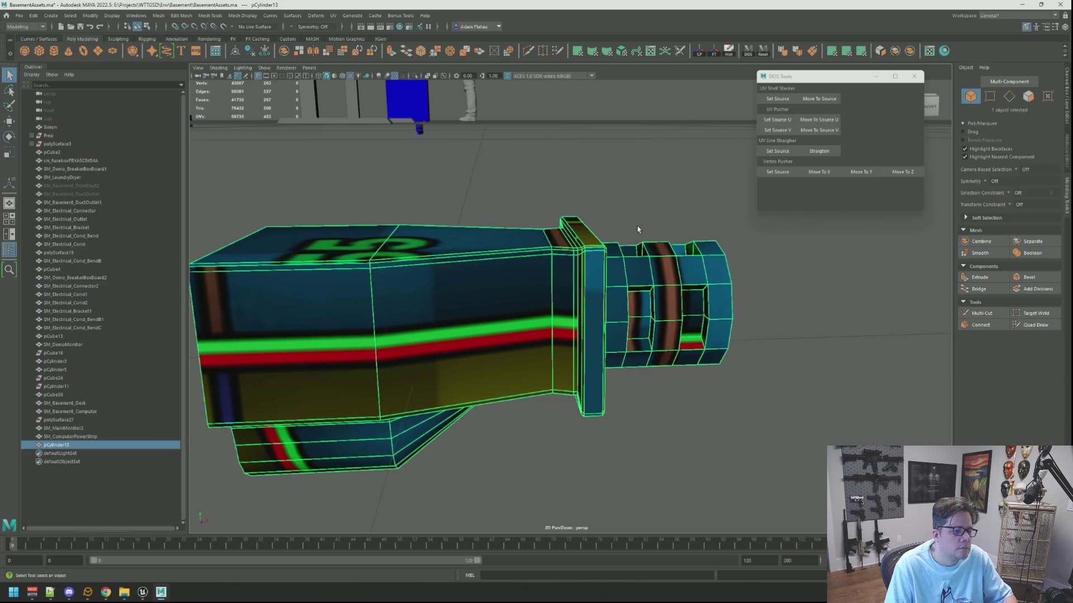
{"action": "key", "text": "w"}
{"action": "scroll", "coordinate": [637, 231], "scroll_direction": "down", "scroll_amount": 5}
{"action": "mouse_move", "coordinate": [637, 231]}
{"action": "left_mouse_down", "text": "alt"}
{"action": "mouse_move", "coordinate": [614, 257]}
{"action": "mouse_move", "coordinate": [627, 282]}
{"action": "mouse_move", "coordinate": [651, 268]}
{"action": "left_mouse_up", "text": "alt"}
{"action": "scroll", "coordinate": [615, 257], "scroll_direction": "up", "scroll_amount": 5}
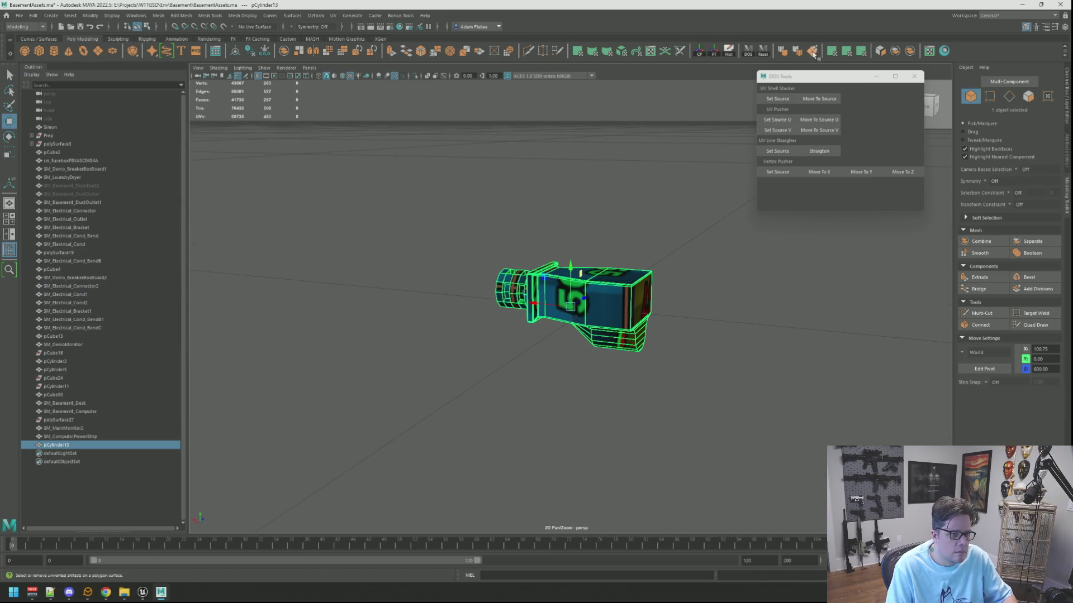
Select pCylinder13 and rename it SM_PowerPlugA in the Outliner
{"action": "left_click", "coordinate": [813, 54]}
{"action": "mouse_move", "coordinate": [658, 263]}
{"action": "left_mouse_down", "text": "alt"}
{"action": "mouse_move", "coordinate": [575, 249]}
{"action": "mouse_move", "coordinate": [709, 256]}
{"action": "left_mouse_up", "text": "alt"}
{"action": "left_click", "coordinate": [570, 305]}
{"action": "key", "text": "f"}
{"action": "scroll", "coordinate": [598, 263], "scroll_direction": "down", "scroll_amount": 5}
{"action": "left_click_drag", "start_coordinate": [597, 263], "coordinate": [362, 343], "text": "alt"}
{"action": "double_click", "coordinate": [73, 453]}
{"action": "double_click", "coordinate": [81, 446]}
{"action": "type", "text": "SM_PowerPlugA"}
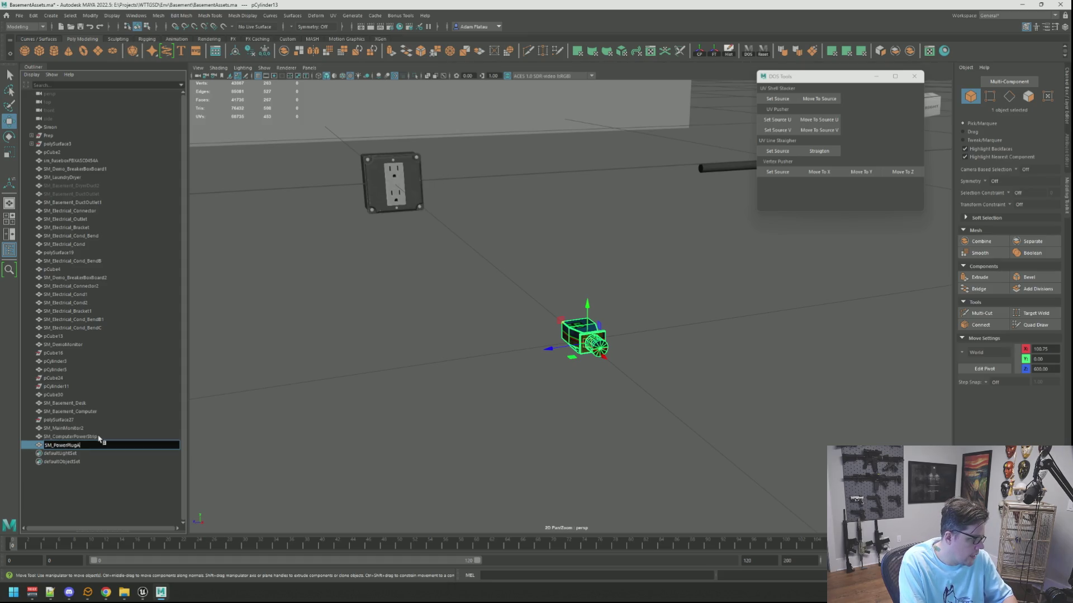
{"action": "key", "text": "Return"}
Frame the plug, then duplicate it with Ctrl+D and delete the duplicate
{"action": "mouse_move", "coordinate": [522, 258]}
{"action": "left_mouse_down", "text": "alt"}
{"action": "mouse_move", "coordinate": [523, 283]}
{"action": "mouse_move", "coordinate": [575, 310]}
{"action": "mouse_move", "coordinate": [605, 299]}
{"action": "mouse_move", "coordinate": [577, 293]}
{"action": "mouse_move", "coordinate": [625, 301]}
{"action": "mouse_move", "coordinate": [601, 316]}
{"action": "mouse_move", "coordinate": [621, 302]}
{"action": "mouse_move", "coordinate": [575, 311]}
{"action": "mouse_move", "coordinate": [604, 334]}
{"action": "mouse_move", "coordinate": [663, 330]}
{"action": "mouse_move", "coordinate": [604, 319]}
{"action": "left_mouse_up", "text": "alt"}
{"action": "key", "text": "f"}
{"action": "key", "text": "bracketleft"}
{"action": "key", "text": "ctrl+d"}
{"action": "key", "text": "Delete"}
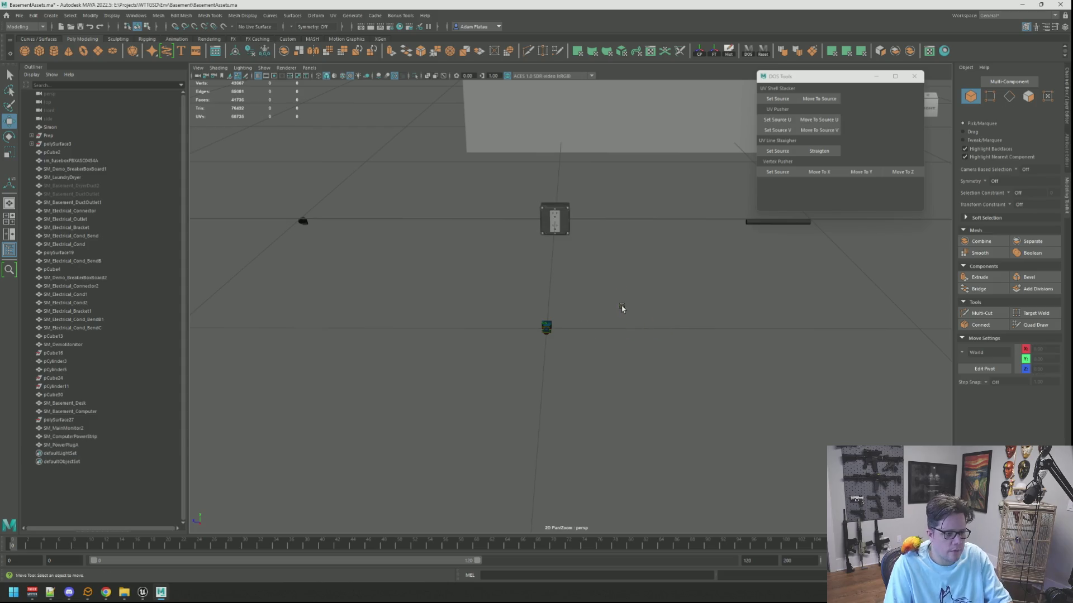
Assign the Demo_Electrical material to the plug
{"action": "left_click", "coordinate": [546, 327]}
{"action": "mouse_move", "coordinate": [547, 328]}
{"action": "right_mouse_down"}
{"action": "mouse_move", "coordinate": [546, 552]}
{"action": "mouse_move", "coordinate": [614, 541]}
{"action": "mouse_move", "coordinate": [624, 449]}
{"action": "mouse_move", "coordinate": [615, 416]}
{"action": "mouse_move", "coordinate": [631, 468]}
{"action": "right_mouse_up"}
{"action": "left_click", "coordinate": [610, 383]}
{"action": "mouse_move", "coordinate": [610, 383]}
{"action": "left_mouse_down", "text": "alt"}
{"action": "mouse_move", "coordinate": [620, 379]}
{"action": "mouse_move", "coordinate": [558, 391]}
{"action": "mouse_move", "coordinate": [599, 374]}
{"action": "left_mouse_up", "text": "alt"}
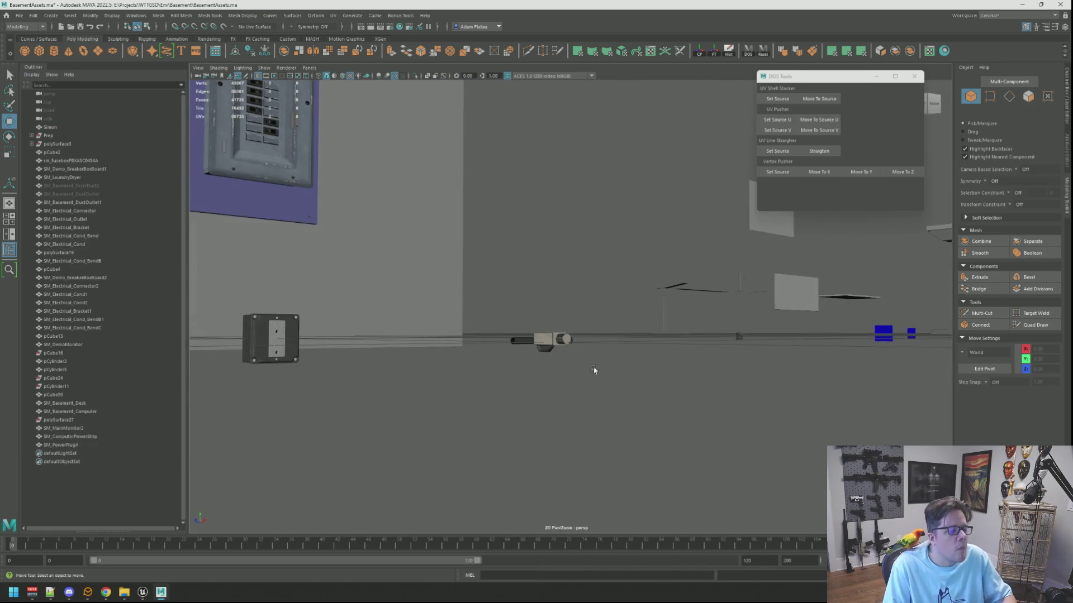
Duplicate the plug and move the copy to Z 551.54
{"action": "left_click", "coordinate": [556, 337]}
{"action": "key", "text": "f"}
{"action": "scroll", "coordinate": [594, 303], "scroll_direction": "down", "scroll_amount": 5}
{"action": "mouse_move", "coordinate": [594, 304]}
{"action": "left_mouse_down", "text": "alt"}
{"action": "mouse_move", "coordinate": [516, 337]}
{"action": "mouse_move", "coordinate": [653, 328]}
{"action": "left_mouse_up", "text": "alt"}
{"action": "key", "text": "ctrl+d"}
{"action": "key", "text": "f"}
{"action": "scroll", "coordinate": [559, 313], "scroll_direction": "down", "scroll_amount": 5}
{"action": "mouse_move", "coordinate": [558, 313]}
{"action": "left_mouse_down", "text": "alt"}
{"action": "mouse_move", "coordinate": [492, 325]}
{"action": "mouse_move", "coordinate": [546, 348]}
{"action": "left_mouse_up", "text": "alt"}
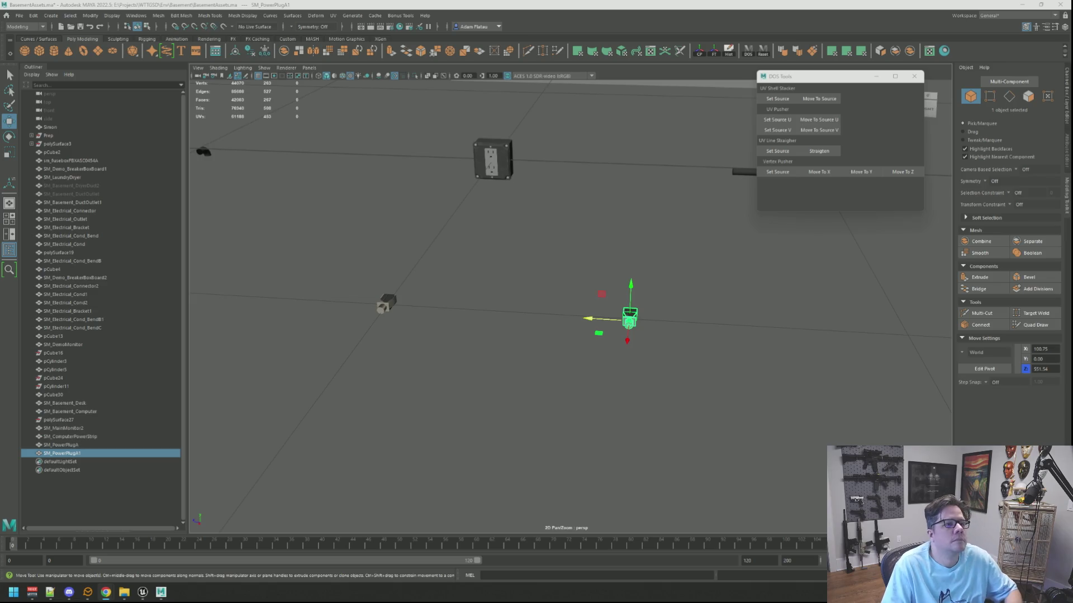
{"action": "mouse_move", "coordinate": [627, 265]}
{"action": "left_mouse_down", "text": "alt"}
{"action": "mouse_move", "coordinate": [567, 256]}
{"action": "mouse_move", "coordinate": [540, 237]}
{"action": "mouse_move", "coordinate": [553, 244]}
{"action": "mouse_move", "coordinate": [569, 314]}
{"action": "left_mouse_up", "text": "alt"}
Select SM_PowerPlugA, polySurface19 and SM_PowerPlugA1 together
{"action": "key", "text": "q"}
{"action": "scroll", "coordinate": [567, 326], "scroll_direction": "up", "scroll_amount": 3}
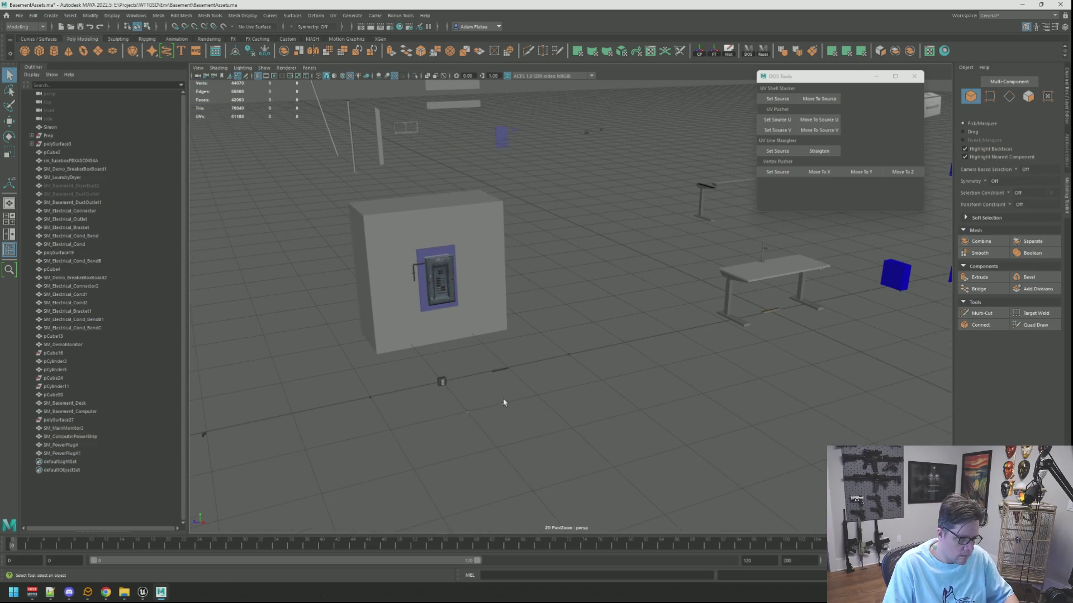
{"action": "left_click", "coordinate": [467, 414], "text": "shift"}
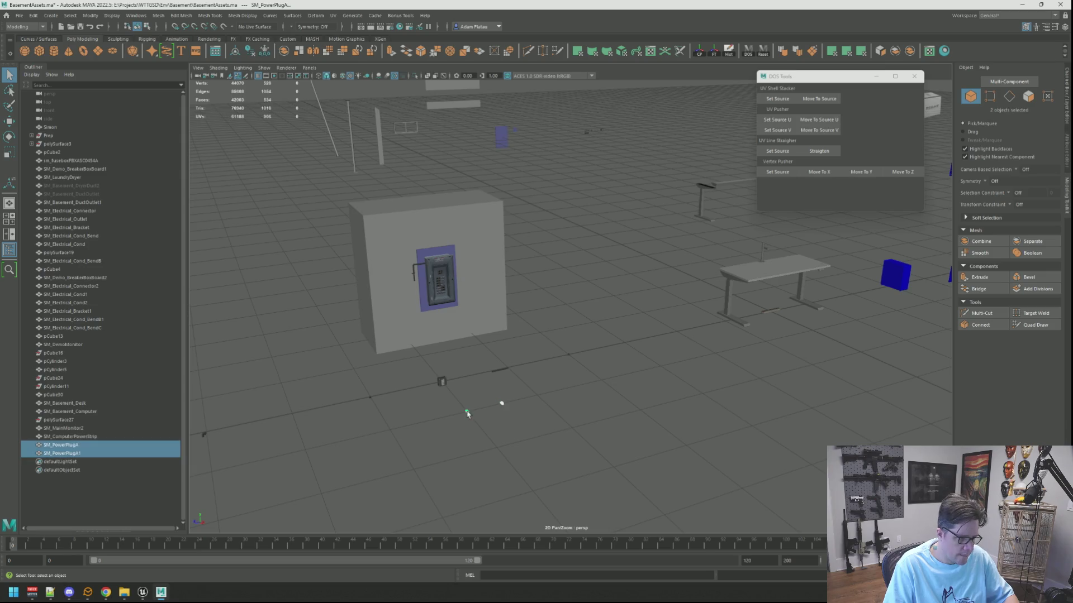
{"action": "key", "text": "ctrl+z"}
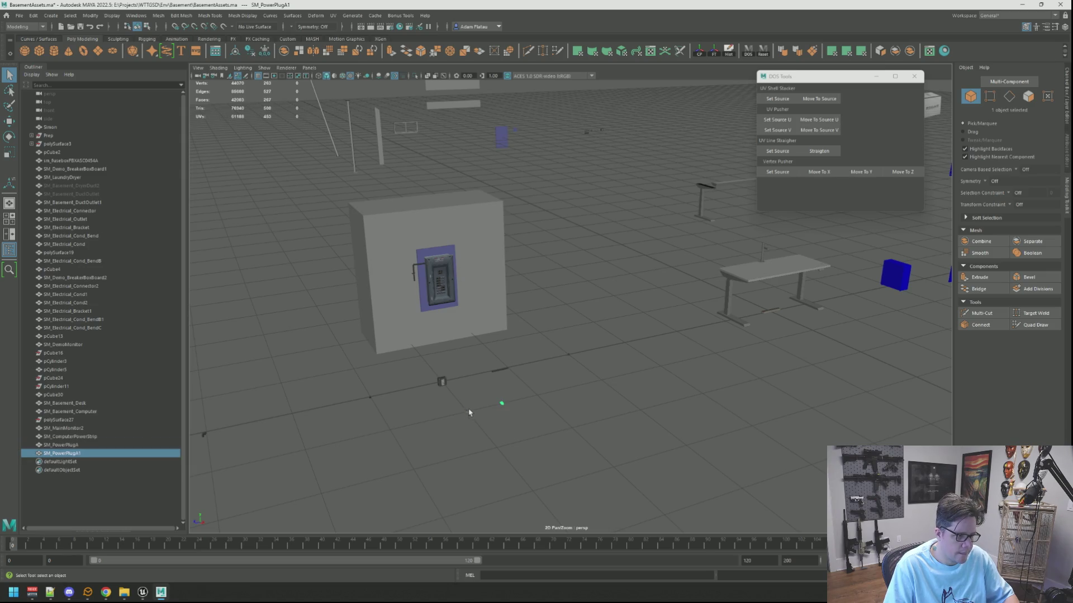
{"action": "left_click", "coordinate": [468, 412]}
{"action": "left_click", "coordinate": [587, 133], "text": "shift"}
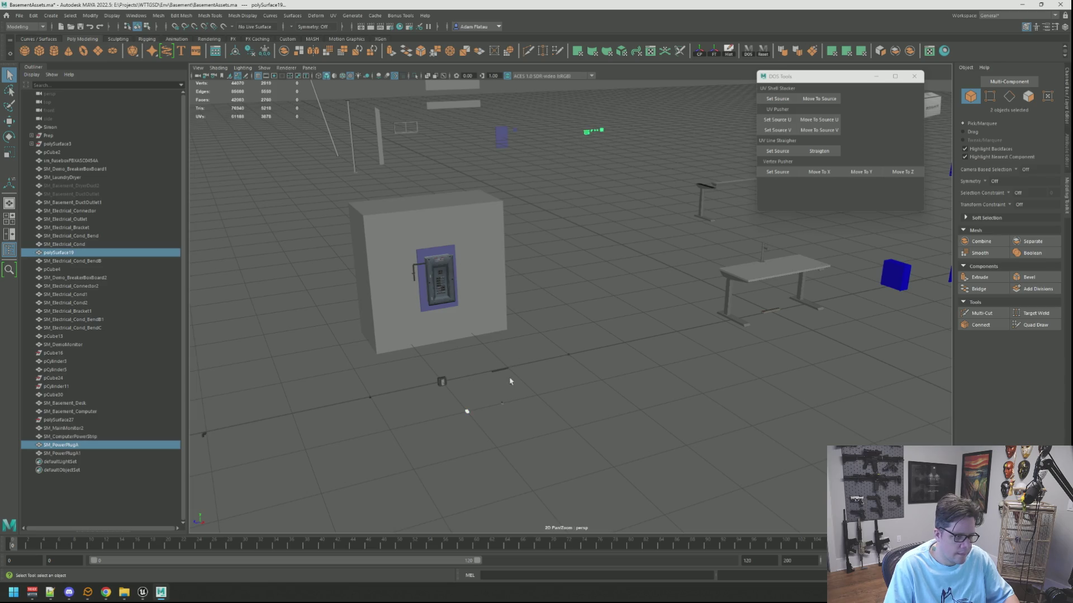
{"action": "left_click", "coordinate": [503, 404], "text": "shift"}
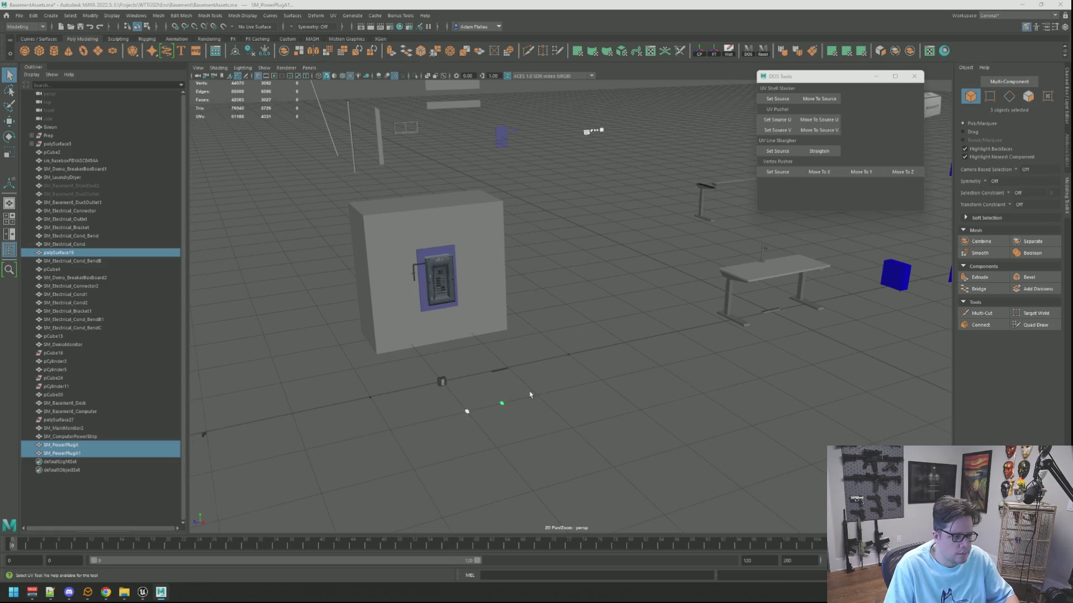
{"action": "scroll", "coordinate": [560, 393], "scroll_direction": "up", "scroll_amount": 5}
Select all faces of both plugs, then clear them and return to object mode
{"action": "key", "text": "F10"}
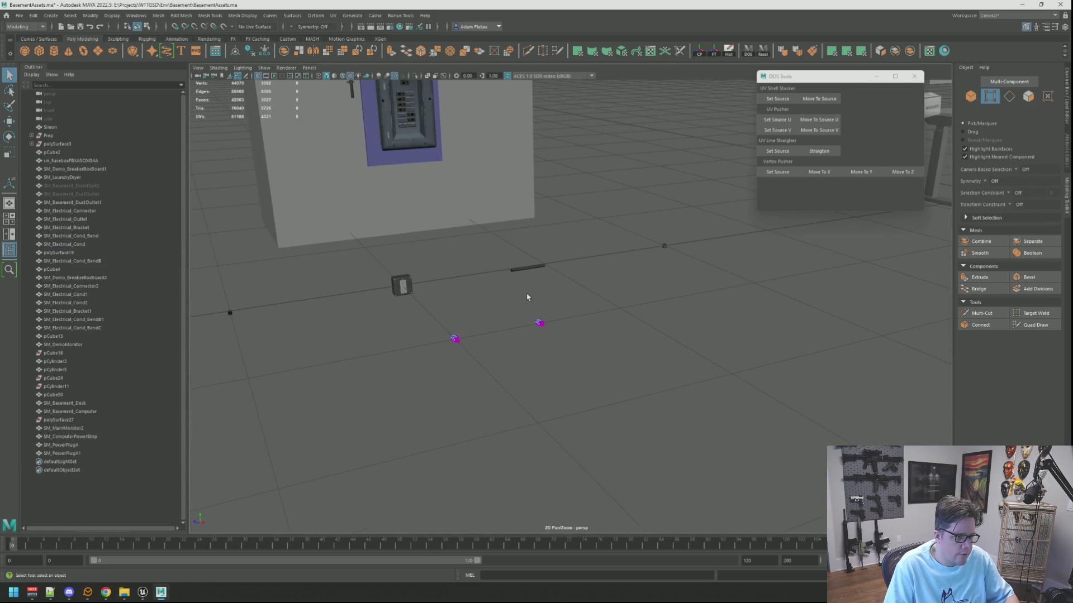
{"action": "right_click_drag", "start_coordinate": [572, 312], "coordinate": [608, 313], "text": "ctrl"}
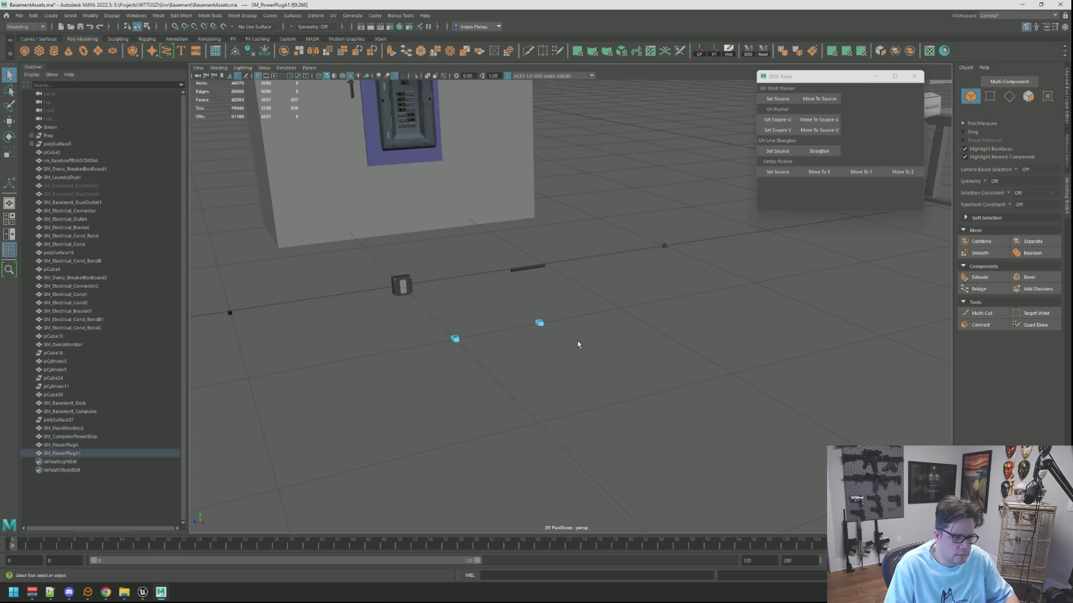
{"action": "key", "text": "w"}
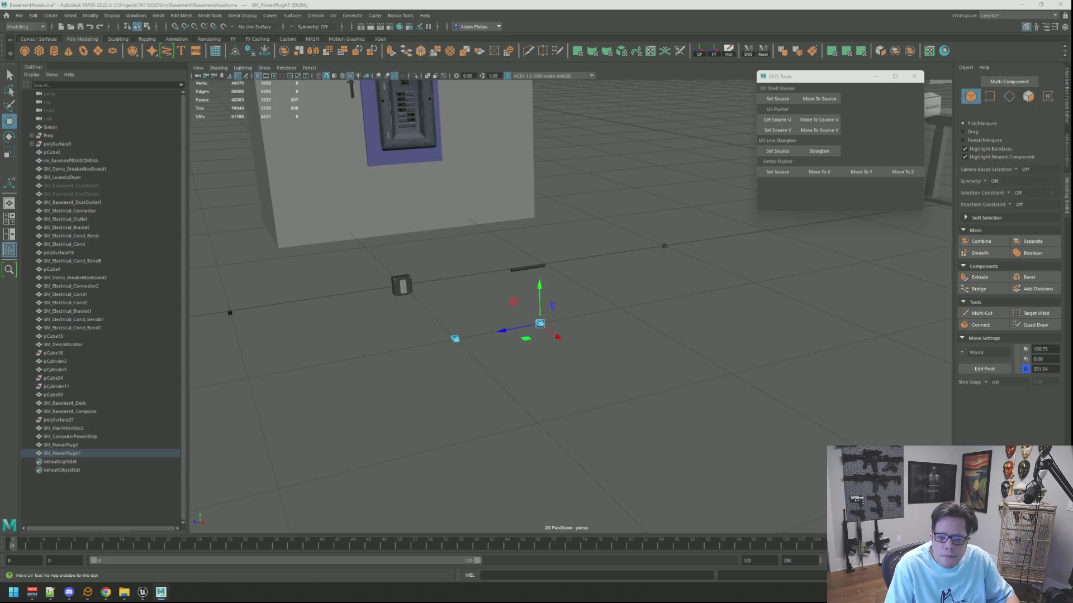
{"action": "key", "text": "Escape"}
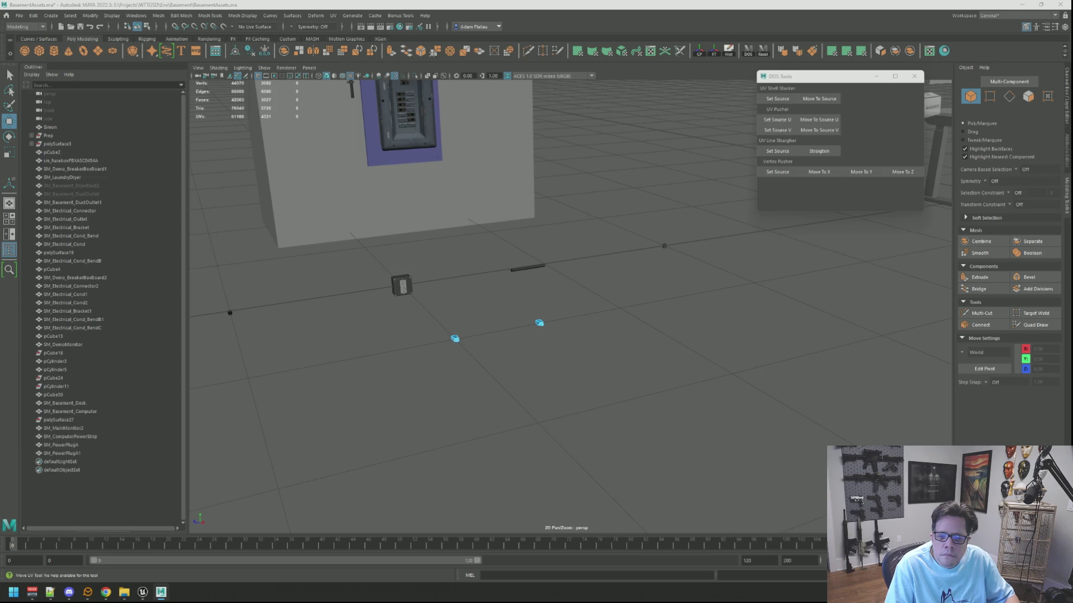
{"action": "key", "text": "F12"}
{"action": "key", "text": "q"}
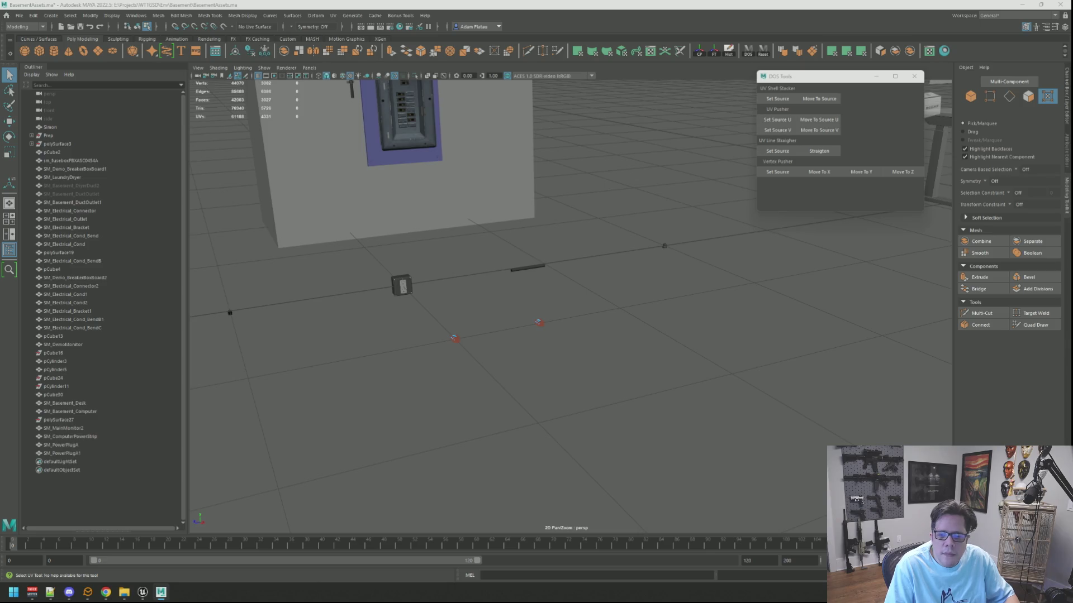
{"action": "right_click_drag", "start_coordinate": [565, 317], "coordinate": [618, 302]}
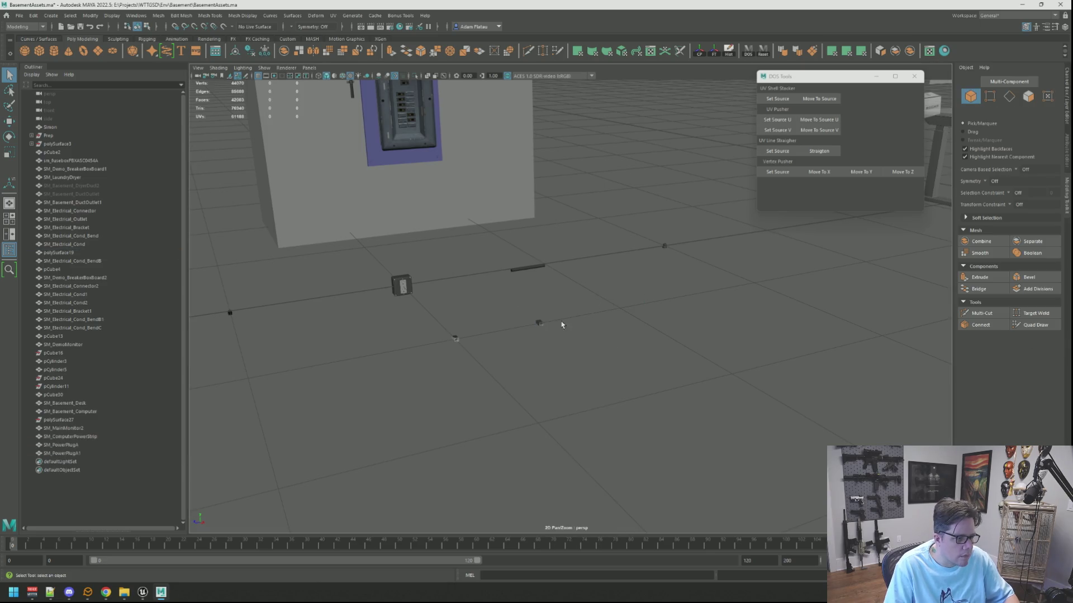
Select SM_PowerPlugA, frame it close-up, then clear the selection
{"action": "mouse_move", "coordinate": [497, 336]}
{"action": "left_mouse_down", "text": "alt"}
{"action": "mouse_move", "coordinate": [512, 329]}
{"action": "mouse_move", "coordinate": [477, 335]}
{"action": "left_mouse_up", "text": "alt"}
{"action": "left_click", "coordinate": [482, 336]}
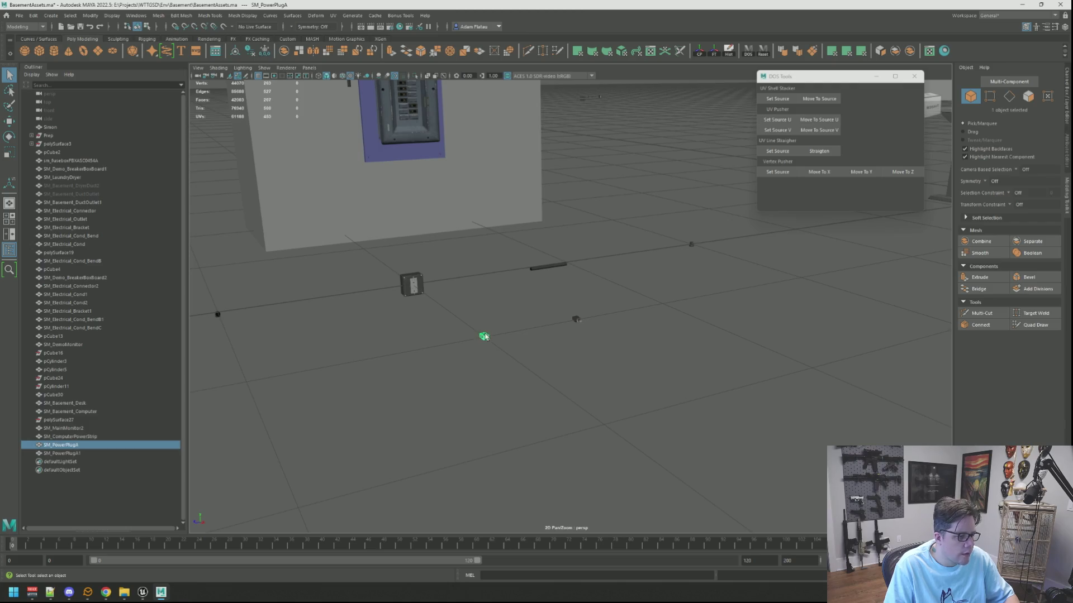
{"action": "key", "text": "f"}
{"action": "key", "text": "w"}
{"action": "scroll", "coordinate": [648, 336], "scroll_direction": "down", "scroll_amount": 3}
{"action": "right_click", "coordinate": [648, 335]}
{"action": "left_click", "coordinate": [671, 312]}
{"action": "mouse_move", "coordinate": [670, 313]}
{"action": "left_mouse_down", "text": "alt"}
{"action": "mouse_move", "coordinate": [682, 304]}
{"action": "mouse_move", "coordinate": [667, 237]}
{"action": "mouse_move", "coordinate": [562, 300]}
{"action": "mouse_move", "coordinate": [556, 280]}
{"action": "left_mouse_up", "text": "alt"}
{"action": "scroll", "coordinate": [562, 300], "scroll_direction": "down", "scroll_amount": 6}
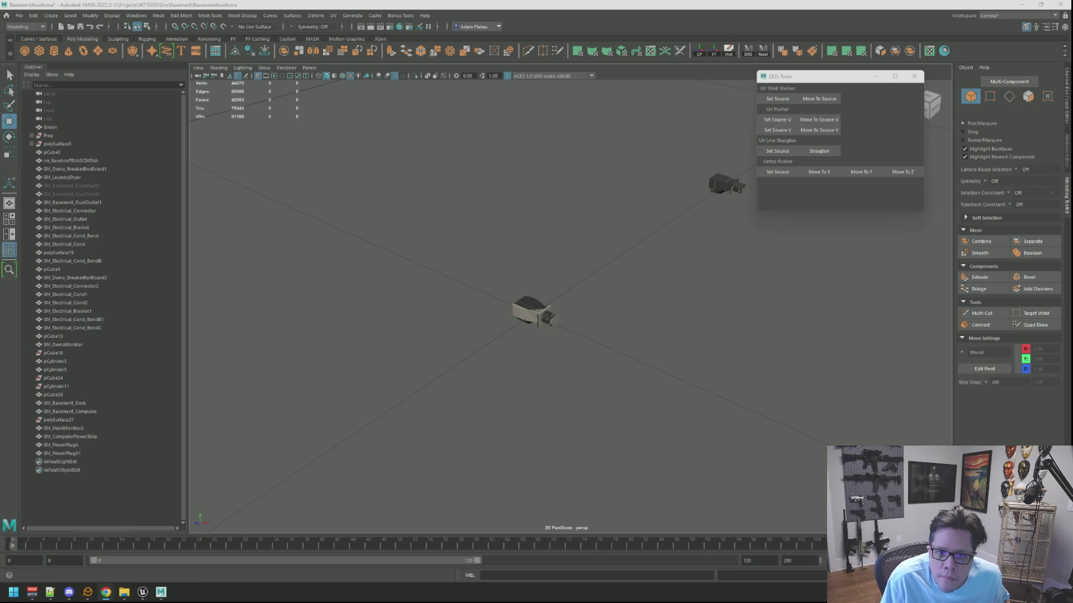
Create a polygon cylinder, move it to 6 on Z and frame it
{"action": "mouse_move", "coordinate": [711, 239]}
{"action": "left_mouse_down", "text": "alt"}
{"action": "mouse_move", "coordinate": [702, 223]}
{"action": "mouse_move", "coordinate": [719, 207]}
{"action": "mouse_move", "coordinate": [622, 233]}
{"action": "mouse_move", "coordinate": [623, 277]}
{"action": "mouse_move", "coordinate": [599, 326]}
{"action": "mouse_move", "coordinate": [570, 274]}
{"action": "mouse_move", "coordinate": [568, 299]}
{"action": "mouse_move", "coordinate": [594, 311]}
{"action": "mouse_move", "coordinate": [579, 323]}
{"action": "mouse_move", "coordinate": [592, 299]}
{"action": "left_mouse_up", "text": "alt"}
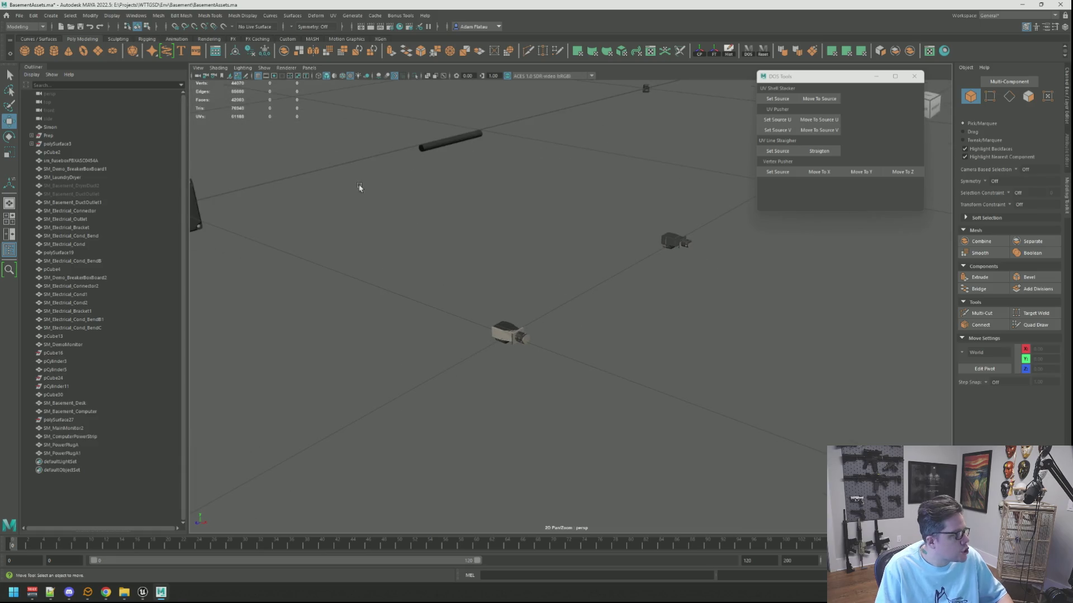
{"action": "left_click", "coordinate": [54, 51]}
{"action": "mouse_move", "coordinate": [546, 179]}
{"action": "left_mouse_down", "text": "alt"}
{"action": "mouse_move", "coordinate": [539, 267]}
{"action": "mouse_move", "coordinate": [528, 279]}
{"action": "mouse_move", "coordinate": [670, 283]}
{"action": "mouse_move", "coordinate": [695, 271]}
{"action": "mouse_move", "coordinate": [681, 264]}
{"action": "mouse_move", "coordinate": [633, 294]}
{"action": "mouse_move", "coordinate": [560, 300]}
{"action": "left_mouse_up", "text": "alt"}
{"action": "key", "text": "x"}
{"action": "key", "text": "f"}
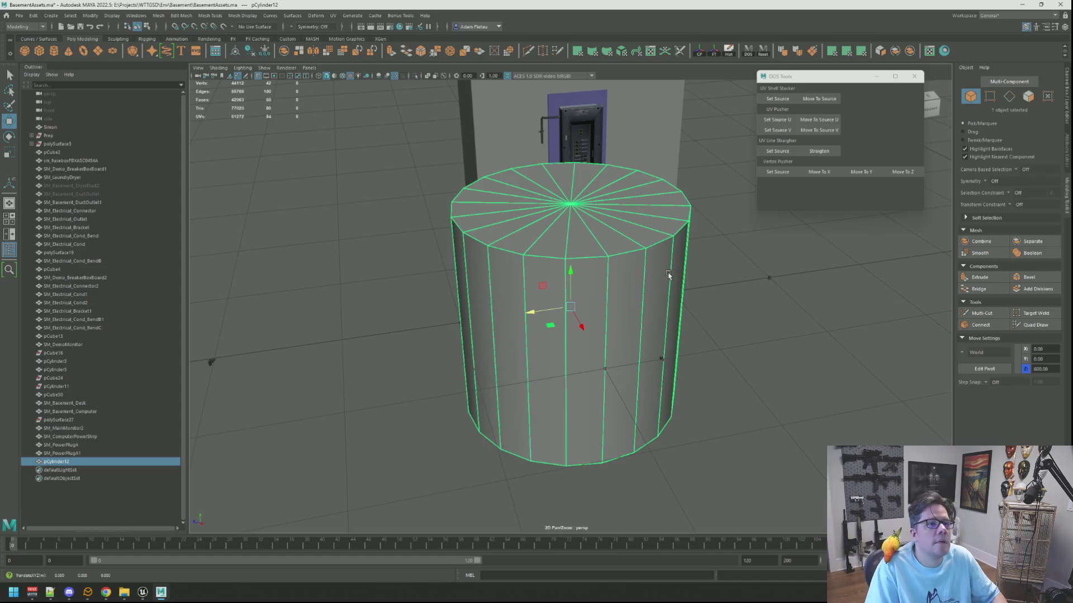
Set the cylinder's Subdivisions Axis to 8 in the Channel Box
{"action": "mouse_move", "coordinate": [670, 313]}
{"action": "left_mouse_down", "text": "alt"}
{"action": "mouse_move", "coordinate": [649, 303]}
{"action": "mouse_move", "coordinate": [701, 282]}
{"action": "mouse_move", "coordinate": [661, 282]}
{"action": "mouse_move", "coordinate": [723, 292]}
{"action": "left_mouse_up", "text": "alt"}
{"action": "left_click", "coordinate": [1067, 151]}
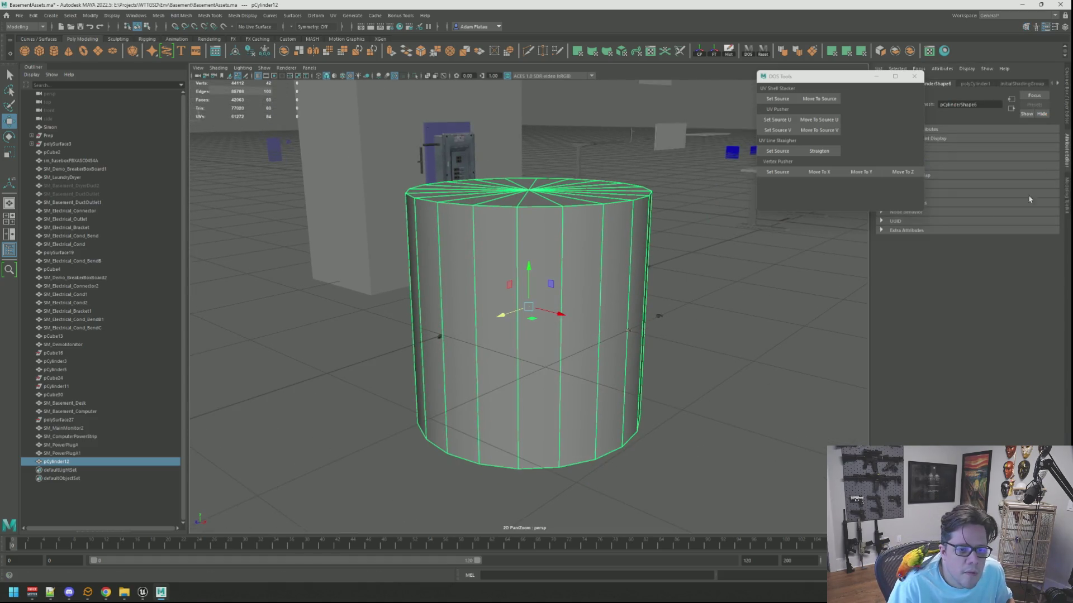
{"action": "left_click", "coordinate": [1067, 198]}
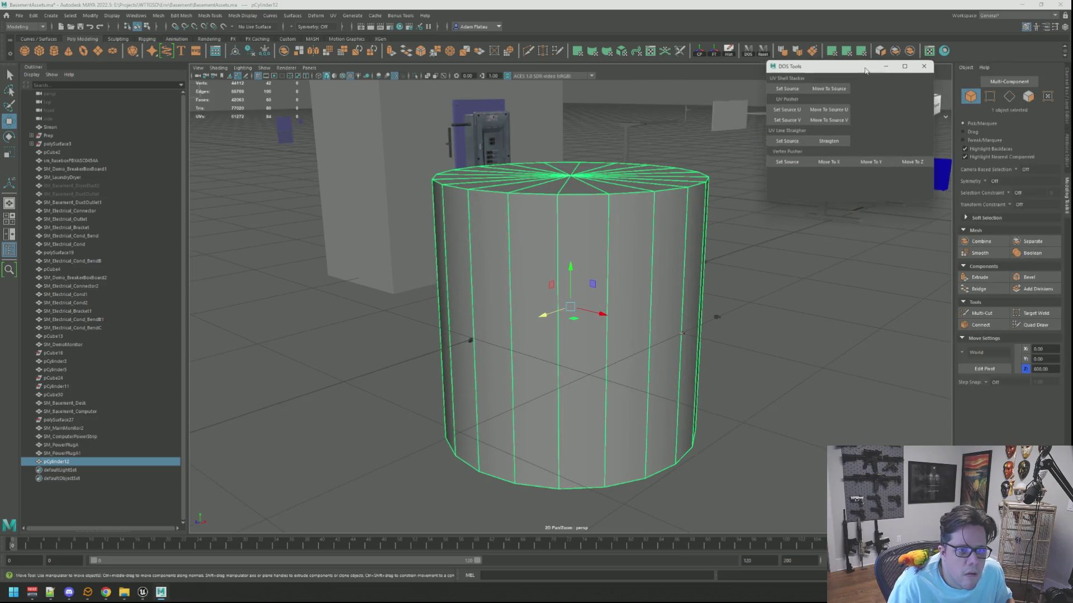
{"action": "left_click", "coordinate": [1067, 100]}
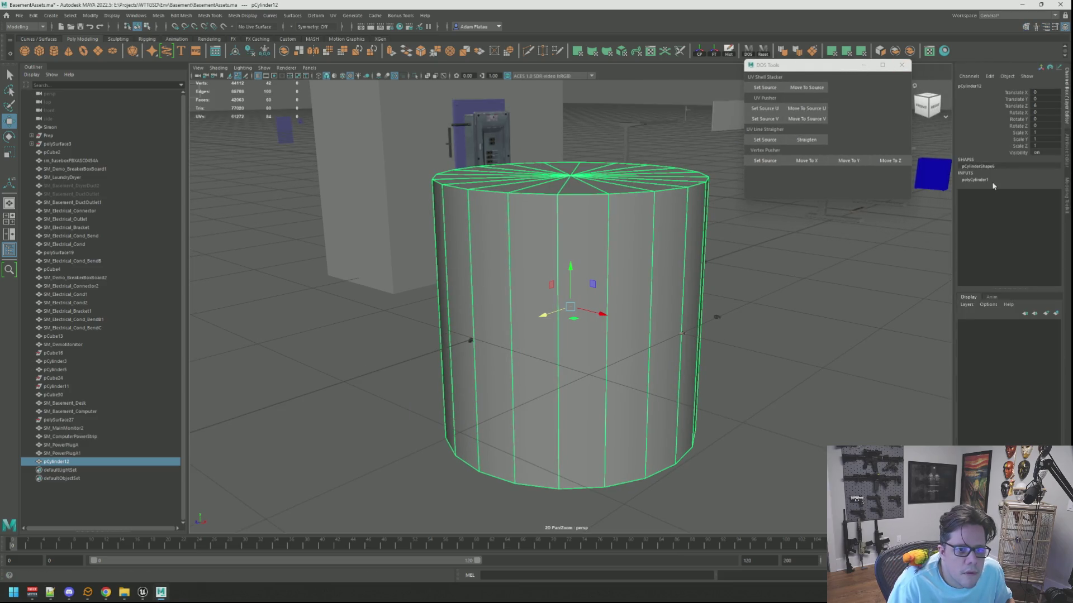
{"action": "left_click", "coordinate": [975, 180]}
{"action": "double_click", "coordinate": [1040, 199]}
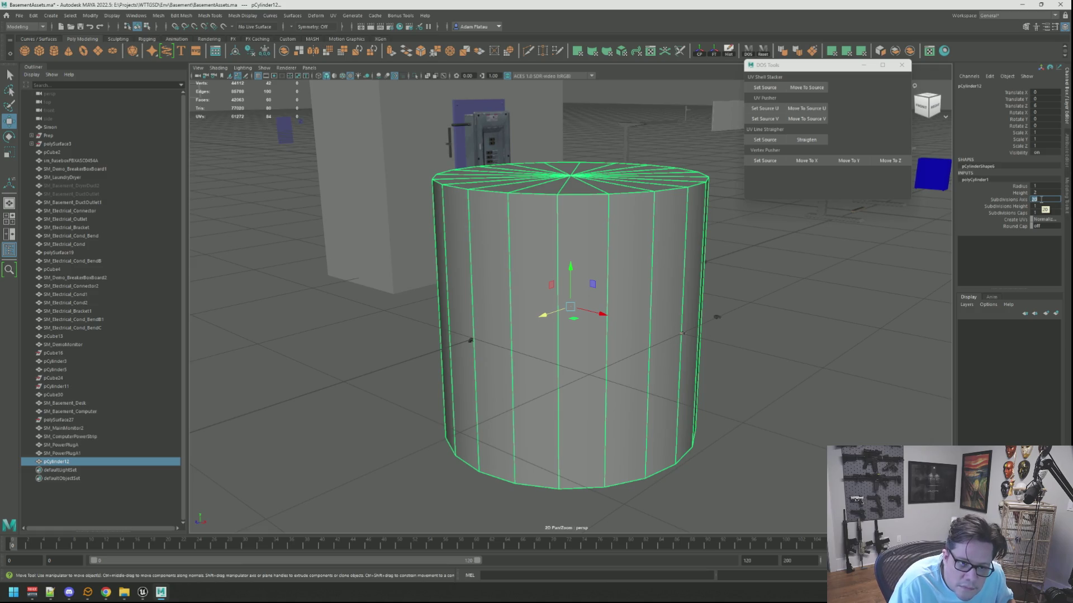
{"action": "type", "text": "3"}
{"action": "key", "text": "Return"}
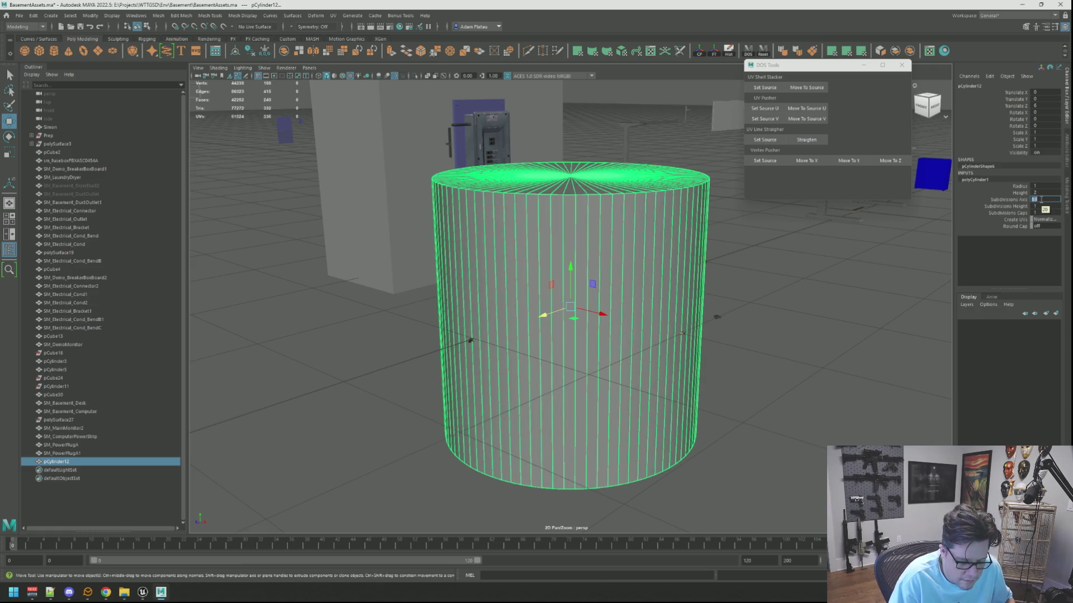
{"action": "key", "text": "Return"}
Rotate the cylinder 90° onto its side and scale it down to about 0.37
{"action": "mouse_move", "coordinate": [840, 232]}
{"action": "right_mouse_down", "text": "alt"}
{"action": "mouse_move", "coordinate": [702, 271]}
{"action": "mouse_move", "coordinate": [649, 249]}
{"action": "right_mouse_up", "text": "alt"}
{"action": "mouse_move", "coordinate": [649, 250]}
{"action": "left_mouse_down", "text": "alt"}
{"action": "mouse_move", "coordinate": [670, 263]}
{"action": "mouse_move", "coordinate": [690, 251]}
{"action": "mouse_move", "coordinate": [679, 223]}
{"action": "mouse_move", "coordinate": [666, 234]}
{"action": "mouse_move", "coordinate": [730, 242]}
{"action": "mouse_move", "coordinate": [659, 223]}
{"action": "mouse_move", "coordinate": [676, 225]}
{"action": "left_mouse_up", "text": "alt"}
{"action": "key", "text": "e"}
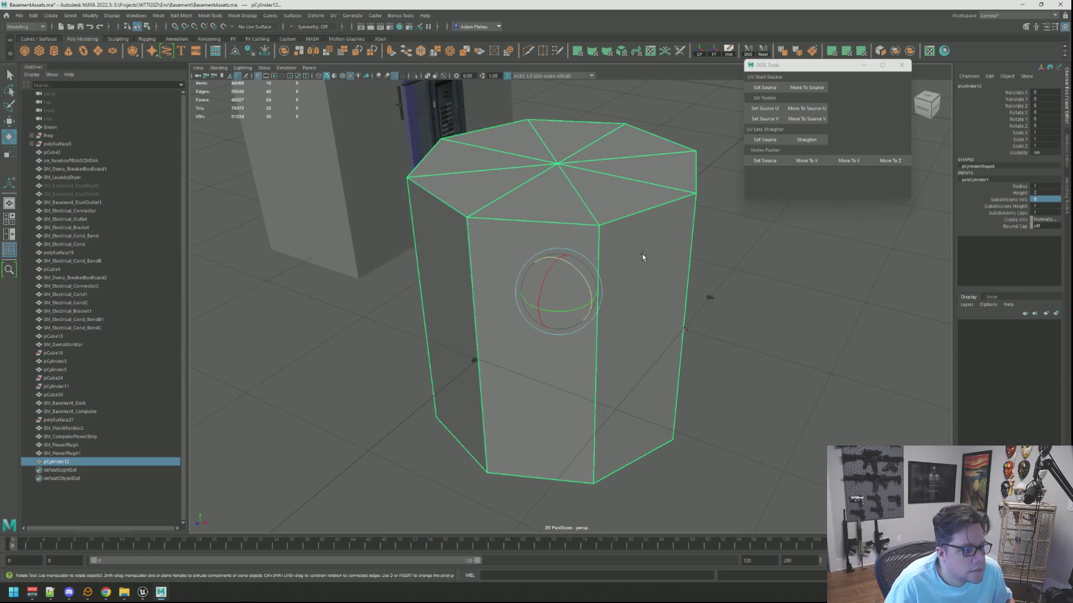
{"action": "left_click_drag", "start_coordinate": [582, 274], "coordinate": [525, 239]}
{"action": "key", "text": "r"}
{"action": "left_click_drag", "start_coordinate": [562, 284], "coordinate": [354, 269]}
Slide the shrunken cylinder along X toward the plug
{"action": "key", "text": "f"}
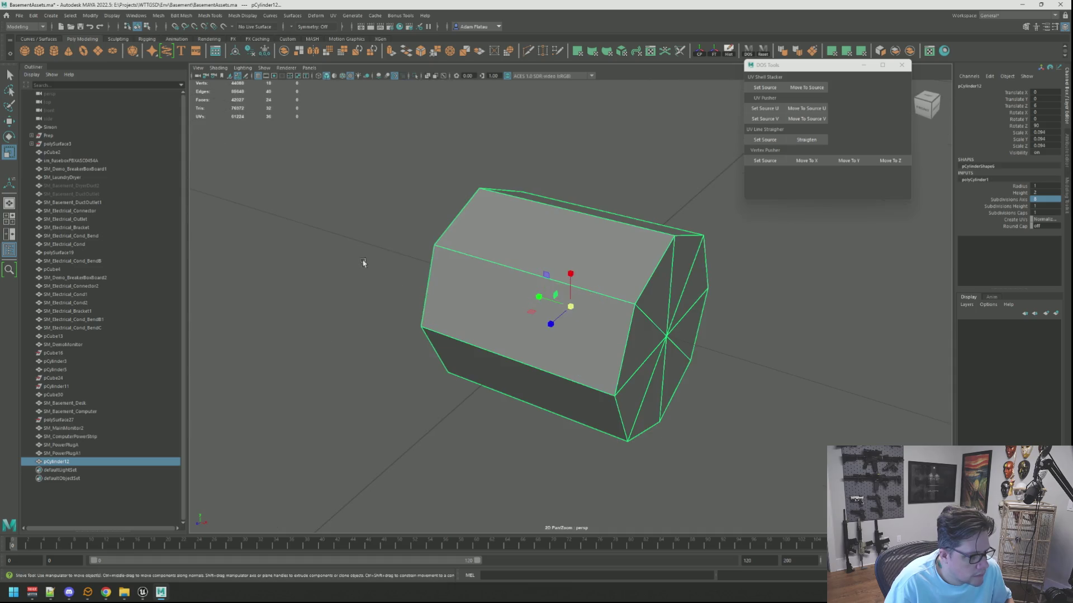
{"action": "key", "text": "w"}
{"action": "scroll", "coordinate": [448, 238], "scroll_direction": "down", "scroll_amount": 3}
{"action": "left_click_drag", "start_coordinate": [448, 238], "coordinate": [557, 229], "text": "alt"}
{"action": "mouse_move", "coordinate": [606, 299]}
{"action": "left_mouse_down"}
{"action": "mouse_move", "coordinate": [747, 268]}
{"action": "mouse_move", "coordinate": [760, 282]}
{"action": "left_mouse_up"}
{"action": "key", "text": "f"}
{"action": "mouse_move", "coordinate": [640, 262]}
{"action": "left_mouse_down", "text": "alt"}
{"action": "mouse_move", "coordinate": [599, 257]}
{"action": "mouse_move", "coordinate": [626, 277]}
{"action": "mouse_move", "coordinate": [407, 278]}
{"action": "left_mouse_up", "text": "alt"}
{"action": "key", "text": "space"}
{"action": "key", "text": "space"}
Scale the cylinder to 0.007 and slide it against the plug's end
{"action": "key", "text": "r"}
{"action": "key", "text": "w"}
{"action": "left_click_drag", "start_coordinate": [615, 278], "coordinate": [595, 284]}
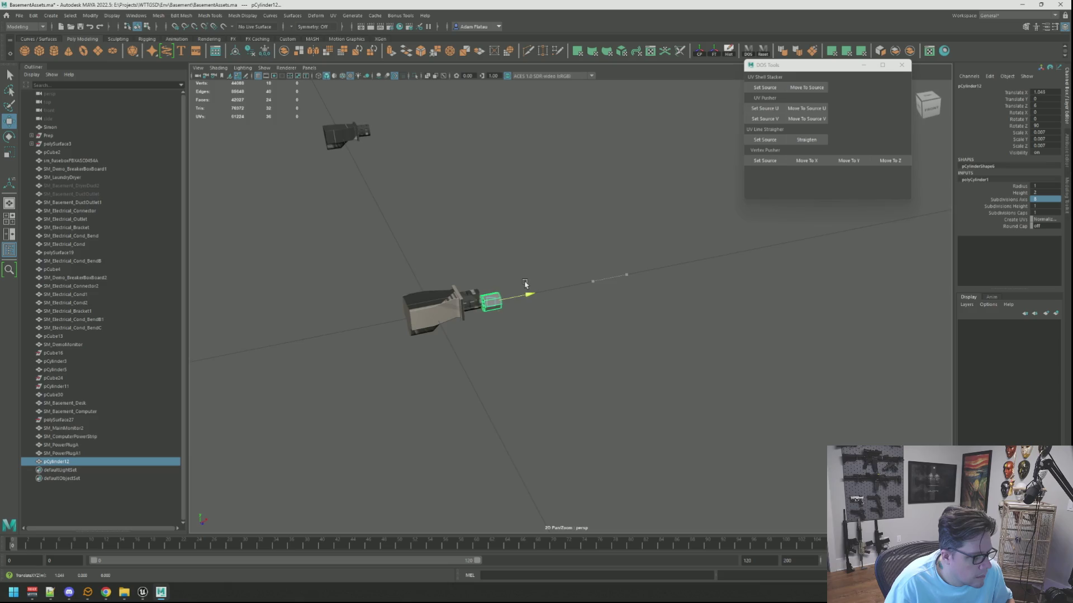
{"action": "key", "text": "f"}
{"action": "mouse_move", "coordinate": [524, 284]}
{"action": "left_mouse_down", "text": "alt"}
{"action": "mouse_move", "coordinate": [547, 256]}
{"action": "mouse_move", "coordinate": [589, 299]}
{"action": "mouse_move", "coordinate": [593, 283]}
{"action": "left_mouse_up", "text": "alt"}
Check the side view and nudge the cylinder into line with the plug
{"action": "key", "text": "space"}
{"action": "key", "text": "space"}
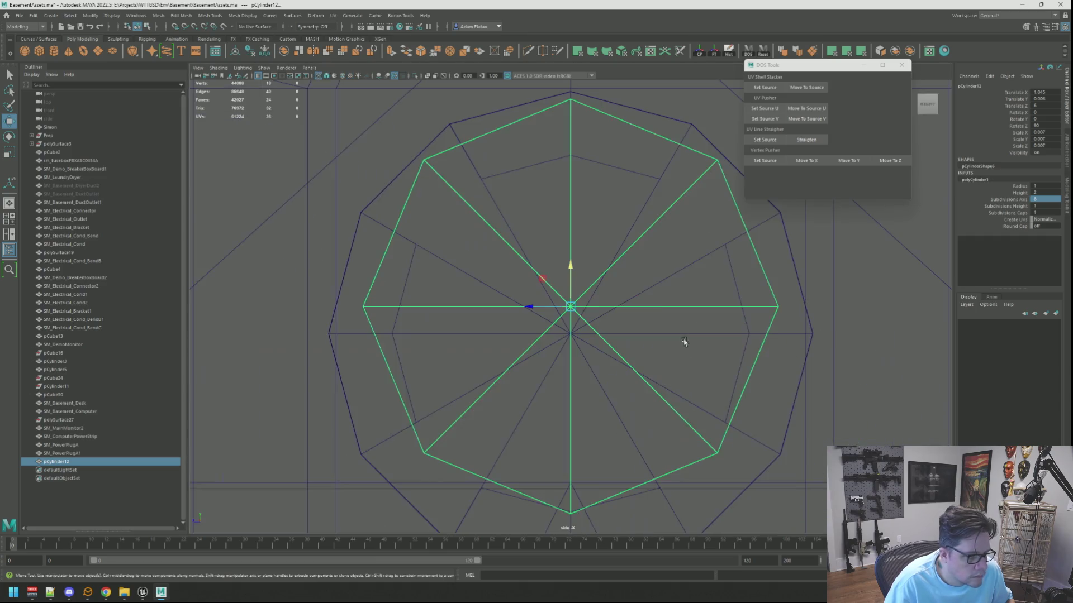
{"action": "scroll", "coordinate": [625, 278], "scroll_direction": "down", "scroll_amount": 3}
{"action": "scroll", "coordinate": [709, 292], "scroll_direction": "up", "scroll_amount": 2}
{"action": "scroll", "coordinate": [692, 280], "scroll_direction": "down", "scroll_amount": 3}
{"action": "scroll", "coordinate": [708, 296], "scroll_direction": "up", "scroll_amount": 1}
{"action": "scroll", "coordinate": [653, 283], "scroll_direction": "up", "scroll_amount": 3}
{"action": "scroll", "coordinate": [573, 309], "scroll_direction": "down", "scroll_amount": 2}
{"action": "key", "text": "space"}
{"action": "key", "text": "space"}
{"action": "scroll", "coordinate": [631, 293], "scroll_direction": "down", "scroll_amount": 2}
{"action": "mouse_move", "coordinate": [631, 292]}
{"action": "left_mouse_down", "text": "alt"}
{"action": "mouse_move", "coordinate": [520, 273]}
{"action": "mouse_move", "coordinate": [678, 294]}
{"action": "mouse_move", "coordinate": [586, 275]}
{"action": "mouse_move", "coordinate": [587, 304]}
{"action": "mouse_move", "coordinate": [605, 279]}
{"action": "mouse_move", "coordinate": [654, 299]}
{"action": "mouse_move", "coordinate": [632, 294]}
{"action": "left_mouse_up", "text": "alt"}
{"action": "scroll", "coordinate": [664, 285], "scroll_direction": "down", "scroll_amount": 5}
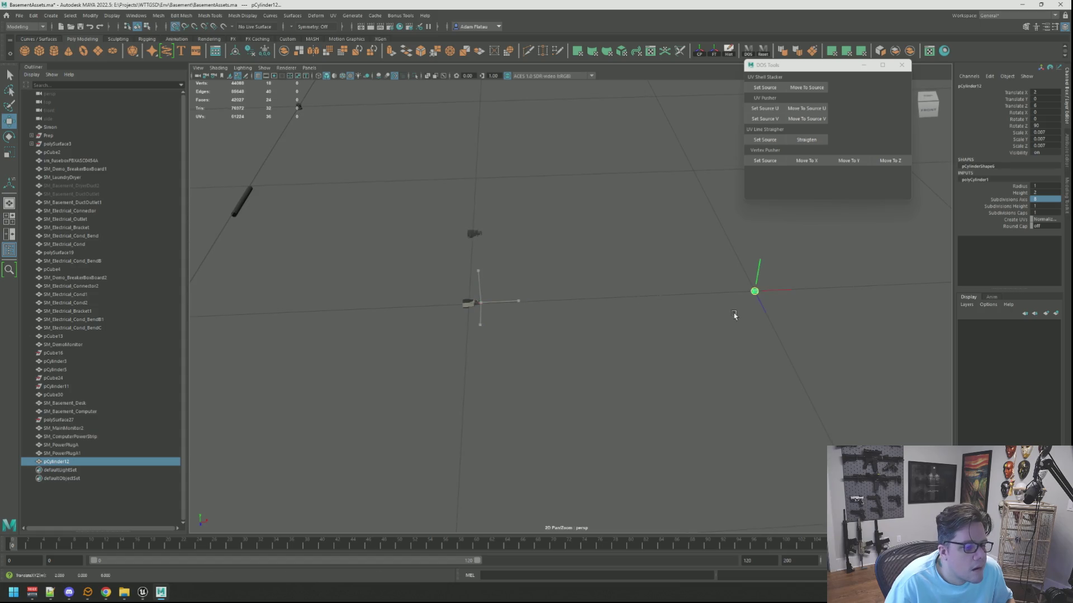
Delete the first end cap's centre vertex and cap face on the cord cylinder
{"action": "key", "text": "f"}
{"action": "mouse_move", "coordinate": [713, 311]}
{"action": "right_mouse_down", "text": "alt"}
{"action": "mouse_move", "coordinate": [630, 291]}
{"action": "mouse_move", "coordinate": [638, 299]}
{"action": "right_mouse_up", "text": "alt"}
{"action": "left_click_drag", "start_coordinate": [638, 299], "coordinate": [631, 299], "text": "alt"}
{"action": "right_click_drag", "start_coordinate": [631, 299], "coordinate": [629, 300], "text": "alt"}
{"action": "left_click_drag", "start_coordinate": [630, 300], "coordinate": [671, 285], "text": "alt"}
{"action": "mouse_move", "coordinate": [579, 293]}
{"action": "right_mouse_down"}
{"action": "mouse_move", "coordinate": [558, 296]}
{"action": "mouse_move", "coordinate": [542, 338]}
{"action": "right_mouse_up"}
{"action": "left_click", "coordinate": [539, 324]}
{"action": "key", "text": "Delete"}
{"action": "left_click", "coordinate": [541, 338]}
{"action": "key", "text": "Delete"}
Delete the centre vertex and cap face at the cylinder's other end
{"action": "mouse_move", "coordinate": [544, 338]}
{"action": "left_mouse_down", "text": "alt"}
{"action": "mouse_move", "coordinate": [608, 319]}
{"action": "mouse_move", "coordinate": [663, 326]}
{"action": "mouse_move", "coordinate": [614, 325]}
{"action": "left_mouse_up", "text": "alt"}
{"action": "left_click", "coordinate": [613, 327]}
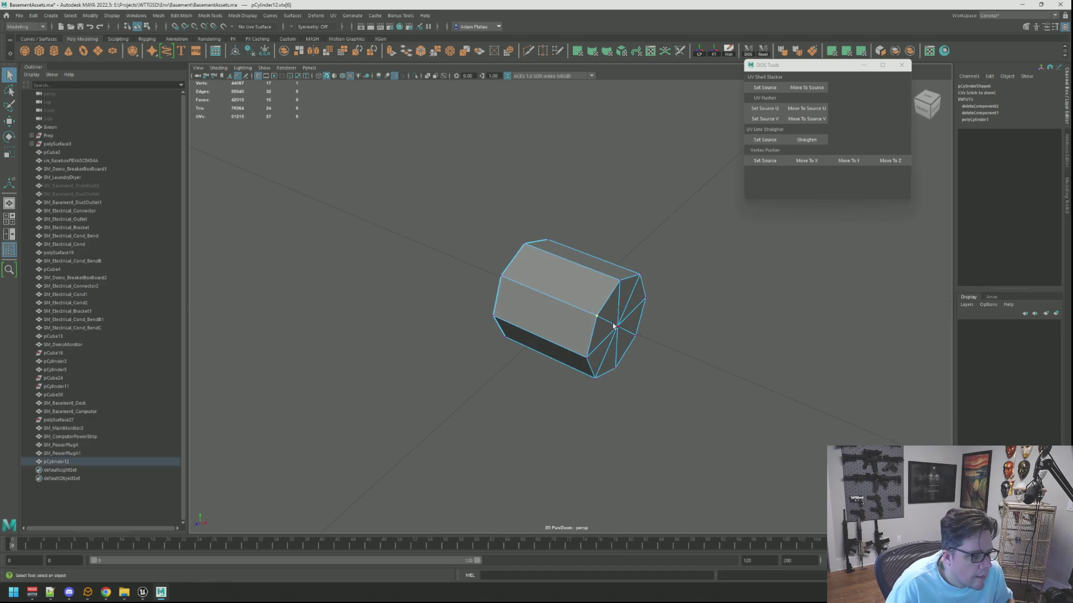
{"action": "key", "text": "Delete"}
{"action": "right_click_drag", "start_coordinate": [619, 323], "coordinate": [620, 324]}
{"action": "left_click", "coordinate": [620, 324]}
{"action": "key", "text": "Delete"}
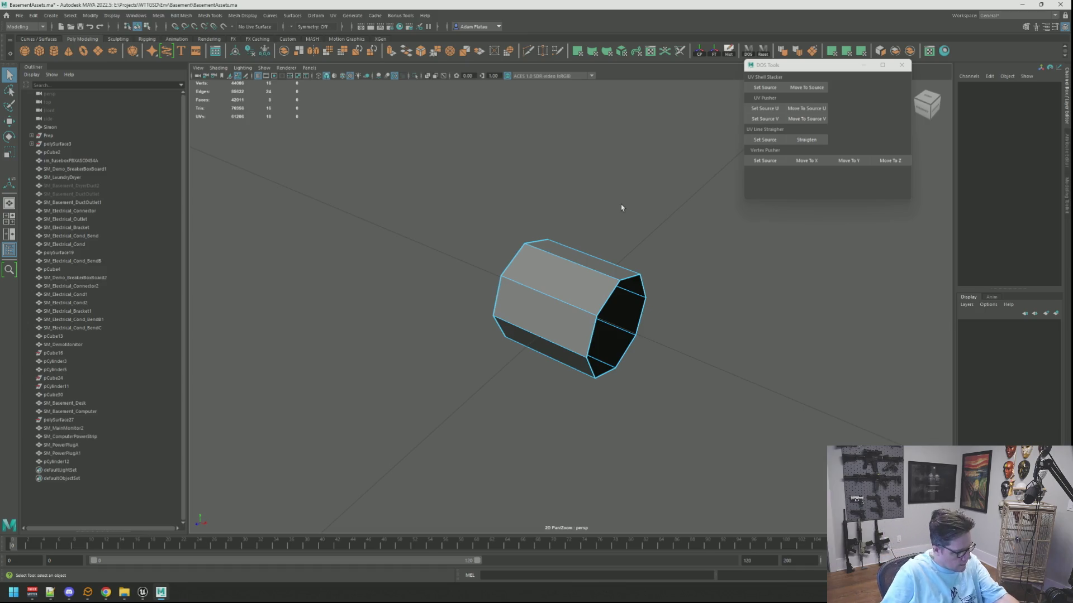
Select the vertices at one open end of the tube with the Move tool active
{"action": "key", "text": "F11"}
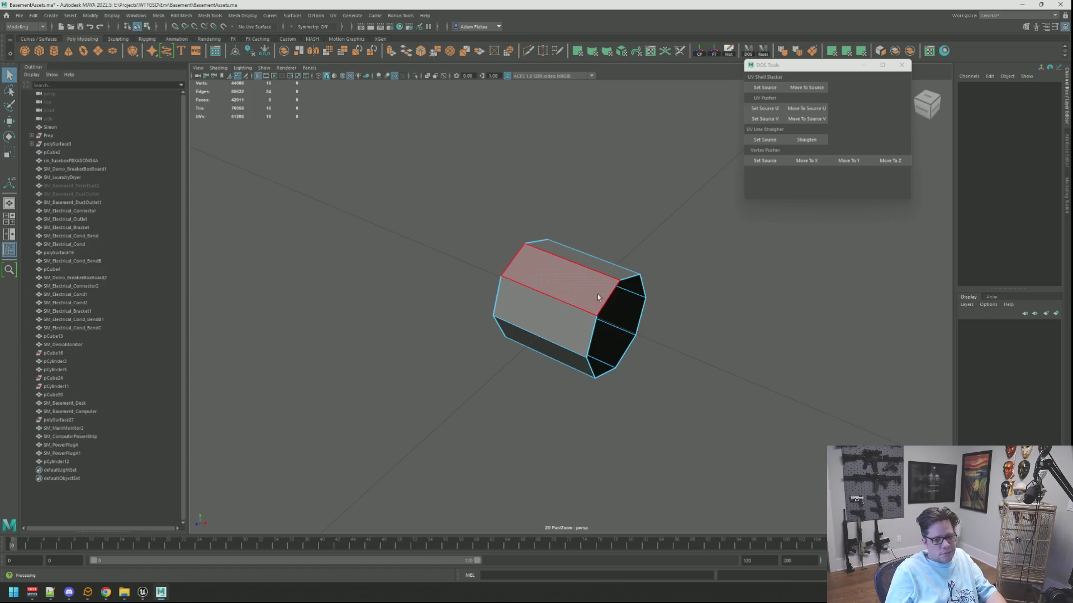
{"action": "right_click_drag", "start_coordinate": [652, 287], "coordinate": [577, 277], "text": "alt"}
{"action": "mouse_move", "coordinate": [576, 292]}
{"action": "left_mouse_down", "text": "alt"}
{"action": "mouse_move", "coordinate": [515, 285]}
{"action": "mouse_move", "coordinate": [607, 296]}
{"action": "left_mouse_up", "text": "alt"}
{"action": "right_click_drag", "start_coordinate": [606, 298], "coordinate": [631, 286]}
{"action": "right_click_drag", "start_coordinate": [550, 305], "coordinate": [521, 309]}
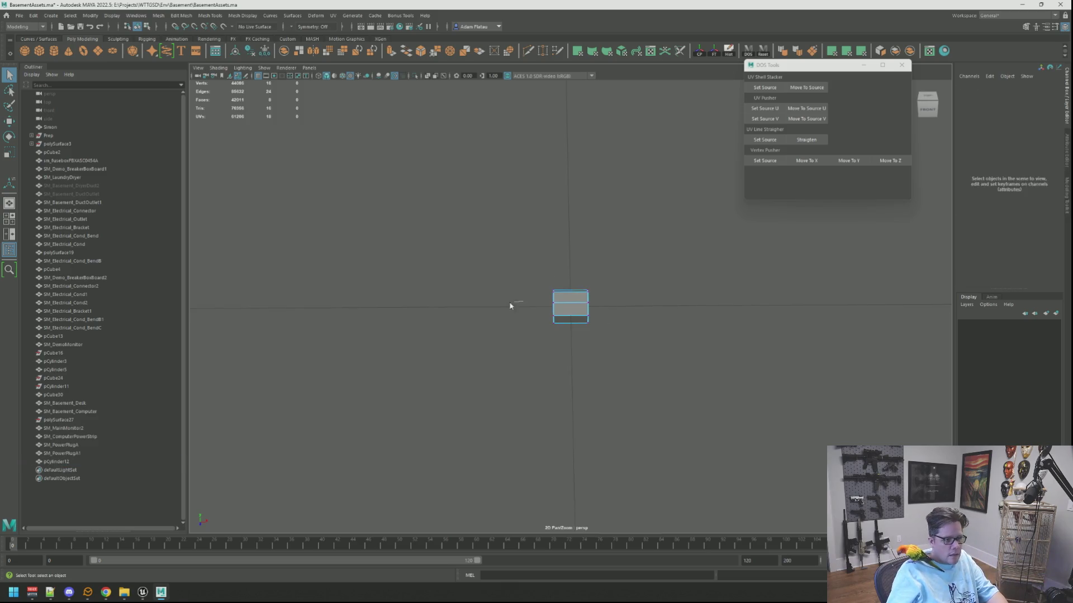
{"action": "left_click_drag", "start_coordinate": [575, 366], "coordinate": [575, 363]}
{"action": "key", "text": "w"}
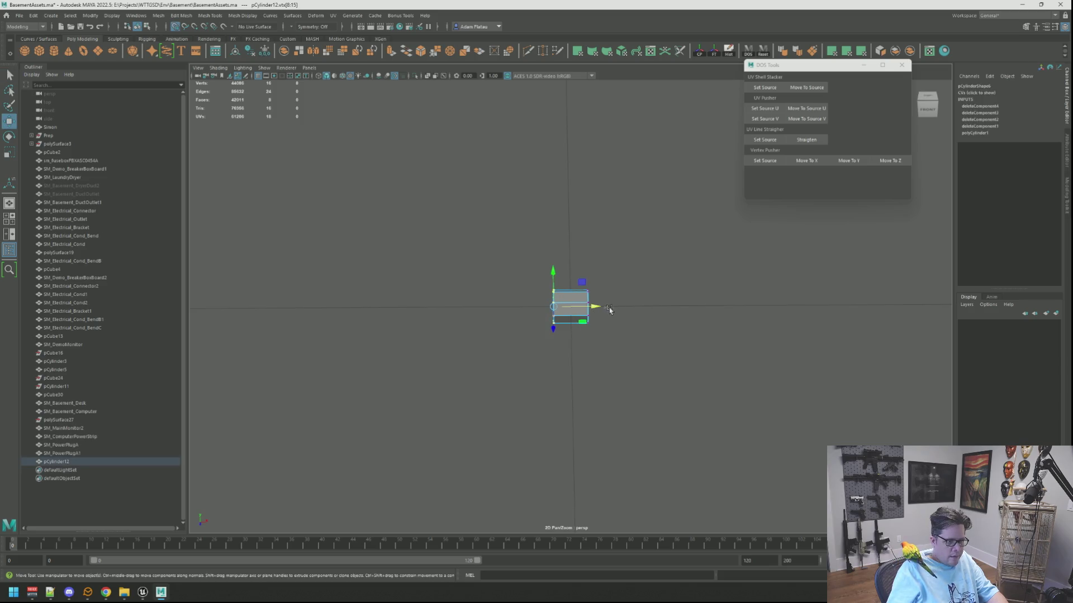
{"action": "left_click", "coordinate": [614, 309]}
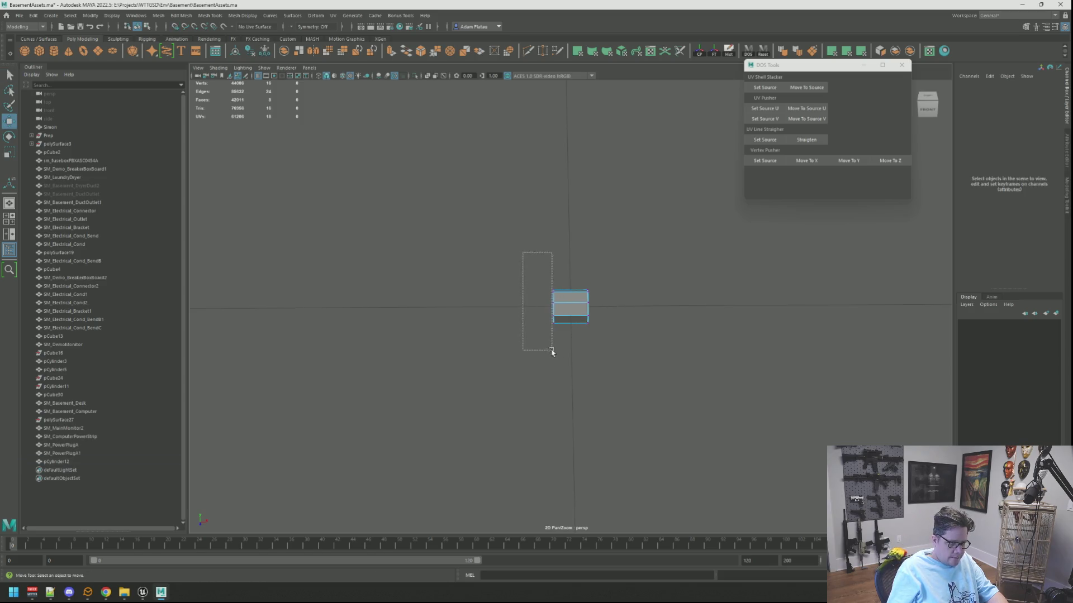
{"action": "left_click_drag", "start_coordinate": [551, 351], "coordinate": [553, 352]}
Reselect and frame the tube's end vertices, ready to drag them outward
{"action": "scroll", "coordinate": [611, 307], "scroll_direction": "down", "scroll_amount": 5}
{"action": "mouse_move", "coordinate": [668, 292]}
{"action": "left_mouse_down", "text": "alt"}
{"action": "mouse_move", "coordinate": [677, 339]}
{"action": "mouse_move", "coordinate": [587, 285]}
{"action": "mouse_move", "coordinate": [522, 317]}
{"action": "left_mouse_up", "text": "alt"}
{"action": "right_click", "coordinate": [517, 313]}
{"action": "key", "text": "q"}
{"action": "left_click_drag", "start_coordinate": [526, 411], "coordinate": [529, 402]}
{"action": "key", "text": "f"}
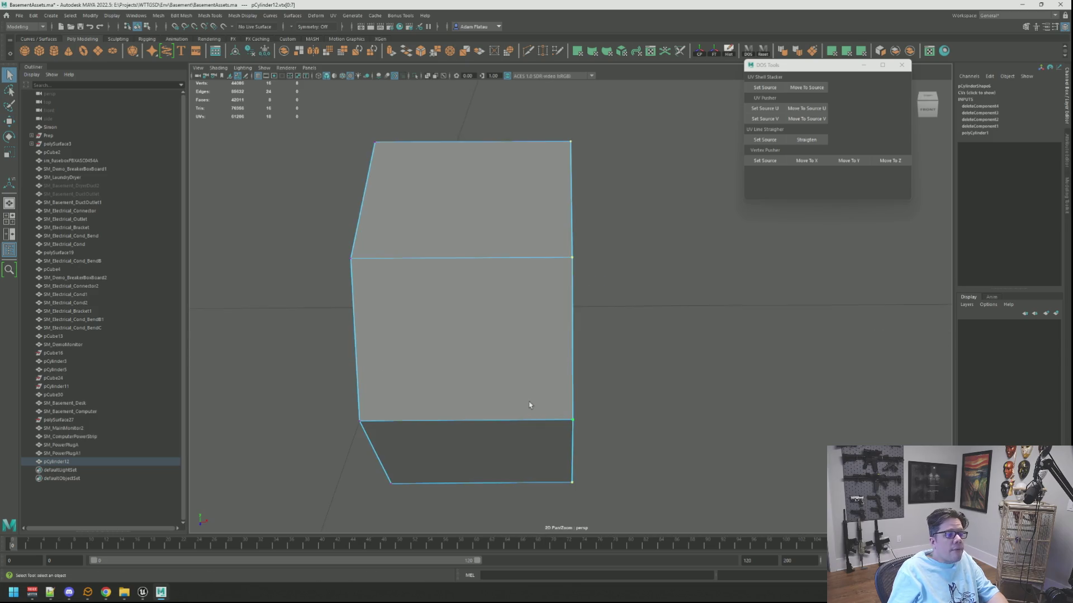
{"action": "scroll", "coordinate": [581, 337], "scroll_direction": "down", "scroll_amount": 10}
{"action": "key", "text": "w"}
Orbit around the lengthened tube to check it lies long and horizontal
{"action": "mouse_move", "coordinate": [571, 327]}
{"action": "left_mouse_down", "text": "alt"}
{"action": "mouse_move", "coordinate": [629, 333]}
{"action": "mouse_move", "coordinate": [642, 352]}
{"action": "mouse_move", "coordinate": [562, 319]}
{"action": "mouse_move", "coordinate": [702, 323]}
{"action": "mouse_move", "coordinate": [412, 302]}
{"action": "left_mouse_up", "text": "alt"}
{"action": "mouse_move", "coordinate": [412, 301]}
{"action": "right_mouse_down", "text": "alt"}
{"action": "mouse_move", "coordinate": [534, 302]}
{"action": "mouse_move", "coordinate": [434, 300]}
{"action": "right_mouse_up", "text": "alt"}
{"action": "left_click_drag", "start_coordinate": [434, 301], "coordinate": [546, 289], "text": "alt"}
{"action": "right_click_drag", "start_coordinate": [545, 289], "coordinate": [560, 294], "text": "alt"}
{"action": "mouse_move", "coordinate": [560, 293]}
{"action": "left_mouse_down", "text": "alt"}
{"action": "mouse_move", "coordinate": [563, 306]}
{"action": "mouse_move", "coordinate": [447, 281]}
{"action": "mouse_move", "coordinate": [531, 345]}
{"action": "mouse_move", "coordinate": [570, 319]}
{"action": "mouse_move", "coordinate": [636, 314]}
{"action": "left_mouse_up", "text": "alt"}
{"action": "key", "text": "f"}
{"action": "mouse_move", "coordinate": [636, 314]}
{"action": "right_mouse_down", "text": "alt"}
{"action": "mouse_move", "coordinate": [557, 318]}
{"action": "mouse_move", "coordinate": [527, 355]}
{"action": "mouse_move", "coordinate": [652, 346]}
{"action": "mouse_move", "coordinate": [555, 352]}
{"action": "right_mouse_up", "text": "alt"}
Select and frame the vertices at the tube's other end, then view the whole cord
{"action": "left_click_drag", "start_coordinate": [617, 287], "coordinate": [682, 325]}
{"action": "key", "text": "f"}
{"action": "right_click_drag", "start_coordinate": [670, 328], "coordinate": [498, 311], "text": "alt"}
{"action": "mouse_move", "coordinate": [620, 323]}
{"action": "left_mouse_down", "text": "alt"}
{"action": "mouse_move", "coordinate": [652, 373]}
{"action": "mouse_move", "coordinate": [654, 354]}
{"action": "mouse_move", "coordinate": [435, 304]}
{"action": "left_mouse_up", "text": "alt"}
{"action": "middle_click_drag", "start_coordinate": [436, 304], "coordinate": [608, 320], "text": "alt"}
{"action": "mouse_move", "coordinate": [609, 320]}
{"action": "right_mouse_down", "text": "alt"}
{"action": "mouse_move", "coordinate": [571, 328]}
{"action": "mouse_move", "coordinate": [695, 367]}
{"action": "right_mouse_up", "text": "alt"}
{"action": "middle_click_drag", "start_coordinate": [694, 367], "coordinate": [584, 341], "text": "alt"}
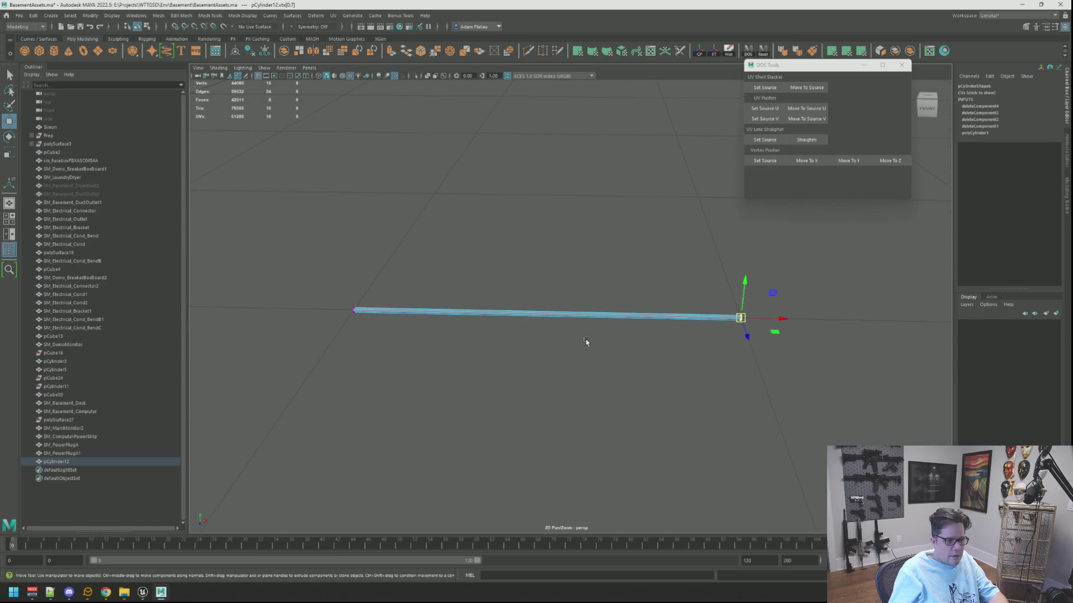
Insert an edge loop partway along the cord and delete the faces to its right
{"action": "left_click_drag", "start_coordinate": [558, 327], "coordinate": [553, 318], "text": "alt"}
{"action": "left_click", "coordinate": [531, 51]}
{"action": "left_click", "coordinate": [552, 309], "text": "ctrl"}
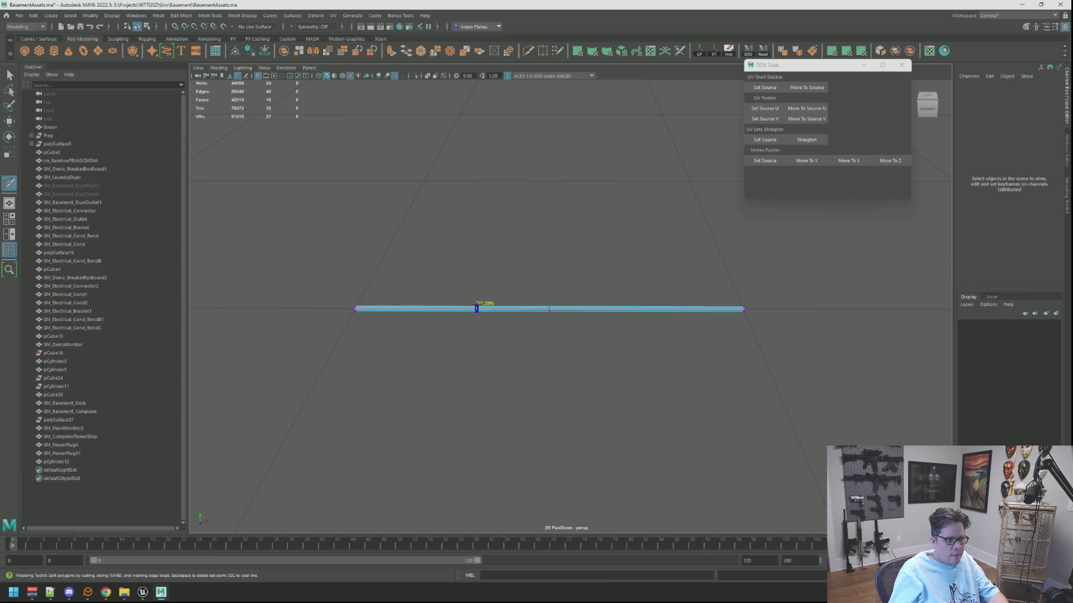
{"action": "right_click_drag", "start_coordinate": [633, 302], "coordinate": [624, 314]}
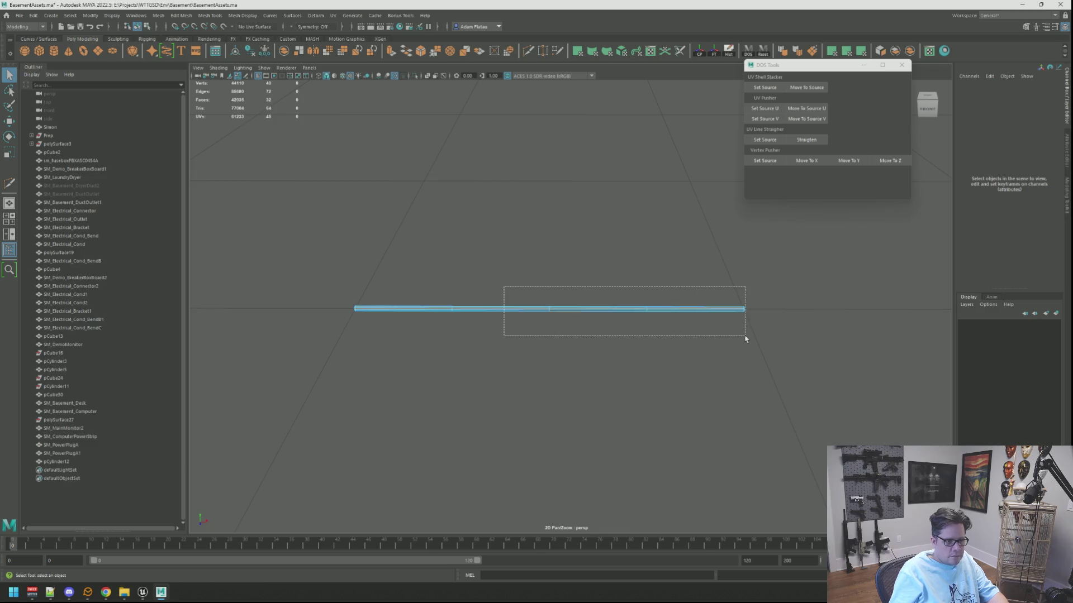
{"action": "left_click_drag", "start_coordinate": [744, 339], "coordinate": [744, 339]}
{"action": "key", "text": "Delete"}
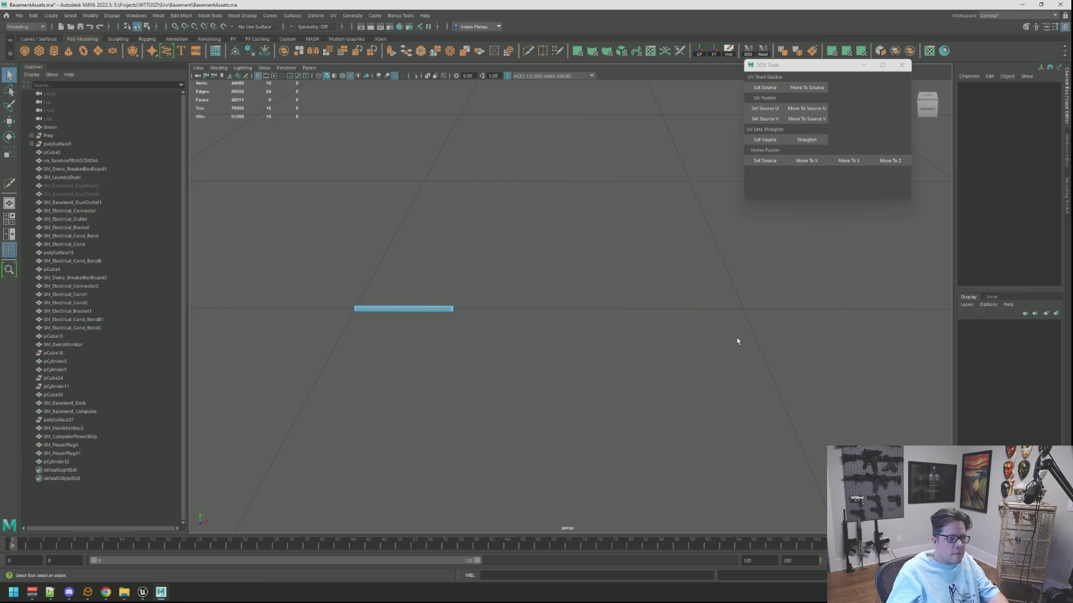
Select and frame the edges at the cord's cut end
{"action": "mouse_move", "coordinate": [471, 302]}
{"action": "middle_mouse_down", "text": "alt"}
{"action": "mouse_move", "coordinate": [589, 290]}
{"action": "mouse_move", "coordinate": [605, 300]}
{"action": "middle_mouse_up", "text": "alt"}
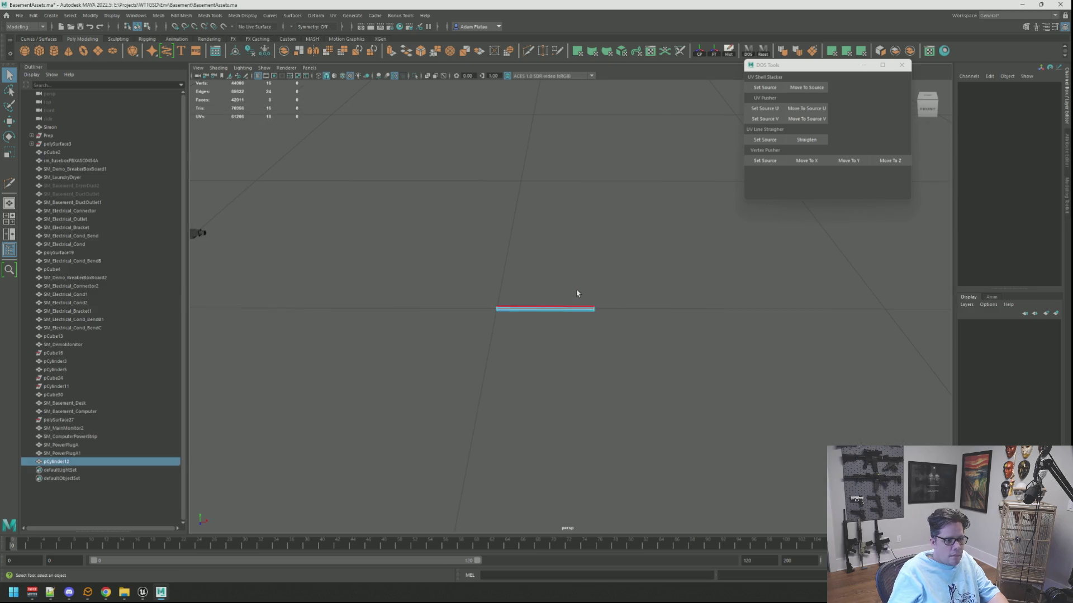
{"action": "left_click", "coordinate": [555, 314]}
{"action": "right_click_drag", "start_coordinate": [555, 314], "coordinate": [525, 311]}
{"action": "left_click", "coordinate": [593, 307]}
{"action": "key", "text": "f"}
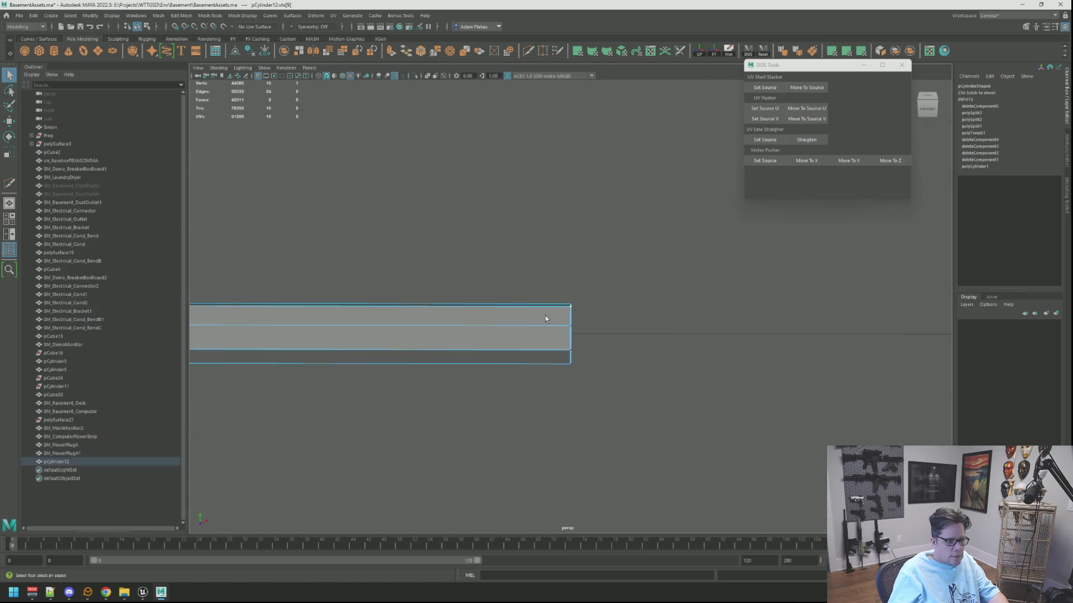
{"action": "middle_click_drag", "start_coordinate": [553, 316], "coordinate": [579, 311], "text": "alt"}
{"action": "left_click", "coordinate": [546, 259]}
{"action": "right_click_drag", "start_coordinate": [546, 246], "coordinate": [551, 453]}
{"action": "key", "text": "f"}
{"action": "key", "text": "w"}
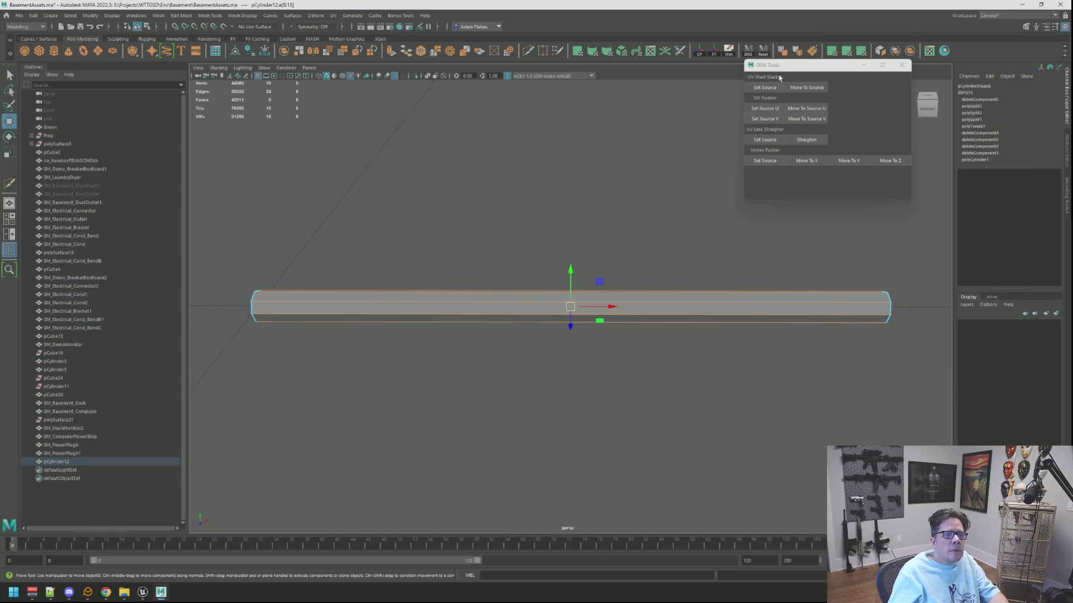
{"action": "key", "text": "q"}
{"action": "key", "text": "F8"}
Adjust the cord's pivot and move the cord into place against the plug
{"action": "left_click", "coordinate": [453, 256]}
{"action": "scroll", "coordinate": [453, 256], "scroll_direction": "down", "scroll_amount": 5}
{"action": "mouse_move", "coordinate": [452, 257]}
{"action": "left_mouse_down", "text": "alt"}
{"action": "mouse_move", "coordinate": [427, 265]}
{"action": "mouse_move", "coordinate": [527, 287]}
{"action": "mouse_move", "coordinate": [556, 280]}
{"action": "mouse_move", "coordinate": [550, 322]}
{"action": "mouse_move", "coordinate": [564, 339]}
{"action": "mouse_move", "coordinate": [554, 355]}
{"action": "mouse_move", "coordinate": [565, 335]}
{"action": "mouse_move", "coordinate": [548, 329]}
{"action": "mouse_move", "coordinate": [581, 302]}
{"action": "left_mouse_up", "text": "alt"}
{"action": "left_click", "coordinate": [545, 313]}
{"action": "key", "text": "f"}
{"action": "key", "text": "w"}
{"action": "scroll", "coordinate": [553, 310], "scroll_direction": "down", "scroll_amount": 3}
{"action": "scroll", "coordinate": [561, 305], "scroll_direction": "up", "scroll_amount": 4}
{"action": "key", "text": "d"}
{"action": "right_click_drag", "start_coordinate": [567, 254], "coordinate": [611, 244]}
Freeze transforms and delete history on the cord cylinder
{"action": "left_click", "coordinate": [599, 263]}
{"action": "scroll", "coordinate": [587, 281], "scroll_direction": "down", "scroll_amount": 5}
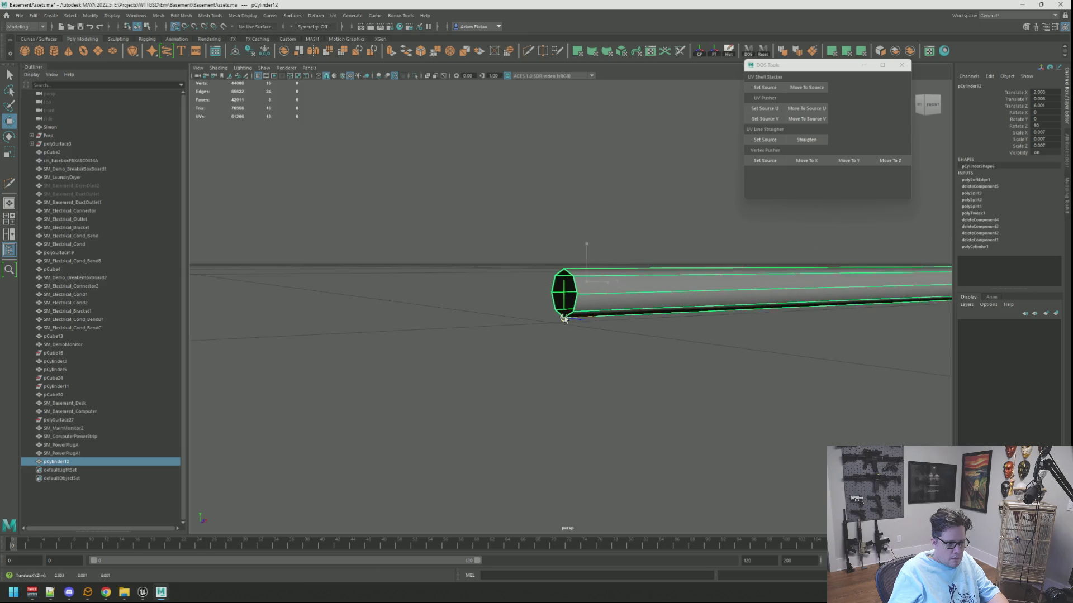
{"action": "left_click_drag", "start_coordinate": [588, 281], "coordinate": [693, 84], "text": "alt"}
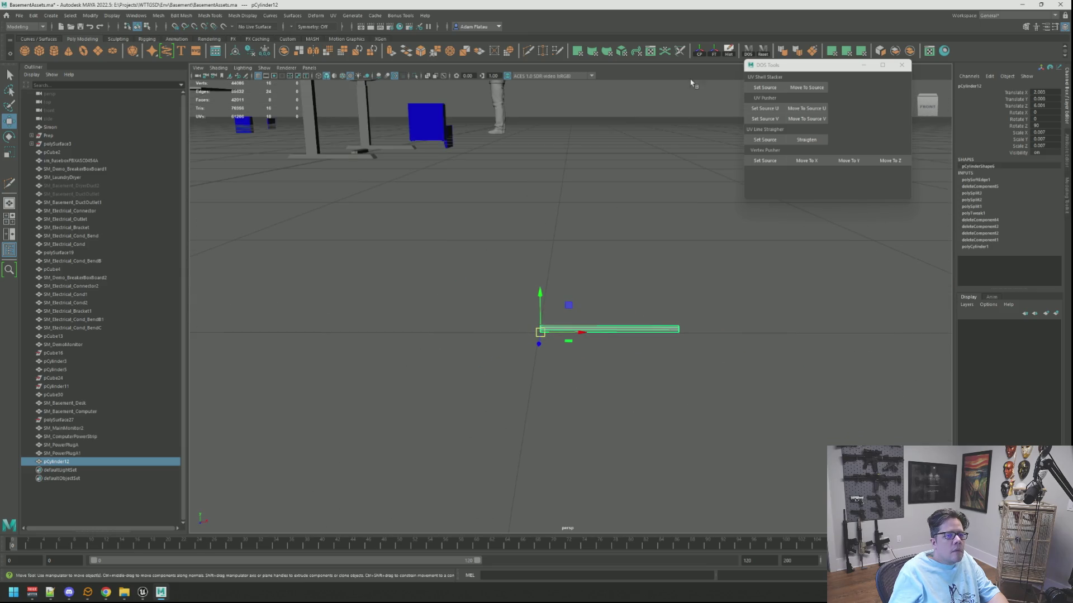
{"action": "left_click", "coordinate": [714, 51]}
{"action": "mouse_move", "coordinate": [558, 252]}
{"action": "left_mouse_down", "text": "alt"}
{"action": "mouse_move", "coordinate": [497, 327]}
{"action": "mouse_move", "coordinate": [394, 308]}
{"action": "left_mouse_up", "text": "alt"}
{"action": "key", "text": "f"}
{"action": "key", "text": "q"}
{"action": "left_click_drag", "start_coordinate": [576, 335], "coordinate": [573, 277]}
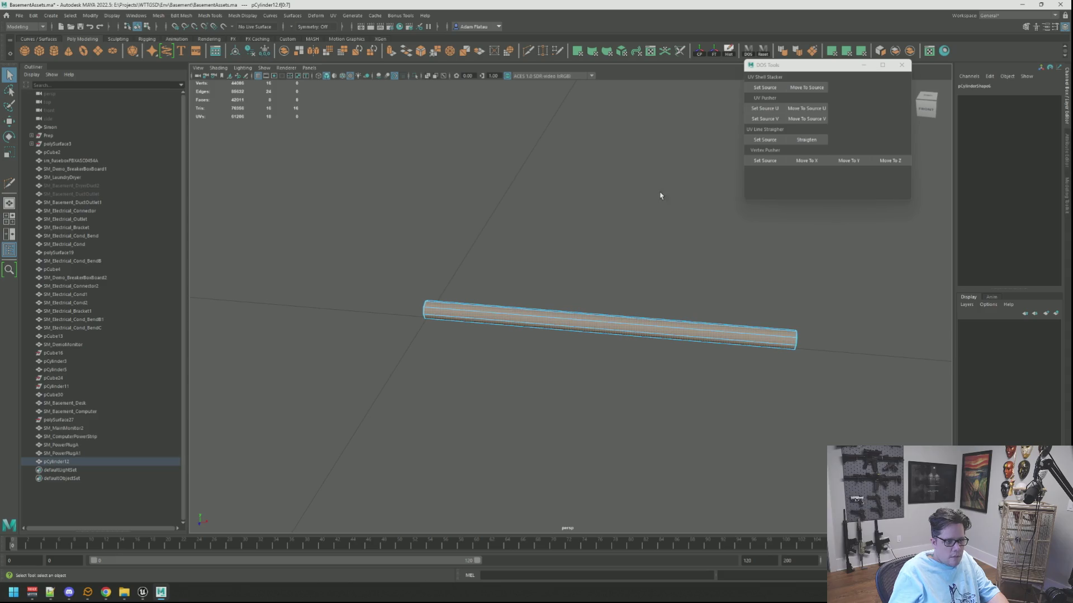
Apply a planar UV projection and cut the UVs along one lengthwise edge
{"action": "left_click", "coordinate": [848, 54]}
{"action": "mouse_move", "coordinate": [682, 249]}
{"action": "left_mouse_down", "text": "alt"}
{"action": "mouse_move", "coordinate": [616, 209]}
{"action": "mouse_move", "coordinate": [602, 212]}
{"action": "left_mouse_up", "text": "alt"}
{"action": "left_click", "coordinate": [603, 212]}
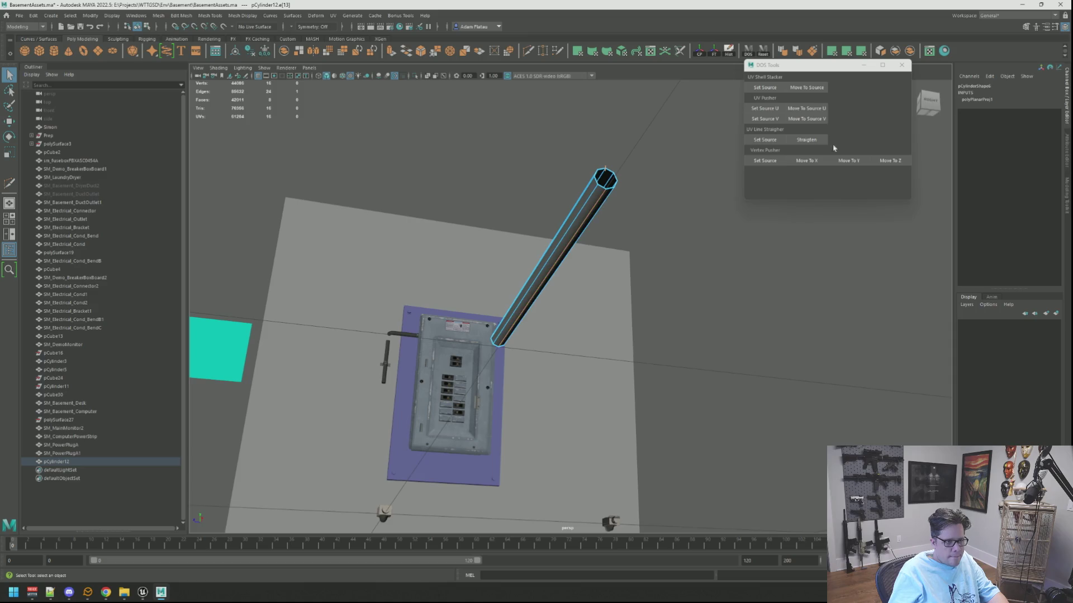
{"action": "key", "text": "shift+x"}
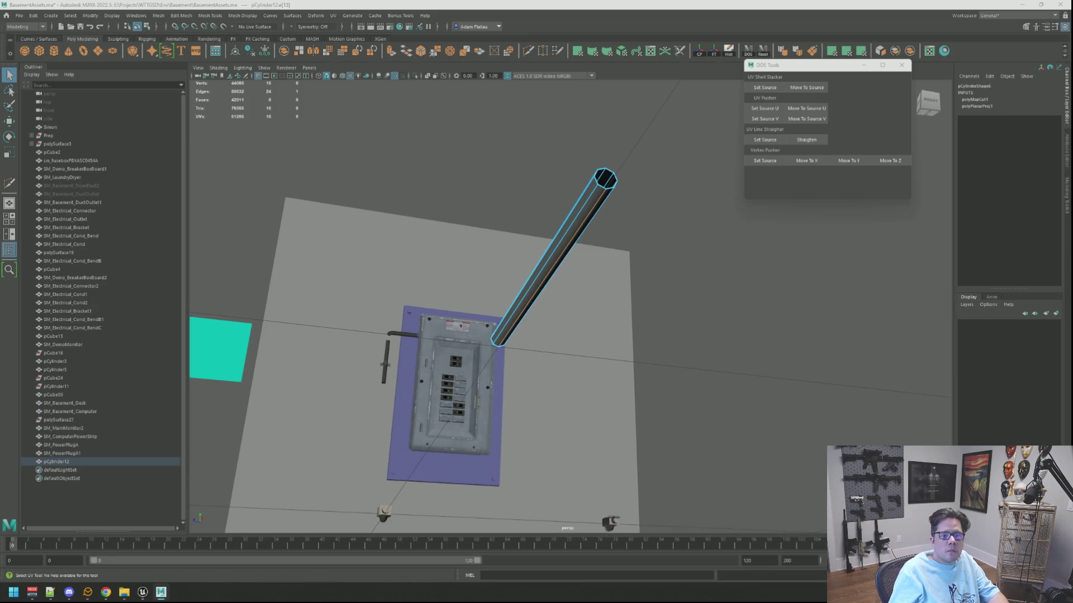
{"action": "key", "text": "ctrl+F12"}
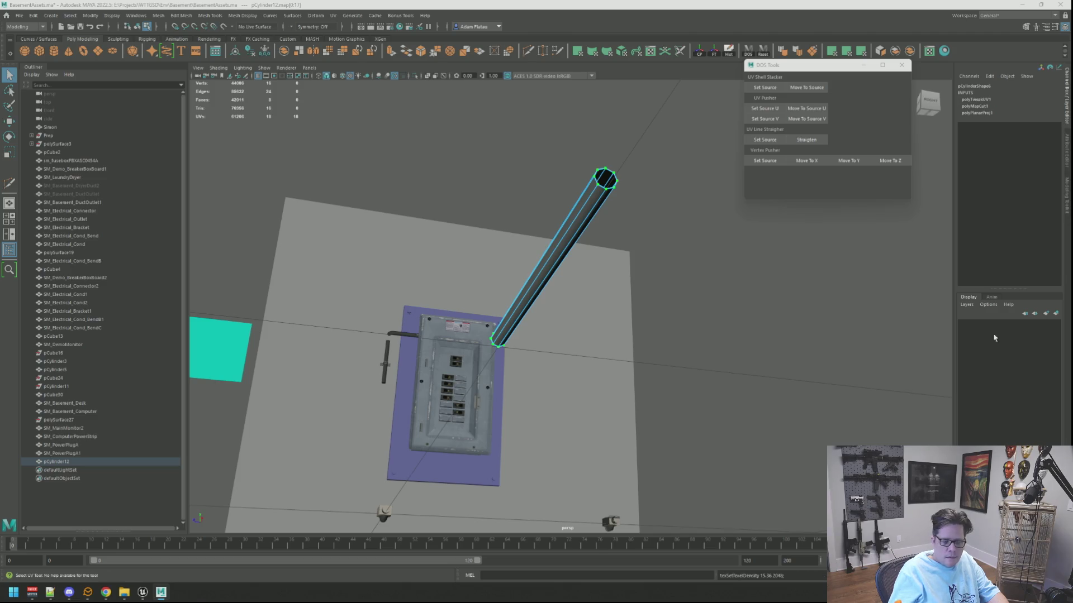
{"action": "key", "text": "F8"}
Select the cord, both power plugs and polySurface19 together
{"action": "left_click", "coordinate": [630, 282]}
{"action": "mouse_move", "coordinate": [630, 282]}
{"action": "left_mouse_down", "text": "alt"}
{"action": "mouse_move", "coordinate": [624, 304]}
{"action": "mouse_move", "coordinate": [545, 311]}
{"action": "left_mouse_up", "text": "alt"}
{"action": "left_click", "coordinate": [545, 311]}
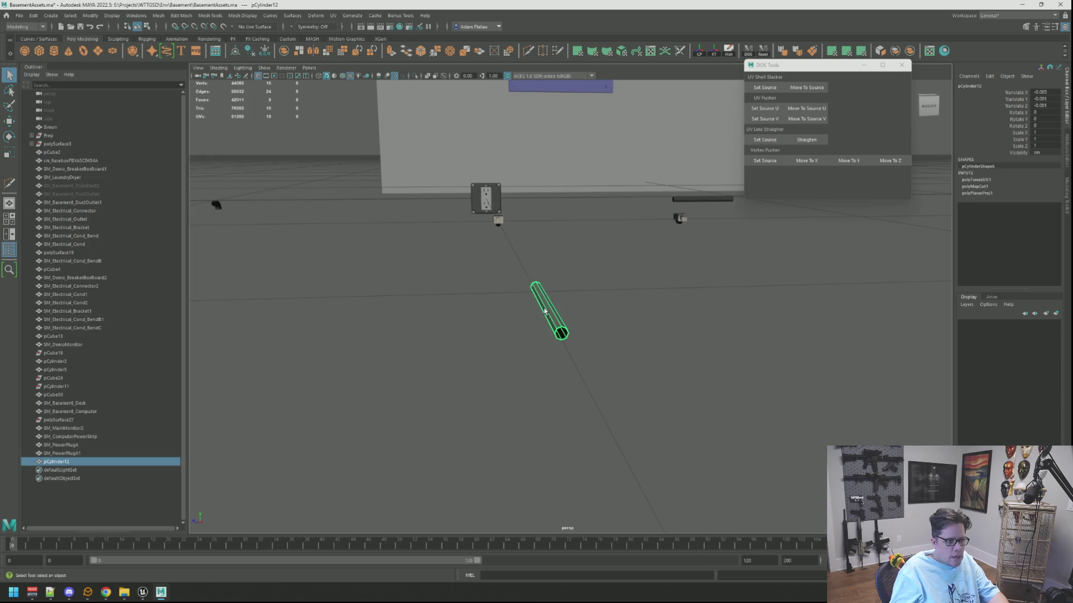
{"action": "left_click", "coordinate": [497, 220], "text": "shift"}
{"action": "left_click", "coordinate": [681, 220], "text": "shift"}
{"action": "mouse_move", "coordinate": [730, 198]}
{"action": "left_mouse_down", "text": "alt"}
{"action": "mouse_move", "coordinate": [639, 299]}
{"action": "mouse_move", "coordinate": [661, 273]}
{"action": "mouse_move", "coordinate": [570, 323]}
{"action": "mouse_move", "coordinate": [606, 299]}
{"action": "left_mouse_up", "text": "alt"}
{"action": "left_click", "coordinate": [605, 267], "text": "shift"}
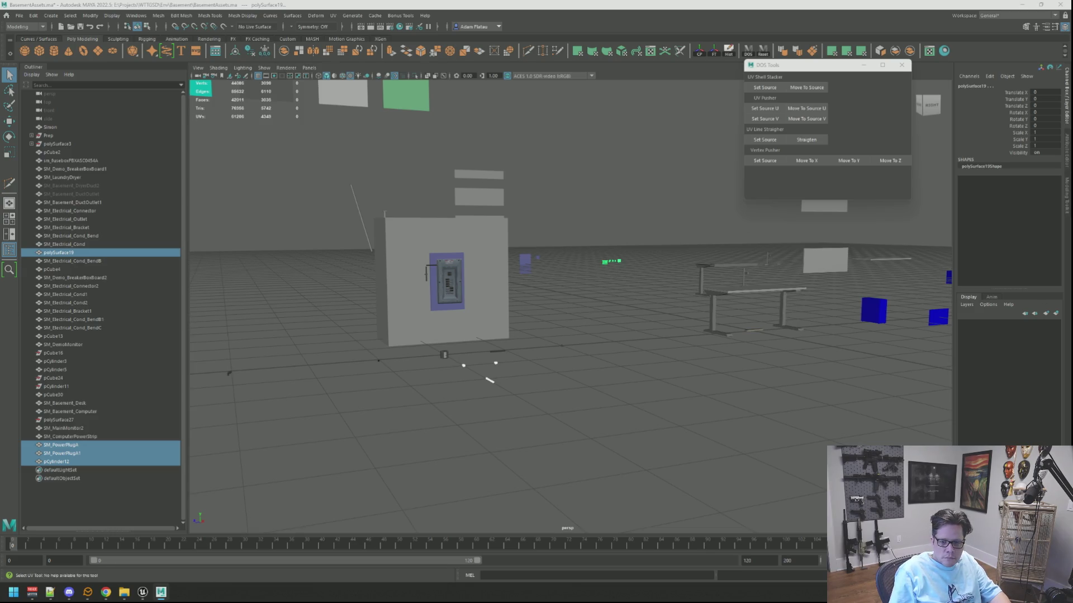
Lay out and orient the UV shells of the cord cylinder
{"action": "left_click", "coordinate": [489, 380]}
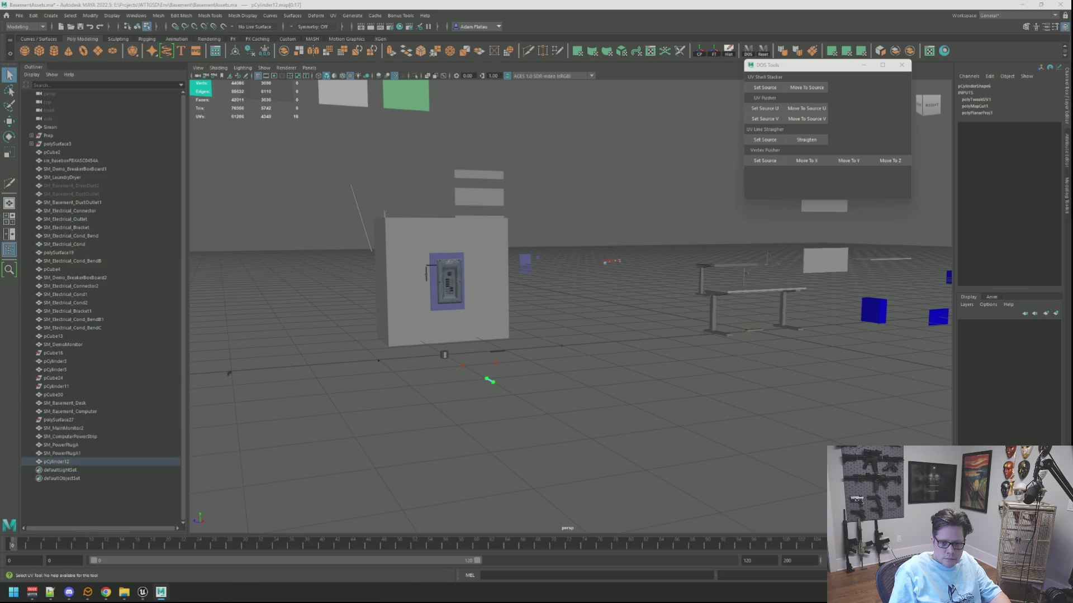
{"action": "key", "text": "w"}
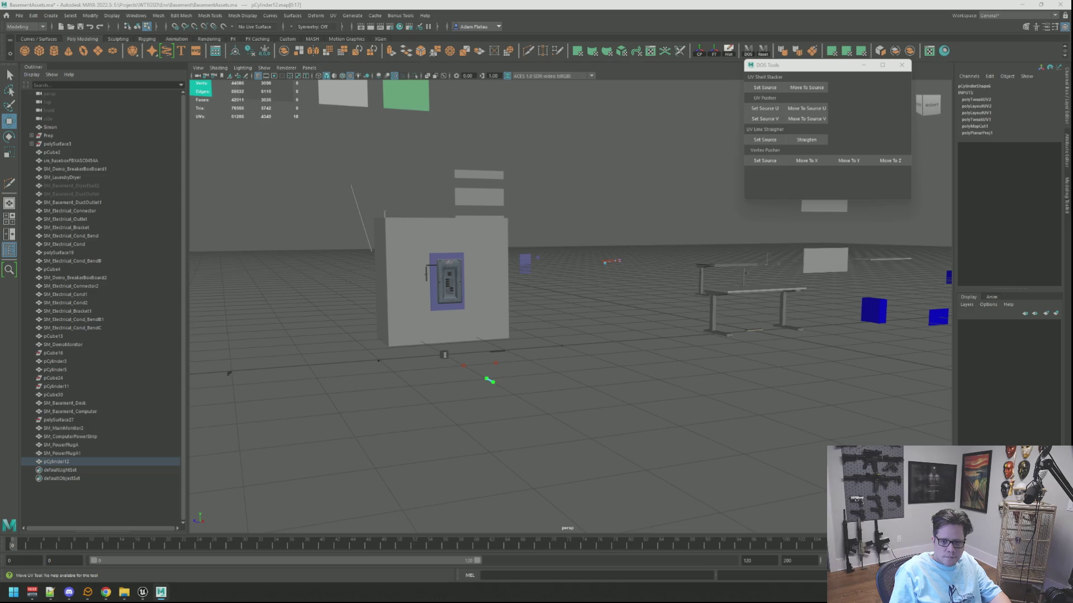
{"action": "left_click", "coordinate": [606, 362]}
{"action": "scroll", "coordinate": [606, 362], "scroll_direction": "up", "scroll_amount": 2}
{"action": "mouse_move", "coordinate": [632, 333]}
{"action": "left_mouse_down", "text": "alt"}
{"action": "mouse_move", "coordinate": [680, 371]}
{"action": "mouse_move", "coordinate": [582, 402]}
{"action": "mouse_move", "coordinate": [609, 353]}
{"action": "left_mouse_up", "text": "alt"}
Rename the second plug SM_PowerPlugA1 to SM_PowerPlugB
{"action": "right_click", "coordinate": [609, 354]}
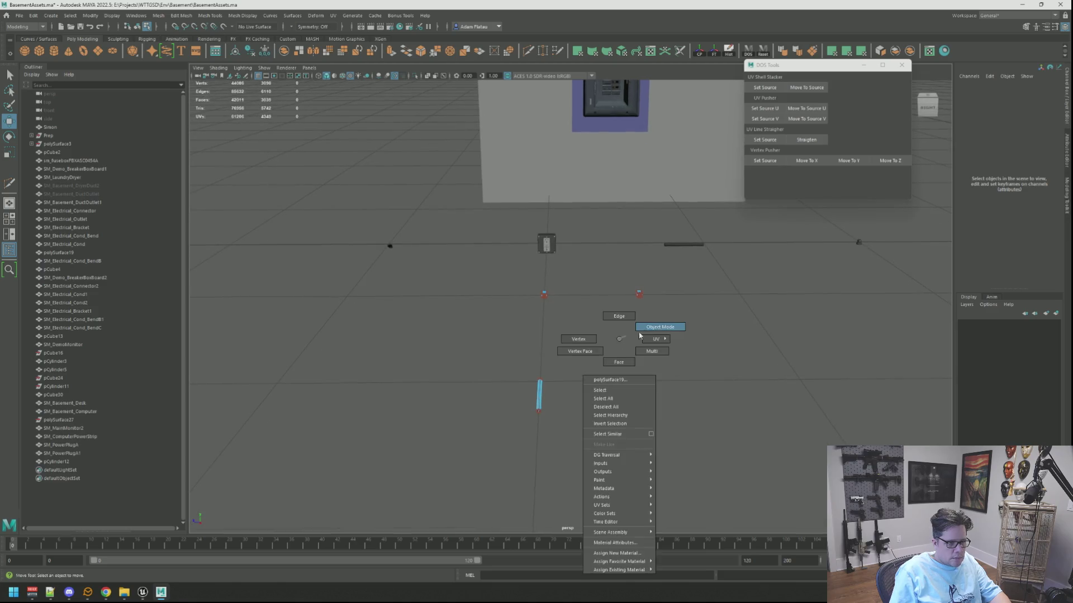
{"action": "left_click", "coordinate": [629, 295]}
{"action": "key", "text": "f"}
{"action": "key", "text": "w"}
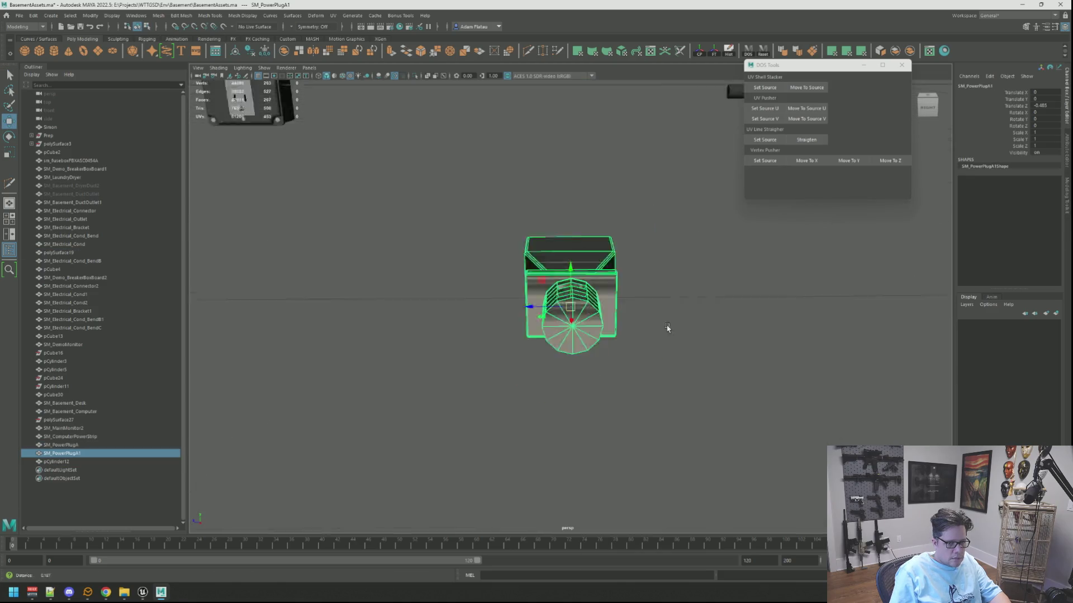
{"action": "scroll", "coordinate": [639, 313], "scroll_direction": "down", "scroll_amount": 10}
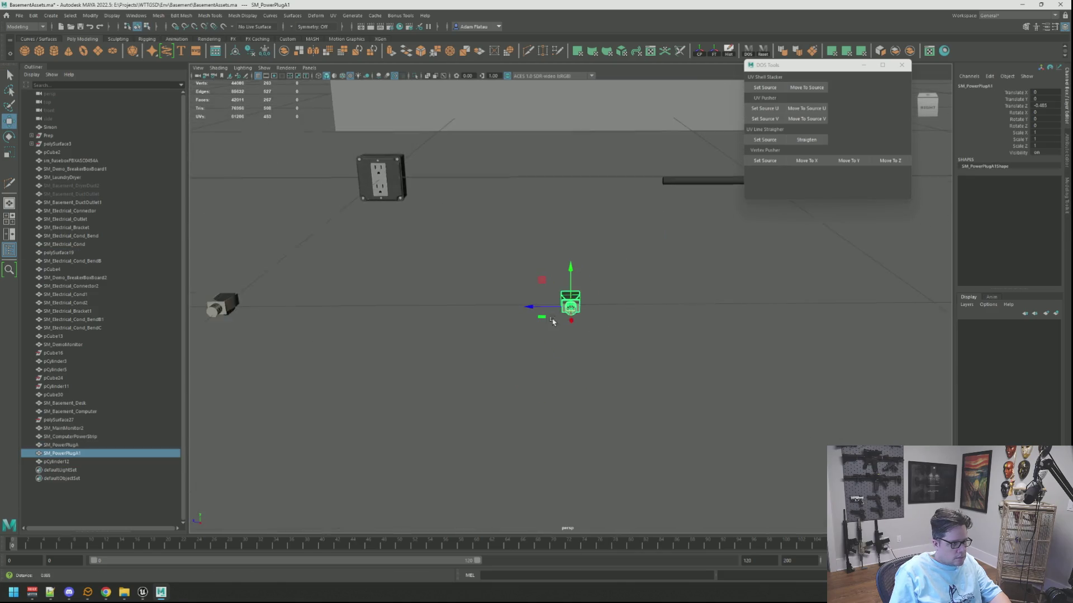
{"action": "double_click", "coordinate": [92, 453]}
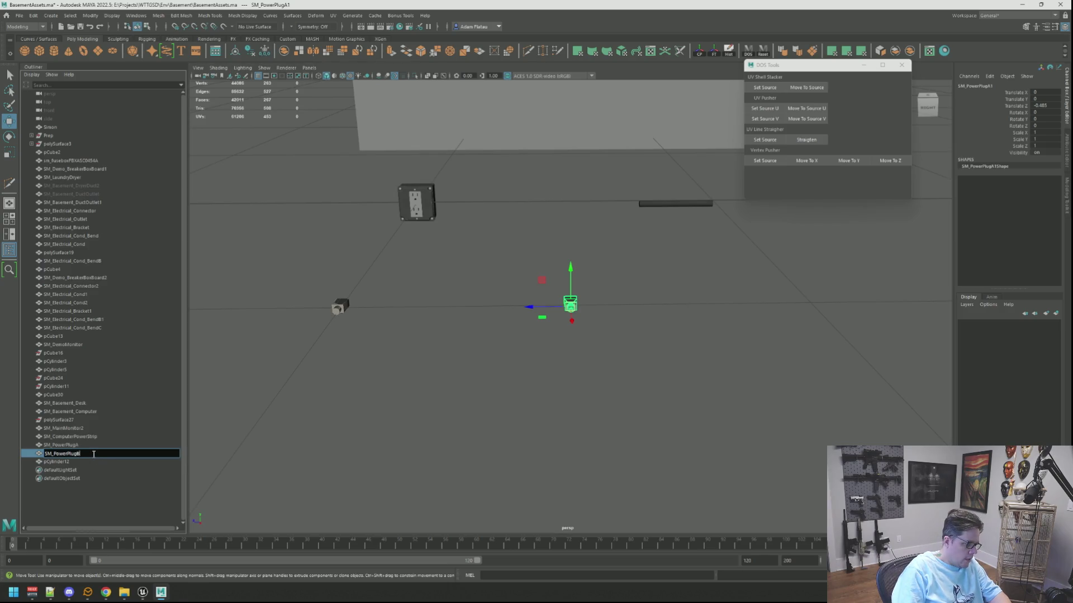
{"action": "key", "text": "Return"}
Rename the cylinder pCylinder12 to SM_PowerWireA
{"action": "left_click", "coordinate": [78, 462]}
{"action": "key", "text": "f"}
{"action": "double_click", "coordinate": [79, 463]}
{"action": "type", "text": "SM_PowerW"}
{"action": "key", "text": "Return"}
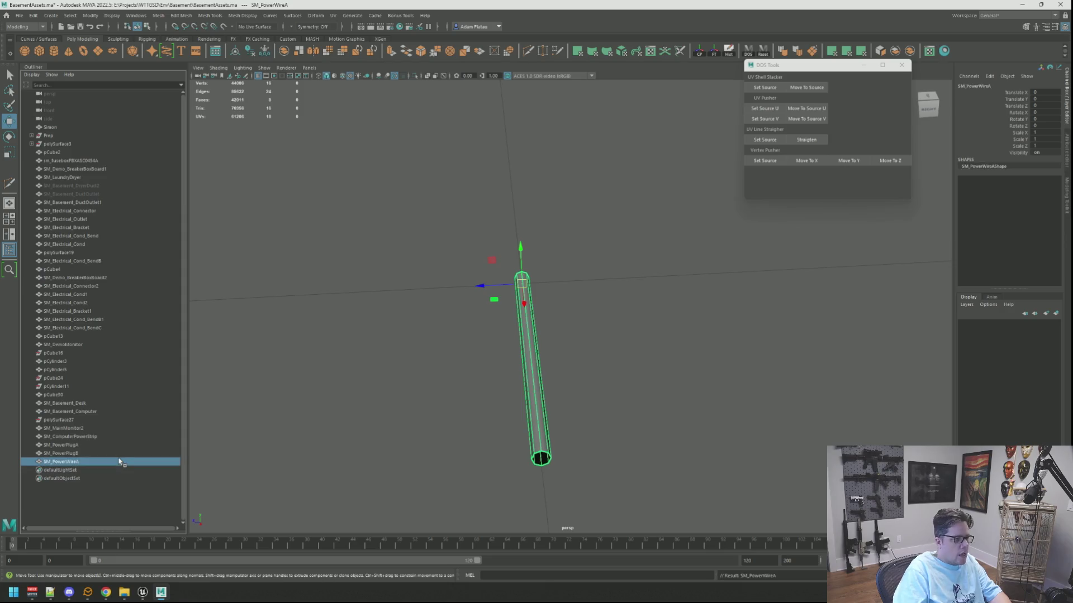
Duplicate the wire and name the copy SM_PowerWireB
{"action": "scroll", "coordinate": [454, 270], "scroll_direction": "down", "scroll_amount": 5}
{"action": "mouse_move", "coordinate": [455, 271]}
{"action": "left_mouse_down", "text": "alt"}
{"action": "mouse_move", "coordinate": [598, 277]}
{"action": "mouse_move", "coordinate": [536, 283]}
{"action": "mouse_move", "coordinate": [485, 318]}
{"action": "mouse_move", "coordinate": [796, 321]}
{"action": "left_mouse_up", "text": "alt"}
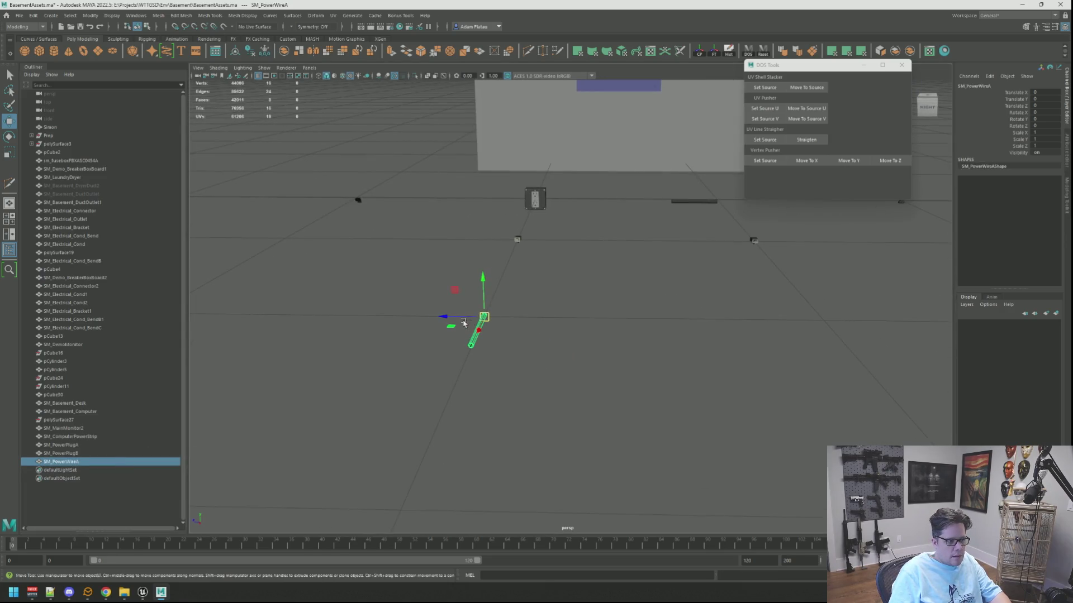
{"action": "key", "text": "ctrl+d"}
{"action": "key", "text": "f"}
{"action": "scroll", "coordinate": [648, 295], "scroll_direction": "down", "scroll_amount": 5}
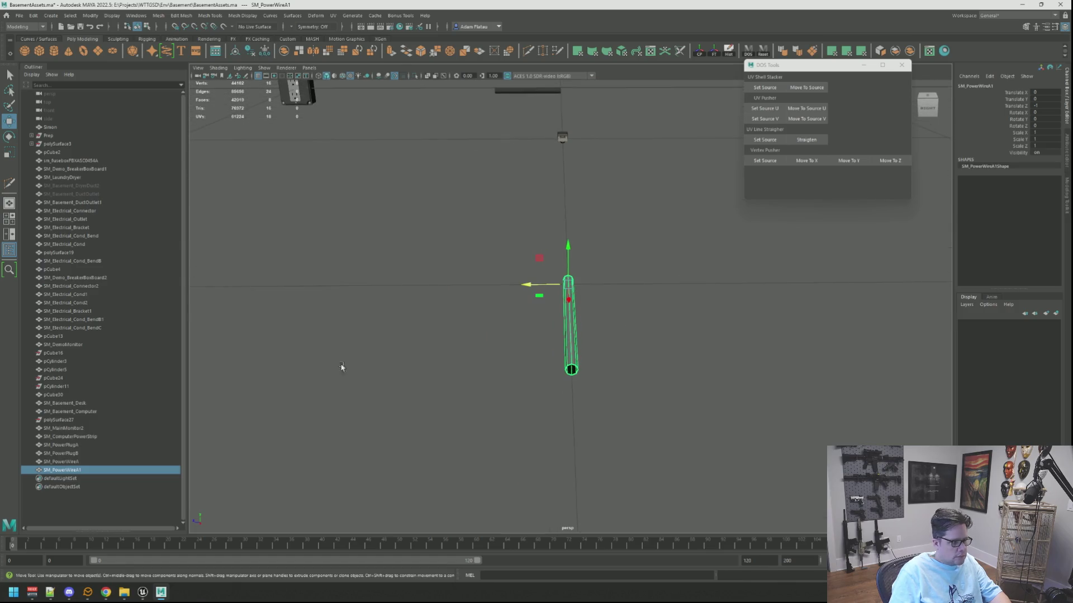
{"action": "double_click", "coordinate": [79, 471]}
{"action": "key", "text": "BackSpace"}
{"action": "key", "text": "BackSpace"}
{"action": "key", "text": "Return"}
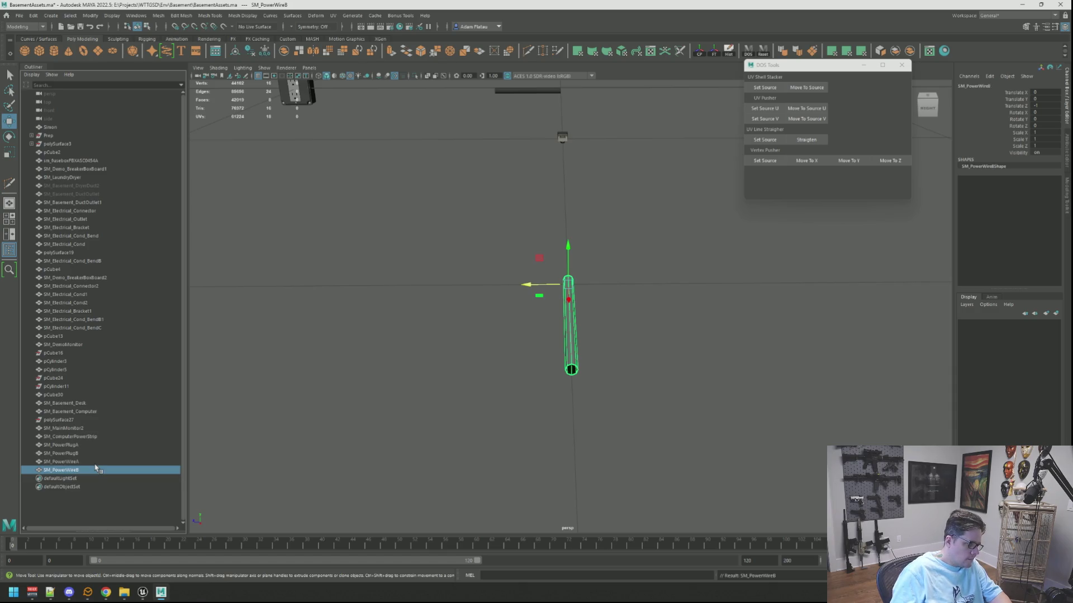
{"action": "left_click", "coordinate": [447, 299]}
{"action": "mouse_move", "coordinate": [464, 292]}
{"action": "middle_mouse_down", "text": "alt"}
{"action": "mouse_move", "coordinate": [367, 326]}
{"action": "mouse_move", "coordinate": [474, 317]}
{"action": "middle_mouse_up", "text": "alt"}
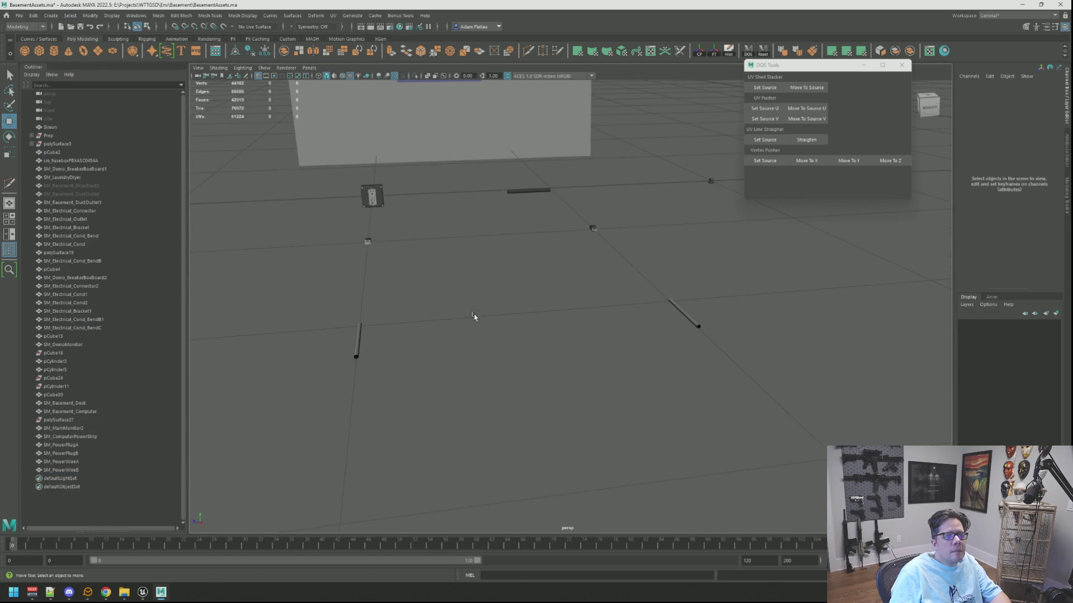
{"action": "scroll", "coordinate": [539, 290], "scroll_direction": "up", "scroll_amount": 3}
{"action": "left_click_drag", "start_coordinate": [547, 329], "coordinate": [581, 336], "text": "alt"}
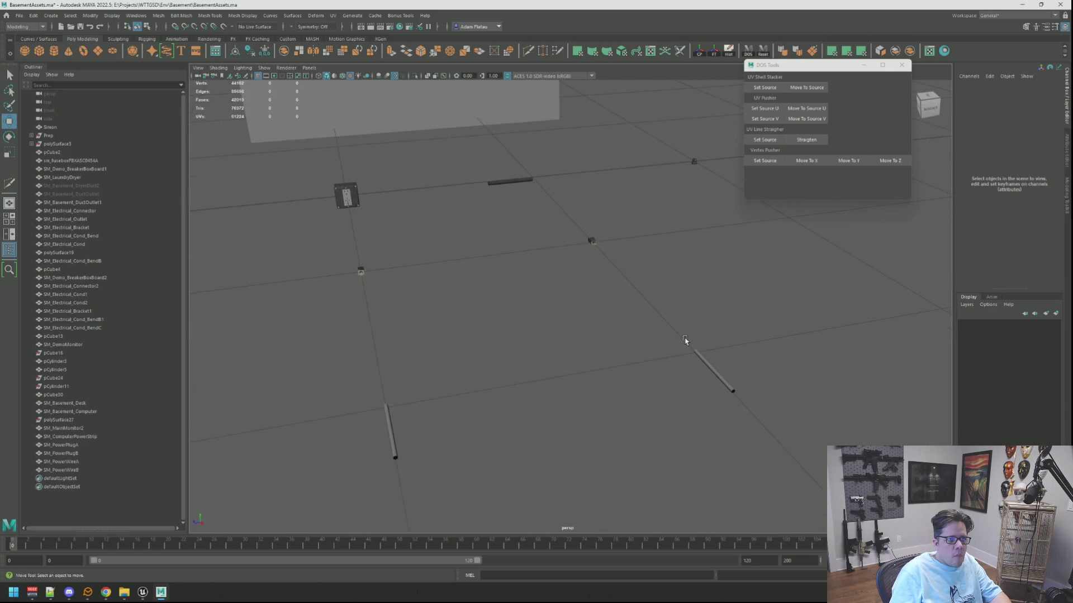
{"action": "middle_click_drag", "start_coordinate": [555, 316], "coordinate": [548, 338], "text": "alt"}
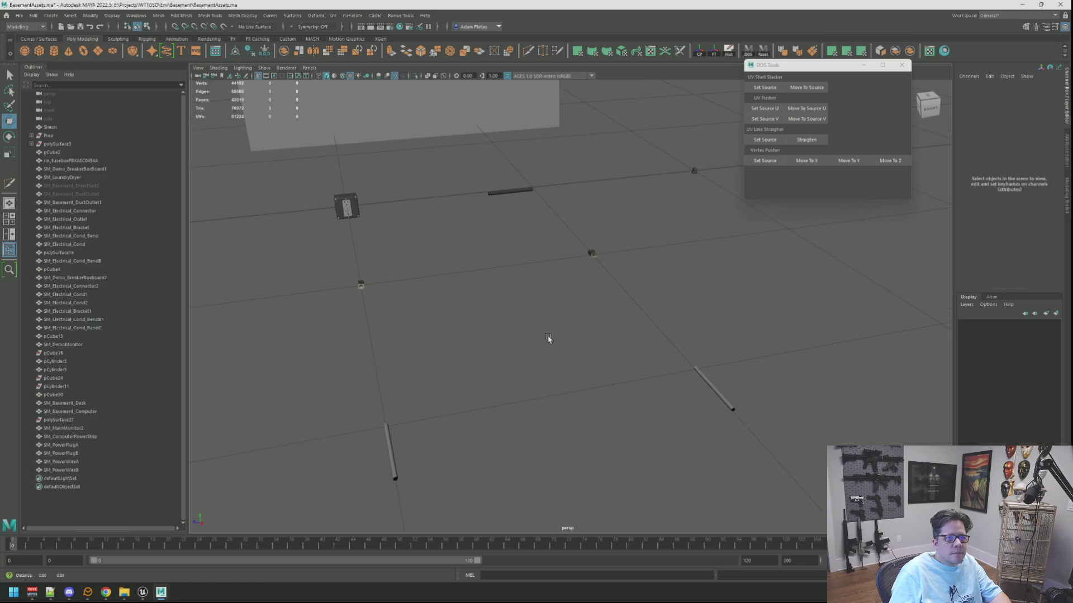
{"action": "mouse_move", "coordinate": [548, 339]}
{"action": "left_mouse_down", "text": "alt"}
{"action": "mouse_move", "coordinate": [541, 318]}
{"action": "mouse_move", "coordinate": [642, 369]}
{"action": "left_mouse_up", "text": "alt"}
{"action": "left_click", "coordinate": [697, 390]}
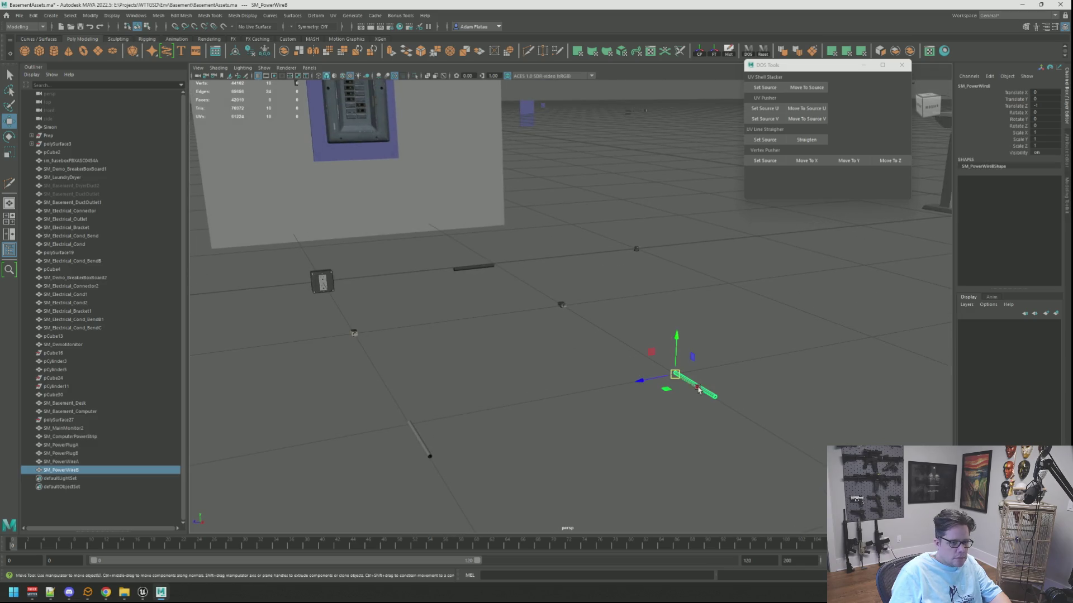
{"action": "left_click", "coordinate": [415, 427], "text": "shift"}
{"action": "left_click", "coordinate": [353, 334], "text": "shift"}
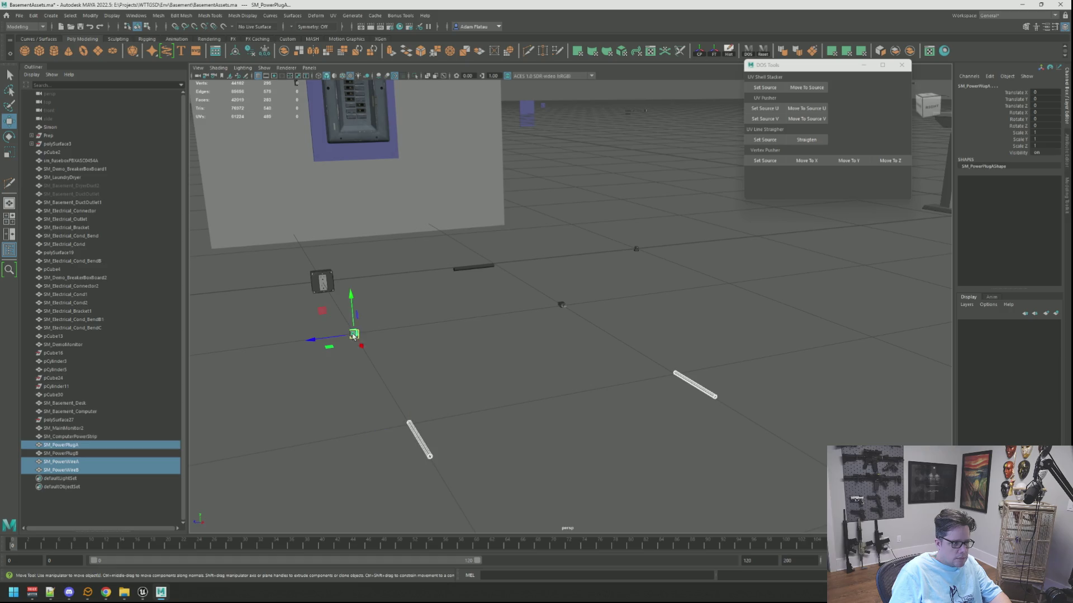
{"action": "left_click", "coordinate": [564, 306], "text": "shift"}
{"action": "left_click_drag", "start_coordinate": [608, 249], "coordinate": [602, 333], "text": "alt"}
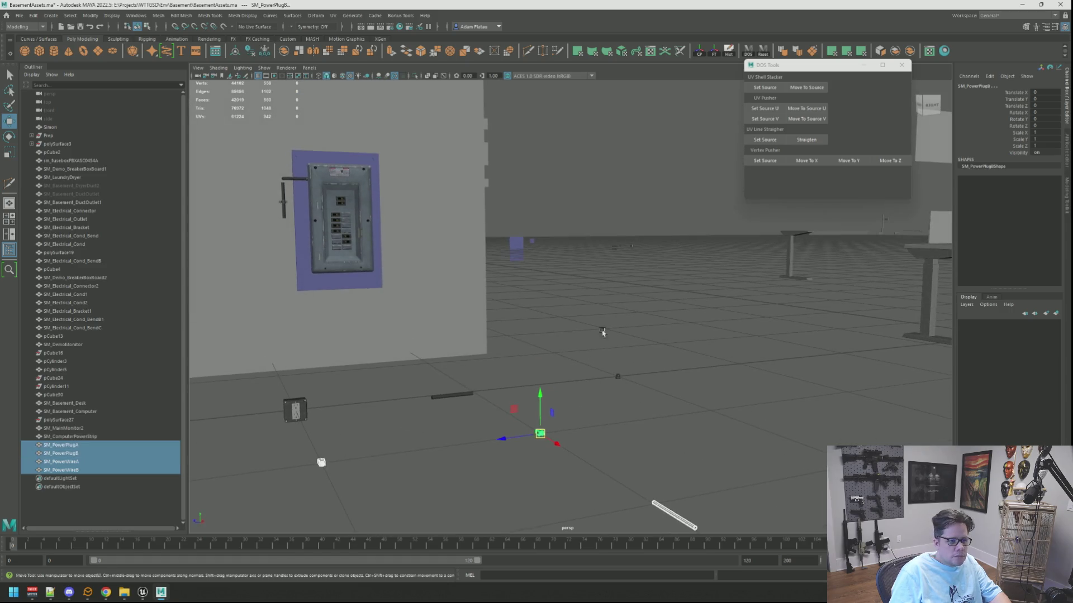
{"action": "left_click", "coordinate": [617, 249]}
{"action": "left_click_drag", "start_coordinate": [629, 380], "coordinate": [546, 364], "text": "alt"}
{"action": "mouse_move", "coordinate": [546, 364]}
{"action": "right_mouse_down"}
{"action": "mouse_move", "coordinate": [580, 438]}
{"action": "mouse_move", "coordinate": [590, 375]}
{"action": "mouse_move", "coordinate": [550, 394]}
{"action": "right_mouse_up"}
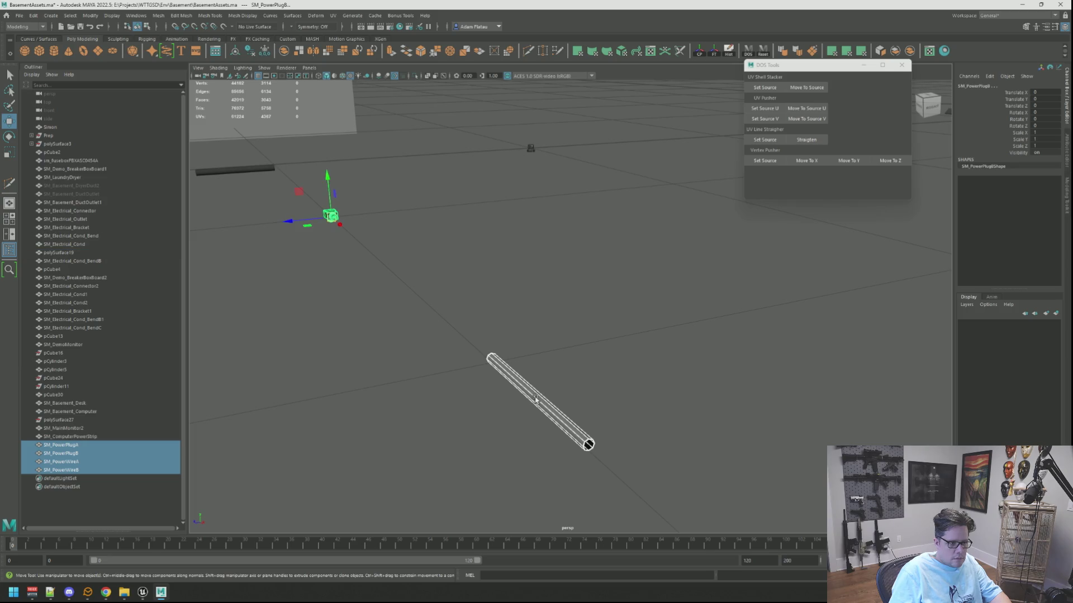
{"action": "mouse_move", "coordinate": [538, 397]}
{"action": "left_mouse_down", "text": "alt"}
{"action": "mouse_move", "coordinate": [551, 388]}
{"action": "mouse_move", "coordinate": [525, 393]}
{"action": "mouse_move", "coordinate": [545, 403]}
{"action": "mouse_move", "coordinate": [522, 390]}
{"action": "mouse_move", "coordinate": [517, 360]}
{"action": "left_mouse_up", "text": "alt"}
{"action": "right_click_drag", "start_coordinate": [497, 363], "coordinate": [498, 399]}
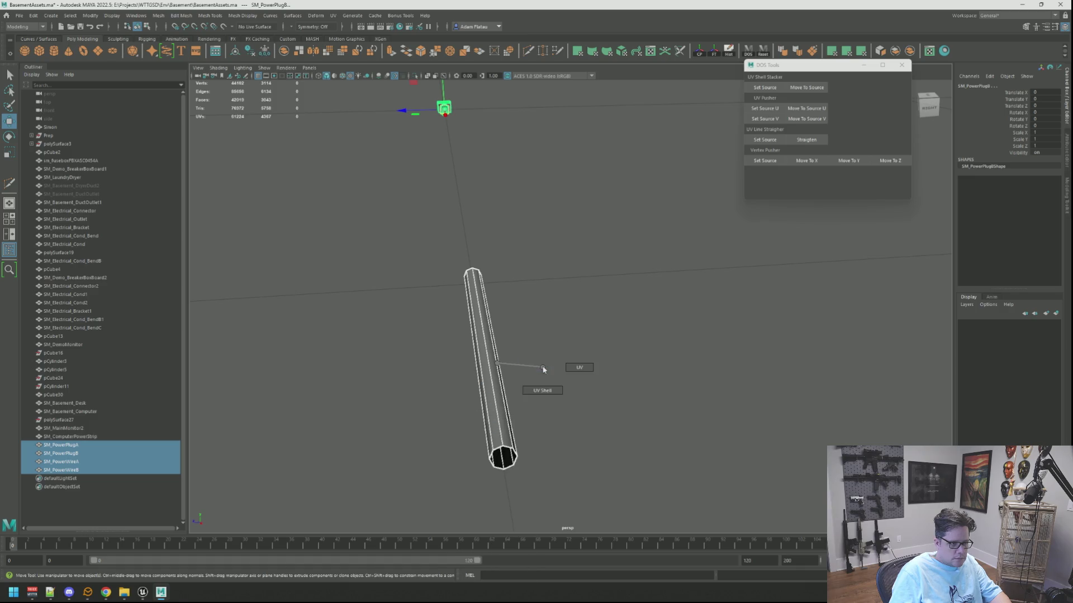
{"action": "left_click", "coordinate": [496, 398]}
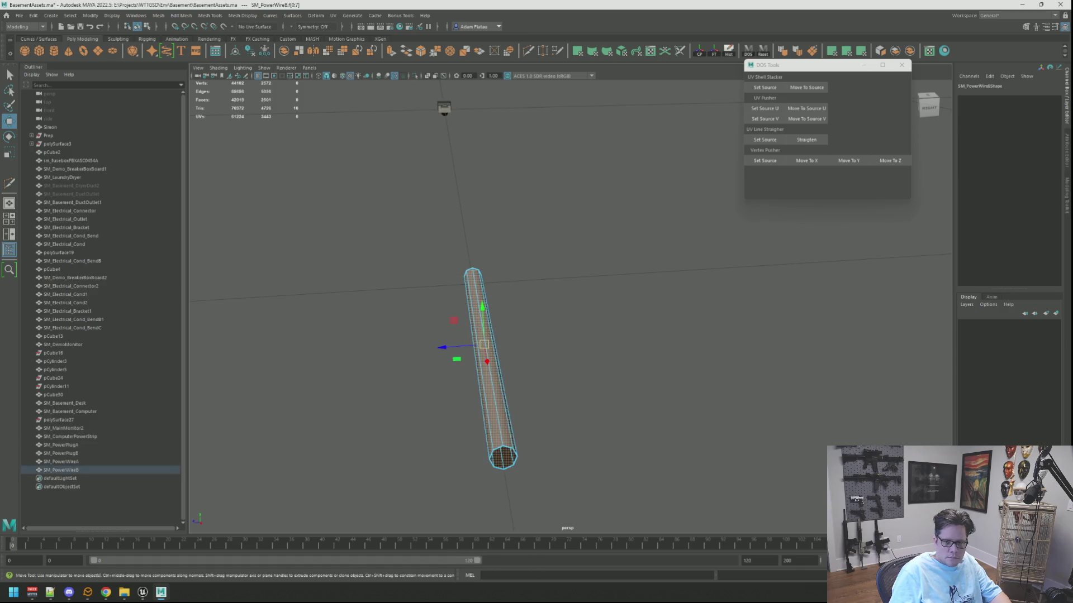
{"action": "scroll", "coordinate": [620, 313], "scroll_direction": "down", "scroll_amount": 10}
{"action": "right_click_drag", "start_coordinate": [632, 294], "coordinate": [655, 284]}
{"action": "key", "text": "q"}
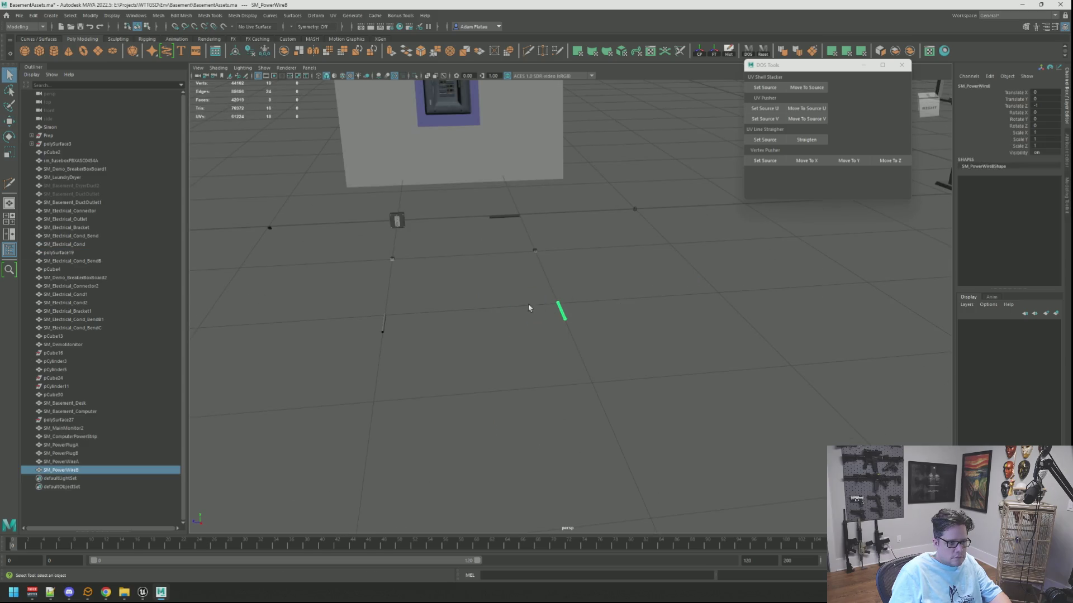
{"action": "left_click", "coordinate": [382, 324]}
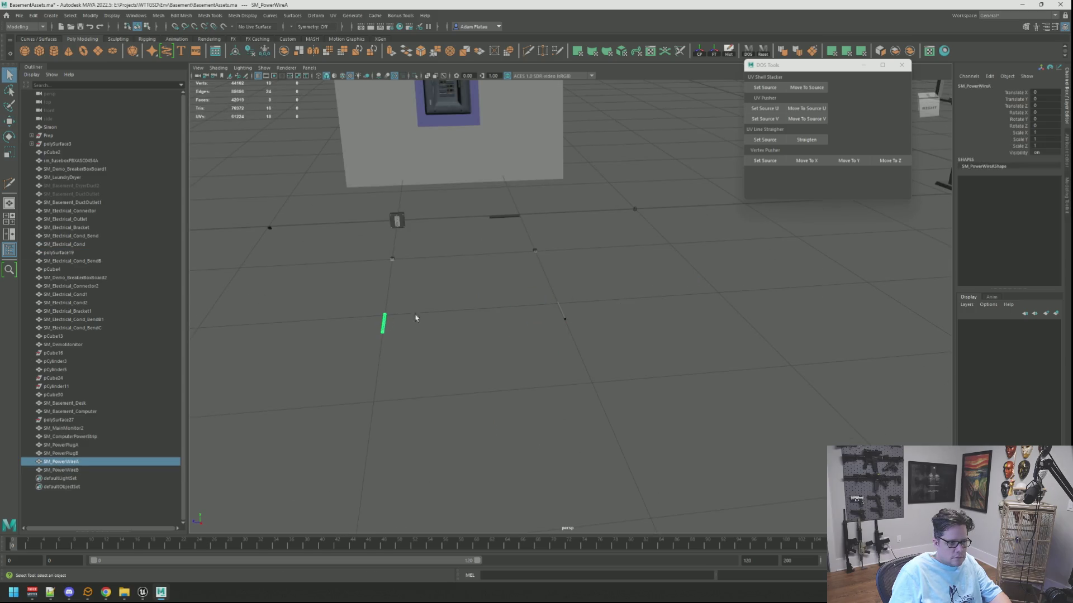
{"action": "left_click", "coordinate": [561, 311], "text": "shift"}
{"action": "mouse_move", "coordinate": [627, 252]}
{"action": "left_mouse_down", "text": "alt"}
{"action": "mouse_move", "coordinate": [575, 364]}
{"action": "mouse_move", "coordinate": [638, 307]}
{"action": "left_mouse_up", "text": "alt"}
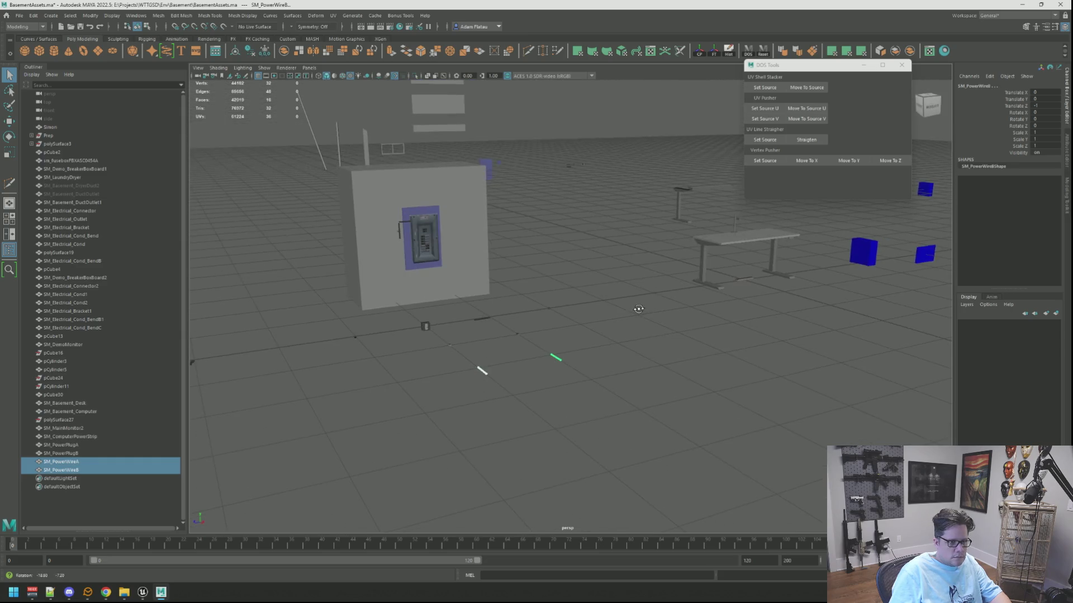
{"action": "left_click", "coordinate": [569, 168]}
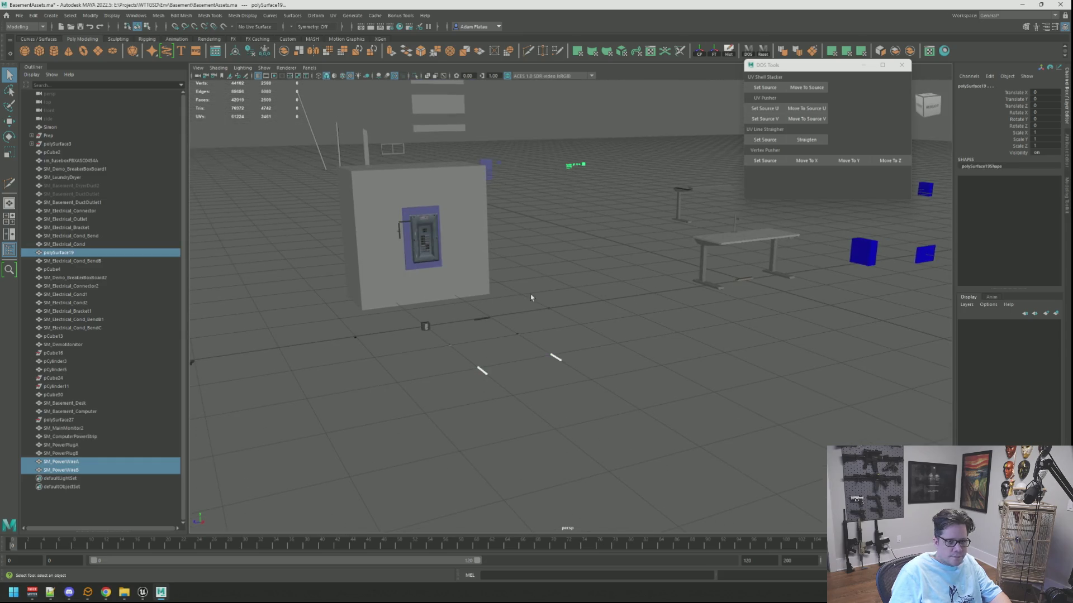
{"action": "left_click", "coordinate": [519, 334], "text": "shift"}
{"action": "left_click", "coordinate": [449, 345], "text": "shift"}
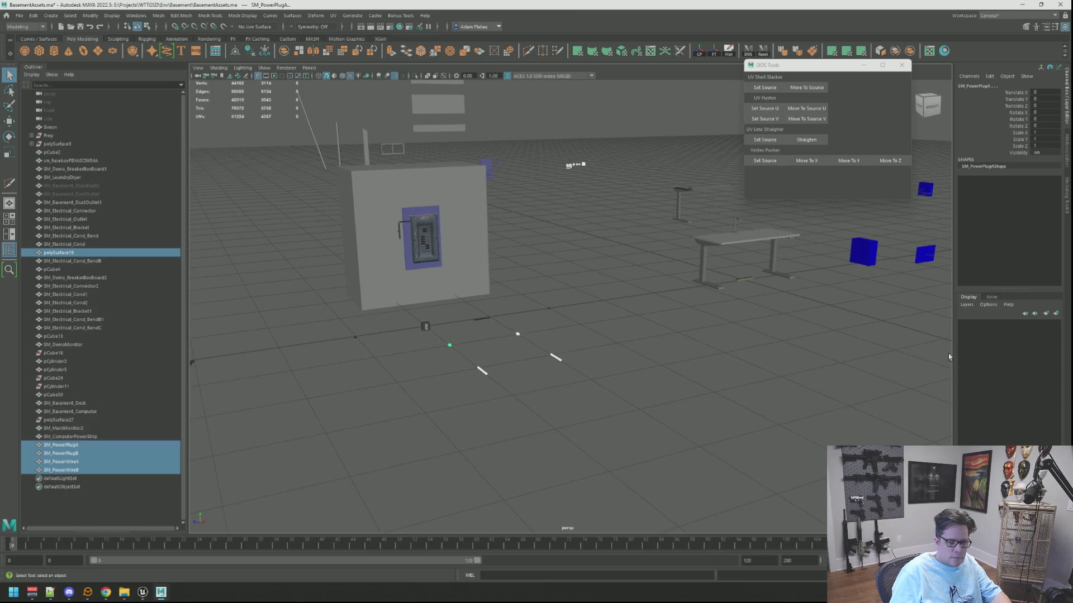
{"action": "scroll", "coordinate": [547, 333], "scroll_direction": "up", "scroll_amount": 6}
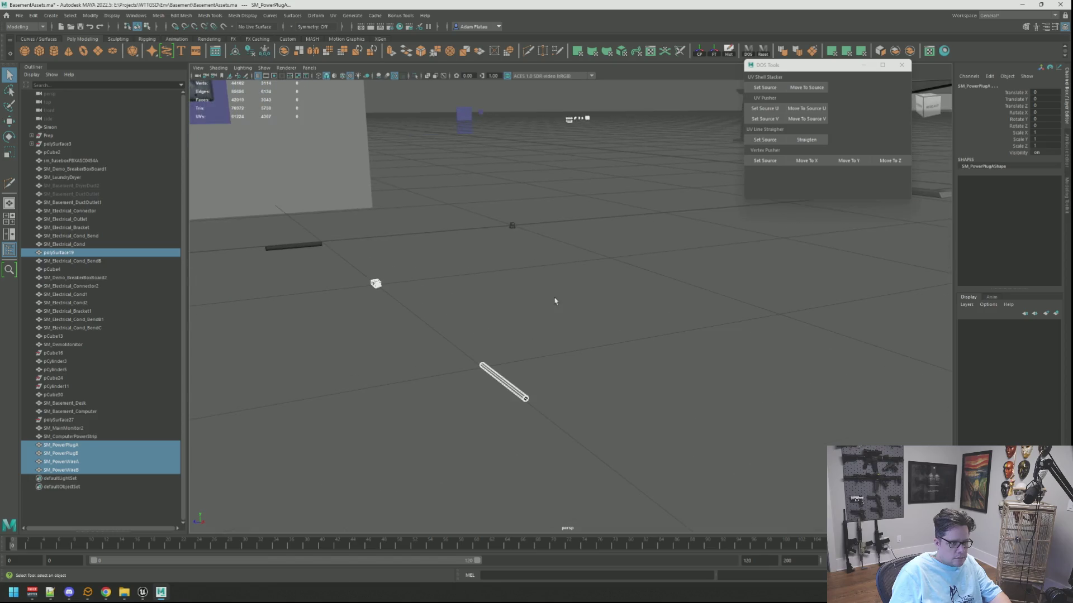
{"action": "key", "text": "F12"}
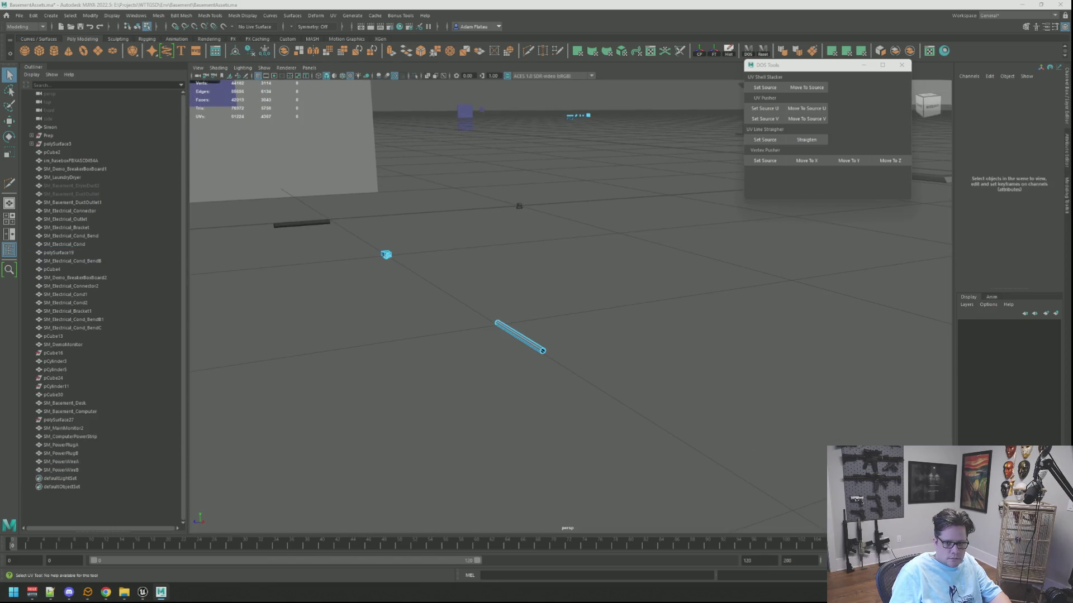
{"action": "mouse_move", "coordinate": [692, 359]}
{"action": "left_mouse_down", "text": "alt"}
{"action": "mouse_move", "coordinate": [546, 352]}
{"action": "mouse_move", "coordinate": [639, 330]}
{"action": "mouse_move", "coordinate": [562, 330]}
{"action": "mouse_move", "coordinate": [534, 319]}
{"action": "left_mouse_up", "text": "alt"}
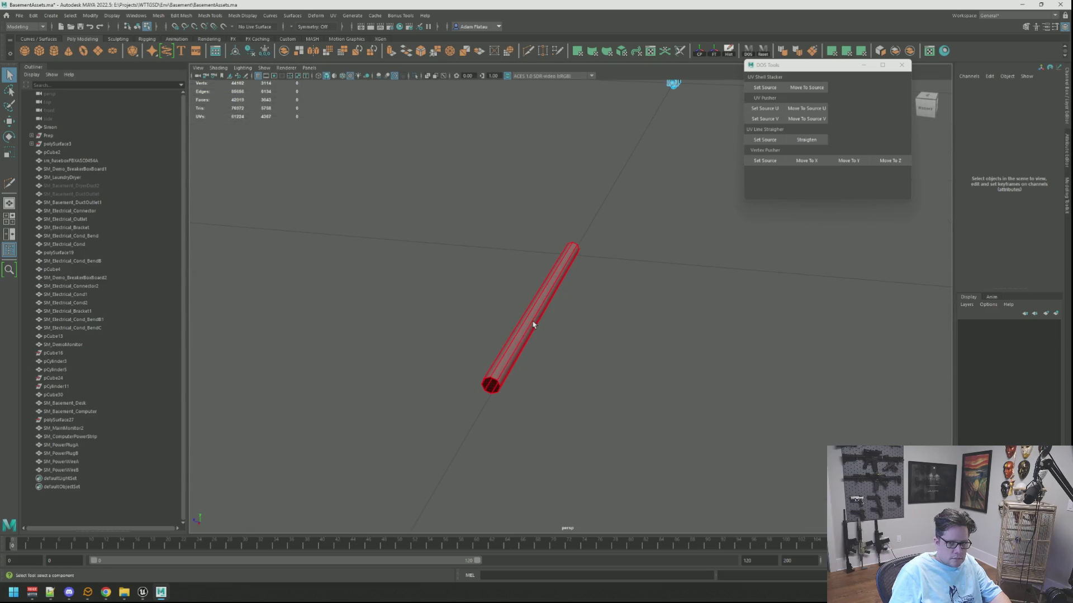
{"action": "left_click", "coordinate": [533, 326]}
{"action": "key", "text": "w"}
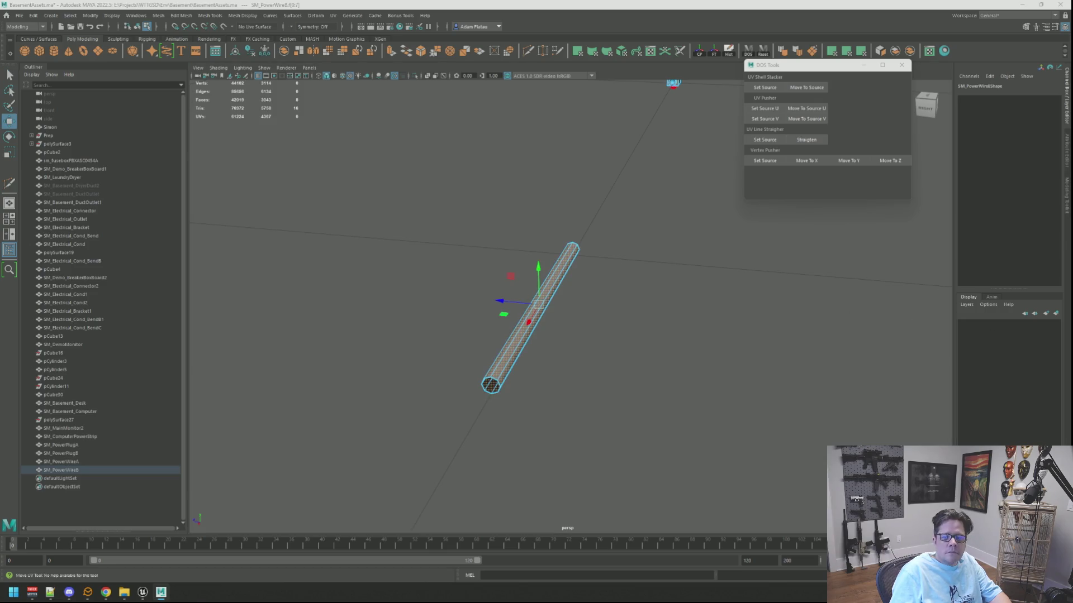
{"action": "right_click", "coordinate": [678, 293]}
{"action": "left_click", "coordinate": [678, 290]}
{"action": "mouse_move", "coordinate": [677, 290]}
{"action": "left_mouse_down", "text": "alt"}
{"action": "mouse_move", "coordinate": [663, 275]}
{"action": "mouse_move", "coordinate": [664, 307]}
{"action": "mouse_move", "coordinate": [673, 296]}
{"action": "left_mouse_up", "text": "alt"}
{"action": "mouse_move", "coordinate": [562, 274]}
{"action": "right_mouse_down", "text": "alt"}
{"action": "mouse_move", "coordinate": [665, 291]}
{"action": "mouse_move", "coordinate": [620, 297]}
{"action": "mouse_move", "coordinate": [611, 311]}
{"action": "mouse_move", "coordinate": [681, 316]}
{"action": "right_mouse_up", "text": "alt"}
{"action": "mouse_move", "coordinate": [682, 316]}
{"action": "left_mouse_down", "text": "alt"}
{"action": "mouse_move", "coordinate": [642, 287]}
{"action": "mouse_move", "coordinate": [595, 286]}
{"action": "mouse_move", "coordinate": [629, 274]}
{"action": "mouse_move", "coordinate": [601, 311]}
{"action": "mouse_move", "coordinate": [639, 364]}
{"action": "mouse_move", "coordinate": [584, 282]}
{"action": "mouse_move", "coordinate": [593, 282]}
{"action": "left_mouse_up", "text": "alt"}
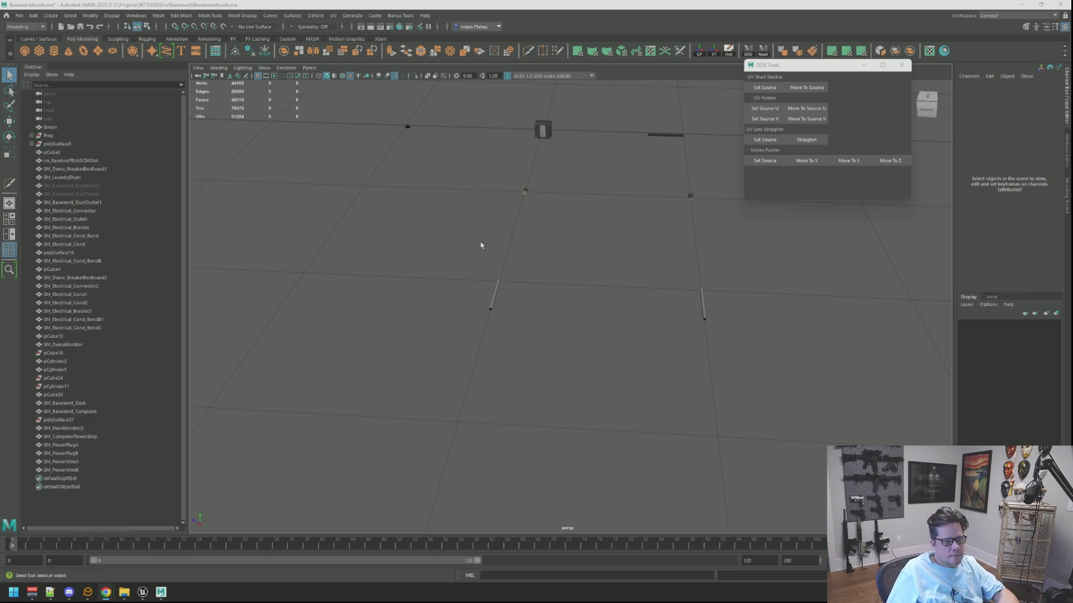
Select SM_PowerWireA and SM_PowerWireB to check their material options, then cancel
{"action": "mouse_move", "coordinate": [522, 243]}
{"action": "right_mouse_down", "text": "alt"}
{"action": "mouse_move", "coordinate": [551, 259]}
{"action": "mouse_move", "coordinate": [546, 228]}
{"action": "mouse_move", "coordinate": [548, 240]}
{"action": "mouse_move", "coordinate": [586, 246]}
{"action": "mouse_move", "coordinate": [584, 270]}
{"action": "mouse_move", "coordinate": [719, 304]}
{"action": "mouse_move", "coordinate": [653, 293]}
{"action": "mouse_move", "coordinate": [596, 300]}
{"action": "mouse_move", "coordinate": [625, 297]}
{"action": "mouse_move", "coordinate": [616, 299]}
{"action": "right_mouse_up", "text": "alt"}
{"action": "mouse_move", "coordinate": [615, 300]}
{"action": "left_mouse_down", "text": "alt"}
{"action": "mouse_move", "coordinate": [622, 313]}
{"action": "mouse_move", "coordinate": [668, 328]}
{"action": "mouse_move", "coordinate": [629, 315]}
{"action": "left_mouse_up", "text": "alt"}
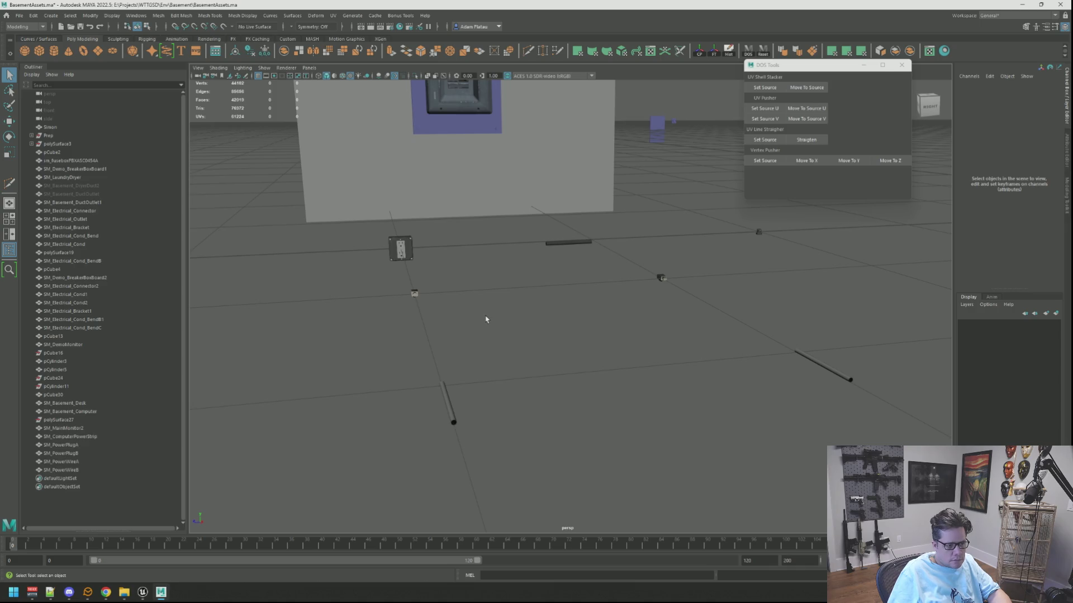
{"action": "left_click", "coordinate": [448, 392]}
{"action": "left_click", "coordinate": [811, 362], "text": "shift"}
{"action": "right_click_drag", "start_coordinate": [811, 359], "coordinate": [802, 581]}
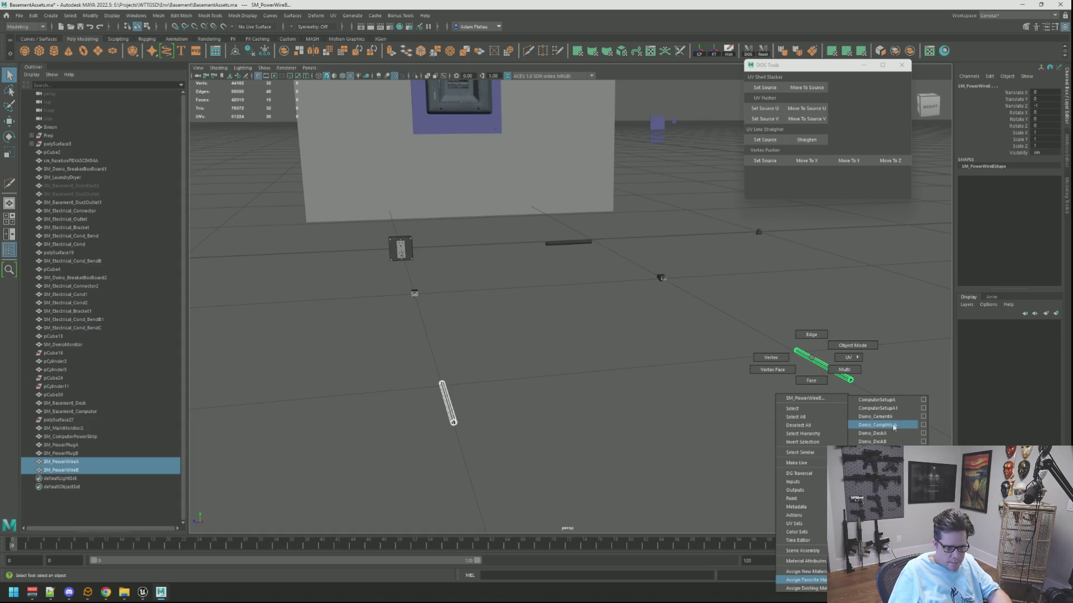
{"action": "left_click", "coordinate": [630, 338]}
{"action": "mouse_move", "coordinate": [630, 338]}
{"action": "left_mouse_down", "text": "alt"}
{"action": "mouse_move", "coordinate": [638, 309]}
{"action": "mouse_move", "coordinate": [554, 340]}
{"action": "mouse_move", "coordinate": [629, 338]}
{"action": "left_mouse_up", "text": "alt"}
{"action": "scroll", "coordinate": [493, 361], "scroll_direction": "down", "scroll_amount": 5}
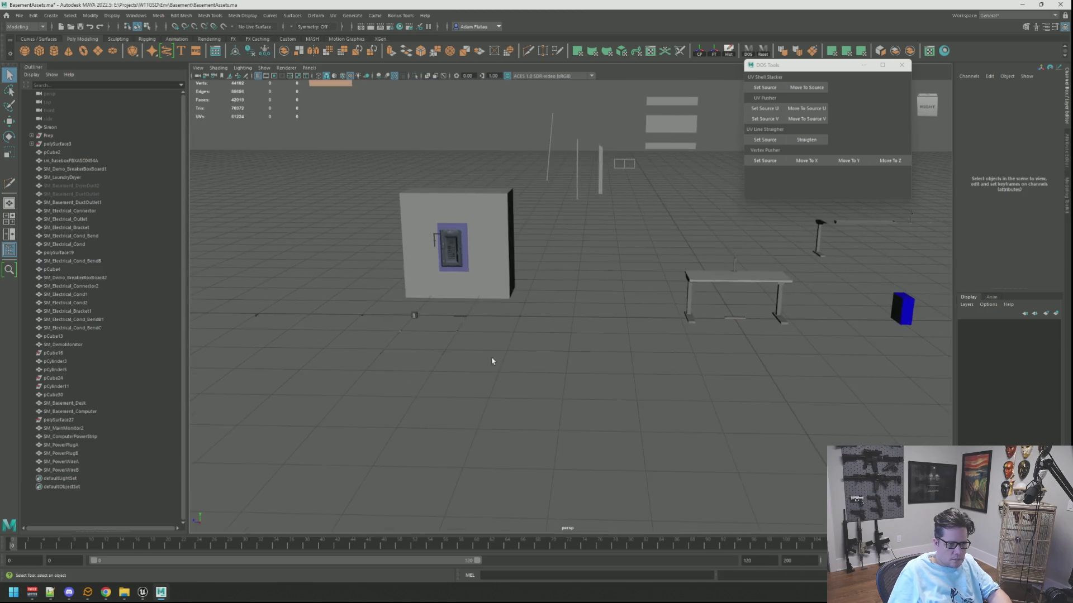
{"action": "scroll", "coordinate": [494, 363], "scroll_direction": "up", "scroll_amount": 10}
{"action": "scroll", "coordinate": [494, 363], "scroll_direction": "down", "scroll_amount": 3}
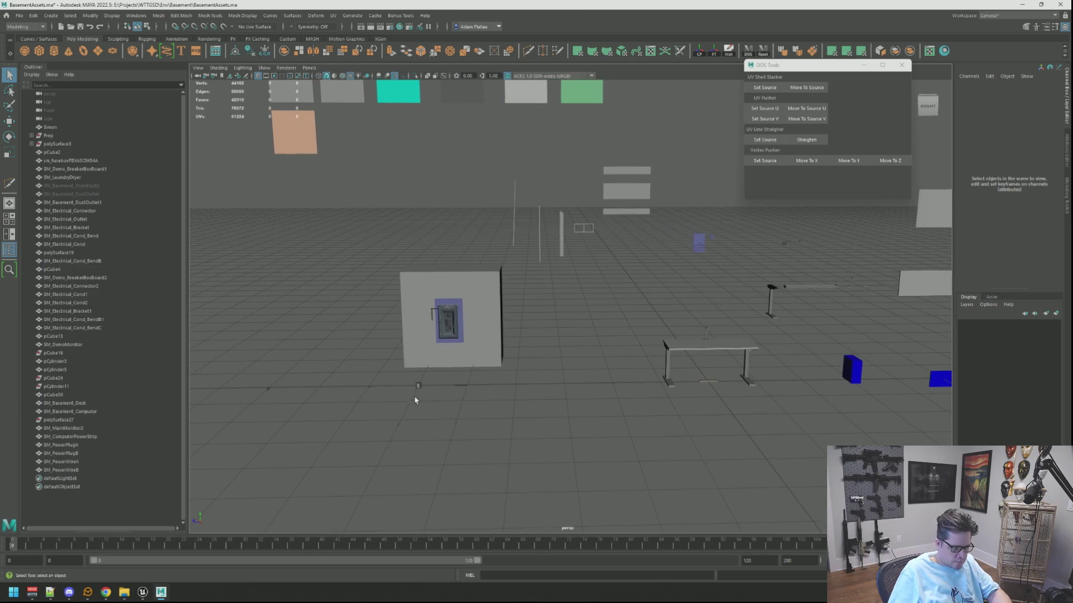
{"action": "scroll", "coordinate": [414, 400], "scroll_direction": "up", "scroll_amount": 5}
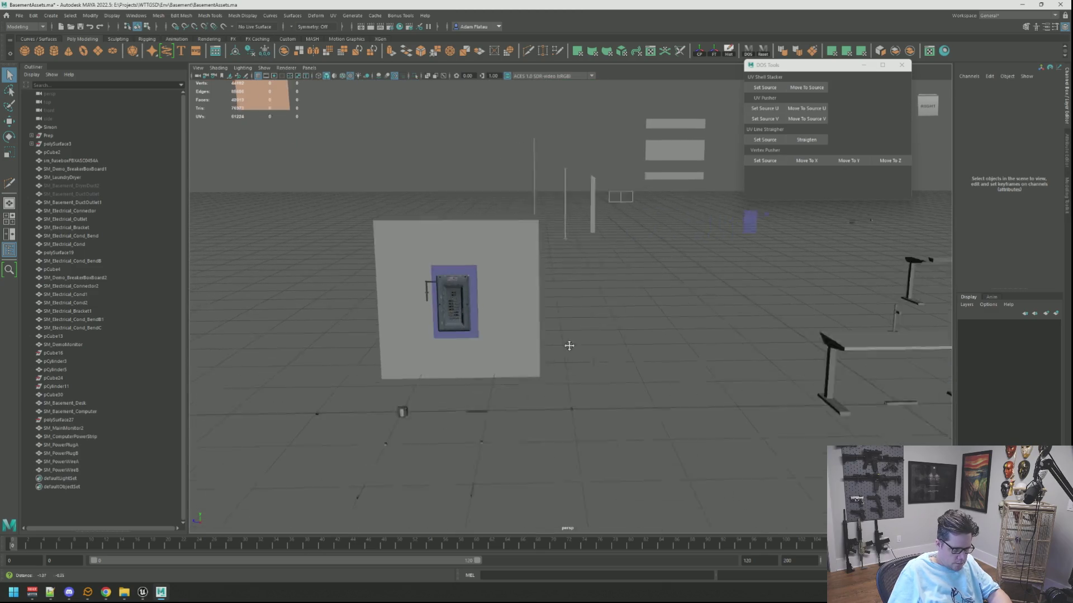
Select SM_PowerPlugA and duplicate it with Ctrl+D
{"action": "left_click", "coordinate": [413, 425]}
{"action": "key", "text": "w"}
{"action": "key", "text": "f"}
{"action": "scroll", "coordinate": [567, 280], "scroll_direction": "down", "scroll_amount": 8}
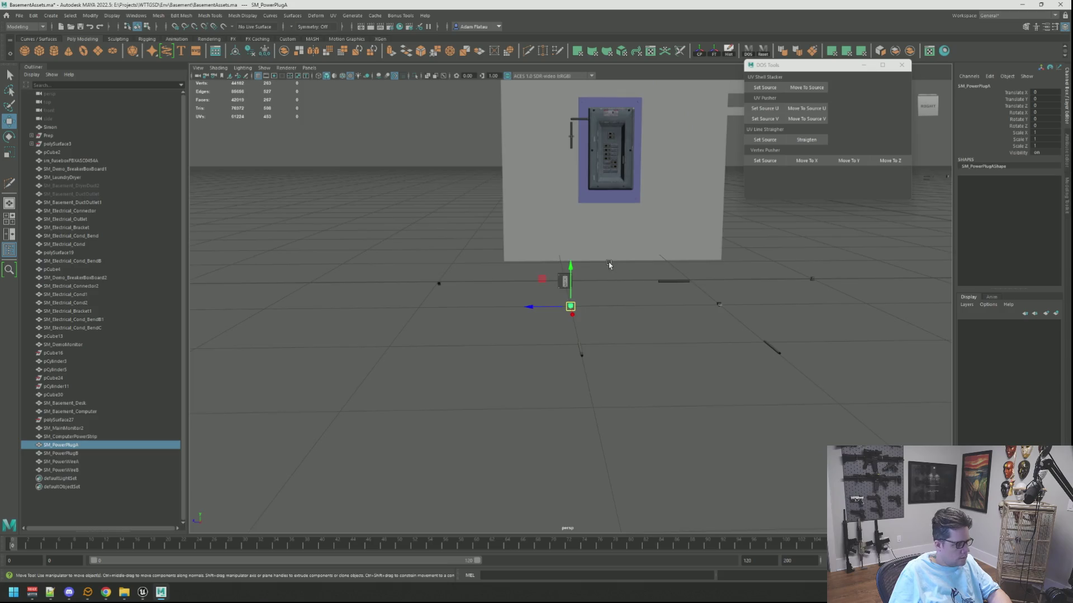
{"action": "left_click_drag", "start_coordinate": [625, 263], "coordinate": [486, 338], "text": "alt"}
{"action": "key", "text": "ctrl+d"}
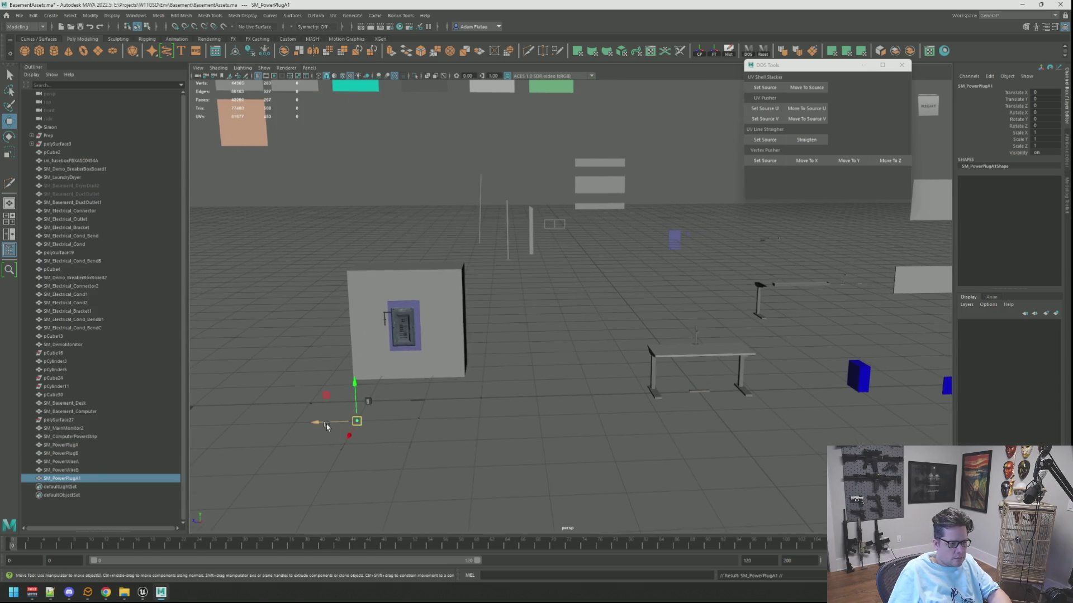
Move SM_PowerPlugA1 toward the wall outlet, to X -24.976 and Z -15.626
{"action": "left_click_drag", "start_coordinate": [335, 401], "coordinate": [788, 402]}
{"action": "mouse_move", "coordinate": [788, 402]}
{"action": "middle_mouse_down", "text": "alt"}
{"action": "mouse_move", "coordinate": [615, 464]}
{"action": "mouse_move", "coordinate": [720, 252]}
{"action": "middle_mouse_up", "text": "alt"}
{"action": "left_click_drag", "start_coordinate": [534, 268], "coordinate": [687, 261]}
{"action": "key", "text": "f"}
{"action": "scroll", "coordinate": [592, 292], "scroll_direction": "down", "scroll_amount": 10}
{"action": "scroll", "coordinate": [569, 299], "scroll_direction": "up", "scroll_amount": 1}
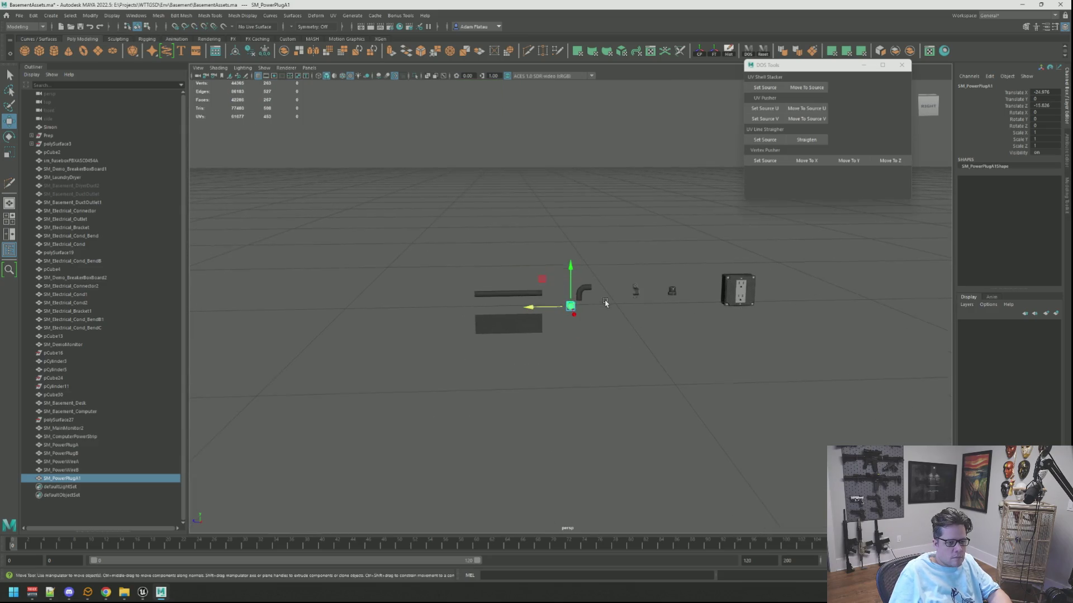
Fine-tune the plug copy along Z and in height to line up with the outlet
{"action": "middle_click_drag", "start_coordinate": [570, 304], "coordinate": [510, 305], "text": "alt"}
{"action": "mouse_move", "coordinate": [475, 306]}
{"action": "left_mouse_down"}
{"action": "mouse_move", "coordinate": [742, 310]}
{"action": "mouse_move", "coordinate": [723, 310]}
{"action": "left_mouse_up"}
{"action": "key", "text": "f"}
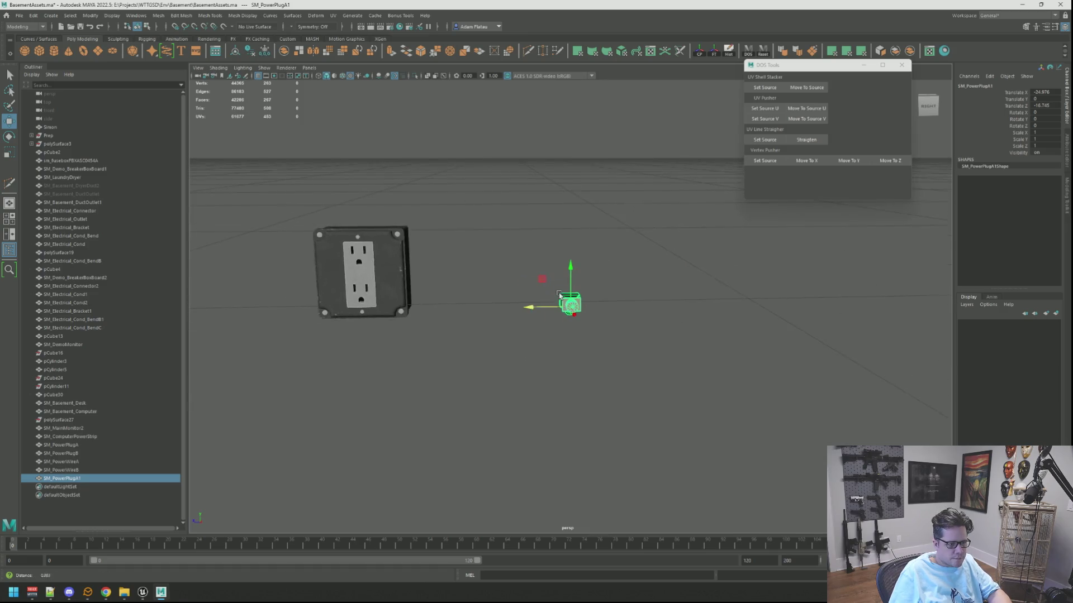
{"action": "left_click_drag", "start_coordinate": [557, 276], "coordinate": [609, 296], "text": "alt"}
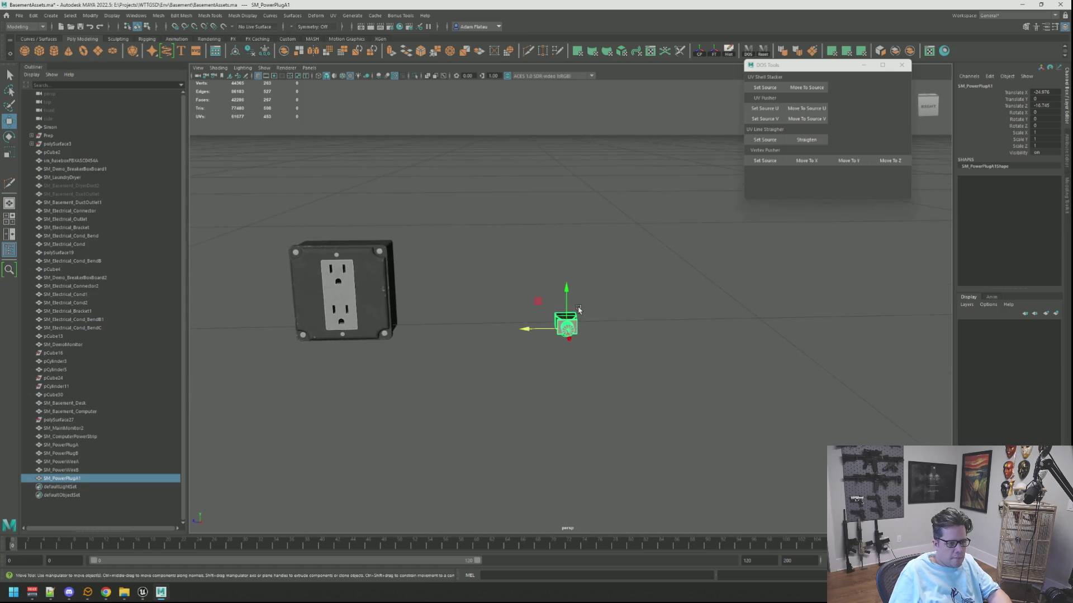
{"action": "scroll", "coordinate": [635, 325], "scroll_direction": "up", "scroll_amount": 4}
{"action": "mouse_move", "coordinate": [546, 330]}
{"action": "left_mouse_down"}
{"action": "mouse_move", "coordinate": [613, 333]}
{"action": "mouse_move", "coordinate": [624, 205]}
{"action": "left_mouse_up"}
{"action": "key", "text": "f"}
{"action": "scroll", "coordinate": [646, 275], "scroll_direction": "down", "scroll_amount": 4}
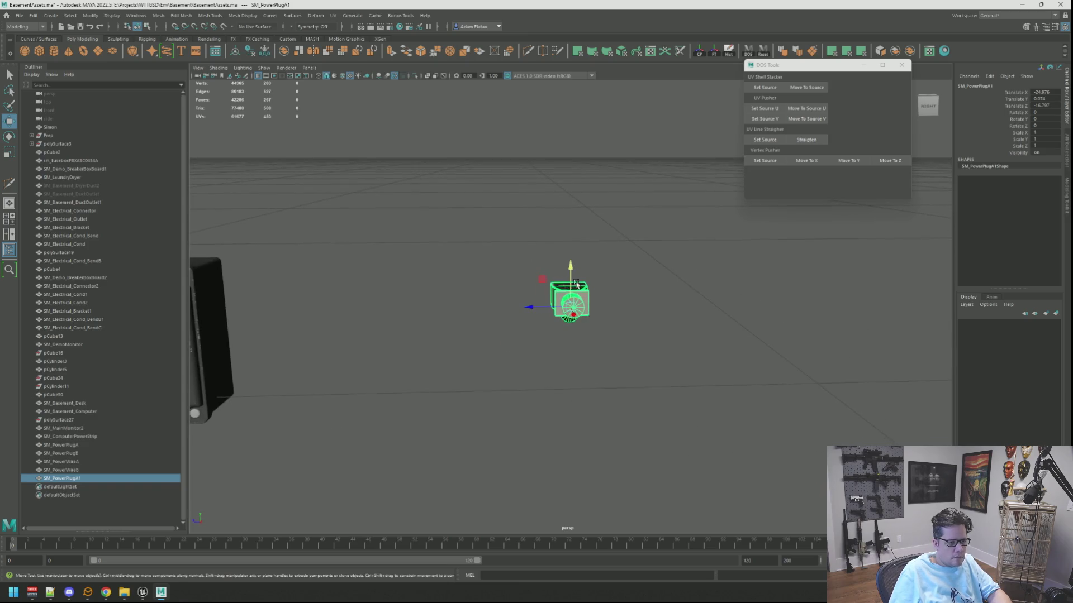
Duplicate it as SM_PowerPlugA2 beside the first, turned 90 degrees
{"action": "key", "text": "ctrl+d"}
{"action": "left_click_drag", "start_coordinate": [540, 308], "coordinate": [668, 296]}
{"action": "key", "text": "e"}
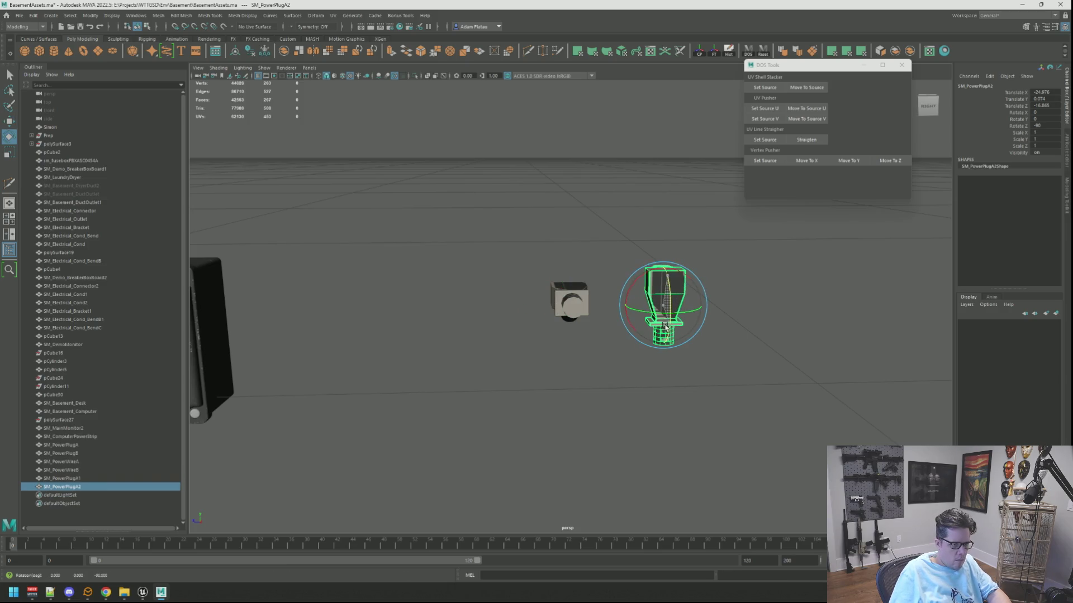
{"action": "key", "text": "q"}
{"action": "right_click_drag", "start_coordinate": [705, 294], "coordinate": [718, 289]}
{"action": "left_click", "coordinate": [719, 289]}
{"action": "mouse_move", "coordinate": [719, 289]}
{"action": "left_mouse_down", "text": "alt"}
{"action": "mouse_move", "coordinate": [604, 302]}
{"action": "mouse_move", "coordinate": [647, 299]}
{"action": "mouse_move", "coordinate": [594, 285]}
{"action": "mouse_move", "coordinate": [447, 347]}
{"action": "mouse_move", "coordinate": [658, 305]}
{"action": "mouse_move", "coordinate": [484, 314]}
{"action": "mouse_move", "coordinate": [575, 330]}
{"action": "mouse_move", "coordinate": [446, 328]}
{"action": "mouse_move", "coordinate": [596, 314]}
{"action": "mouse_move", "coordinate": [665, 346]}
{"action": "mouse_move", "coordinate": [655, 351]}
{"action": "left_mouse_up", "text": "alt"}
Select the other plug style and duplicate it as SM_PowerPlugB1
{"action": "left_click", "coordinate": [581, 353]}
{"action": "key", "text": "f"}
{"action": "key", "text": "w"}
{"action": "scroll", "coordinate": [671, 302], "scroll_direction": "down", "scroll_amount": 5}
{"action": "mouse_move", "coordinate": [703, 286]}
{"action": "left_mouse_down", "text": "alt"}
{"action": "mouse_move", "coordinate": [565, 328]}
{"action": "mouse_move", "coordinate": [548, 311]}
{"action": "mouse_move", "coordinate": [542, 328]}
{"action": "left_mouse_up", "text": "alt"}
{"action": "key", "text": "ctrl+d"}
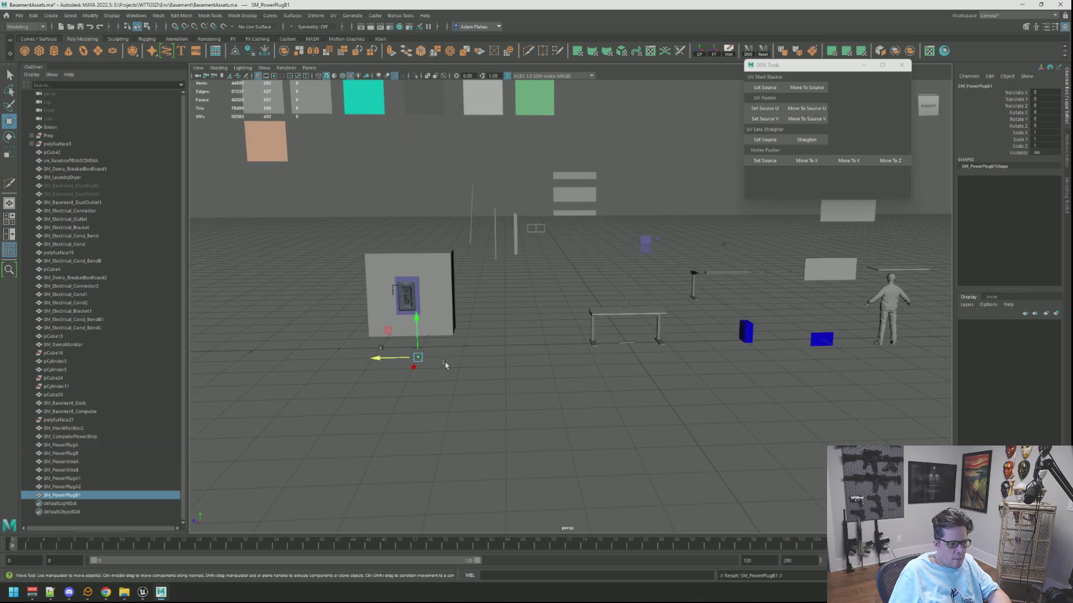
Move SM_PowerPlugB1 over to the outlet next to the other plugs
{"action": "mouse_move", "coordinate": [418, 357]}
{"action": "left_mouse_down"}
{"action": "mouse_move", "coordinate": [708, 244]}
{"action": "mouse_move", "coordinate": [735, 246]}
{"action": "left_mouse_up"}
{"action": "key", "text": "f"}
{"action": "scroll", "coordinate": [658, 258], "scroll_direction": "down", "scroll_amount": 10}
{"action": "left_click_drag", "start_coordinate": [473, 338], "coordinate": [642, 276]}
{"action": "key", "text": "f"}
{"action": "scroll", "coordinate": [539, 305], "scroll_direction": "down", "scroll_amount": 5}
{"action": "scroll", "coordinate": [539, 304], "scroll_direction": "up", "scroll_amount": 5}
{"action": "mouse_move", "coordinate": [539, 304]}
{"action": "left_mouse_down", "text": "alt"}
{"action": "mouse_move", "coordinate": [647, 333]}
{"action": "mouse_move", "coordinate": [541, 311]}
{"action": "mouse_move", "coordinate": [567, 309]}
{"action": "mouse_move", "coordinate": [575, 262]}
{"action": "mouse_move", "coordinate": [569, 282]}
{"action": "mouse_move", "coordinate": [758, 283]}
{"action": "left_mouse_up", "text": "alt"}
Snap SM_PowerPlugB1 into place and nudge it further along Z
{"action": "key", "text": "f"}
{"action": "scroll", "coordinate": [629, 324], "scroll_direction": "down", "scroll_amount": 5}
{"action": "key", "text": "v"}
{"action": "key", "text": "v"}
{"action": "scroll", "coordinate": [569, 283], "scroll_direction": "down", "scroll_amount": 3}
{"action": "key", "text": "f"}
{"action": "scroll", "coordinate": [673, 299], "scroll_direction": "down", "scroll_amount": 5}
{"action": "mouse_move", "coordinate": [531, 324]}
{"action": "left_mouse_down", "text": "alt"}
{"action": "mouse_move", "coordinate": [531, 308]}
{"action": "mouse_move", "coordinate": [596, 307]}
{"action": "left_mouse_up", "text": "alt"}
{"action": "key", "text": "f"}
Duplicate it as SM_PowerPlugB2, moved to the right and rotated 90 degrees
{"action": "key", "text": "ctrl+d"}
{"action": "left_click_drag", "start_coordinate": [529, 319], "coordinate": [687, 318]}
{"action": "key", "text": "e"}
{"action": "mouse_move", "coordinate": [720, 266]}
{"action": "left_mouse_down"}
{"action": "mouse_move", "coordinate": [728, 285]}
{"action": "mouse_move", "coordinate": [714, 255]}
{"action": "left_mouse_up"}
{"action": "scroll", "coordinate": [533, 286], "scroll_direction": "down", "scroll_amount": 5}
{"action": "middle_click_drag", "start_coordinate": [533, 285], "coordinate": [622, 279], "text": "alt"}
{"action": "scroll", "coordinate": [622, 280], "scroll_direction": "up", "scroll_amount": 3}
Clear the selection, review the outlet and plugs, and select the cord SM_PowerWireA
{"action": "right_click", "coordinate": [601, 283]}
{"action": "scroll", "coordinate": [620, 275], "scroll_direction": "down", "scroll_amount": 3}
{"action": "left_click", "coordinate": [620, 276]}
{"action": "mouse_move", "coordinate": [620, 276]}
{"action": "left_mouse_down", "text": "alt"}
{"action": "mouse_move", "coordinate": [498, 311]}
{"action": "mouse_move", "coordinate": [605, 312]}
{"action": "mouse_move", "coordinate": [585, 277]}
{"action": "mouse_move", "coordinate": [501, 316]}
{"action": "mouse_move", "coordinate": [613, 258]}
{"action": "mouse_move", "coordinate": [470, 292]}
{"action": "mouse_move", "coordinate": [514, 348]}
{"action": "mouse_move", "coordinate": [412, 300]}
{"action": "mouse_move", "coordinate": [443, 299]}
{"action": "mouse_move", "coordinate": [378, 302]}
{"action": "mouse_move", "coordinate": [505, 318]}
{"action": "left_mouse_up", "text": "alt"}
{"action": "scroll", "coordinate": [587, 311], "scroll_direction": "down", "scroll_amount": 2}
{"action": "scroll", "coordinate": [587, 311], "scroll_direction": "up", "scroll_amount": 4}
{"action": "scroll", "coordinate": [586, 311], "scroll_direction": "down", "scroll_amount": 6}
{"action": "scroll", "coordinate": [412, 307], "scroll_direction": "down", "scroll_amount": 5}
{"action": "scroll", "coordinate": [520, 318], "scroll_direction": "up", "scroll_amount": 5}
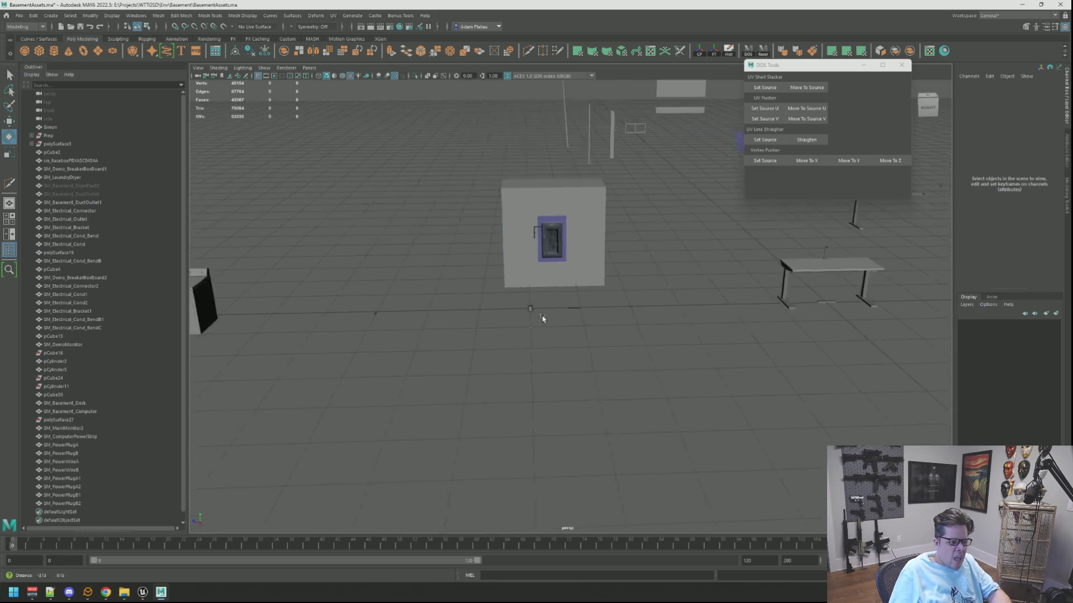
{"action": "scroll", "coordinate": [547, 321], "scroll_direction": "up", "scroll_amount": 5}
{"action": "left_click", "coordinate": [499, 496]}
Frame and reselect the cord SM_PowerWireA with the Move tool active
{"action": "key", "text": "f"}
{"action": "key", "text": "w"}
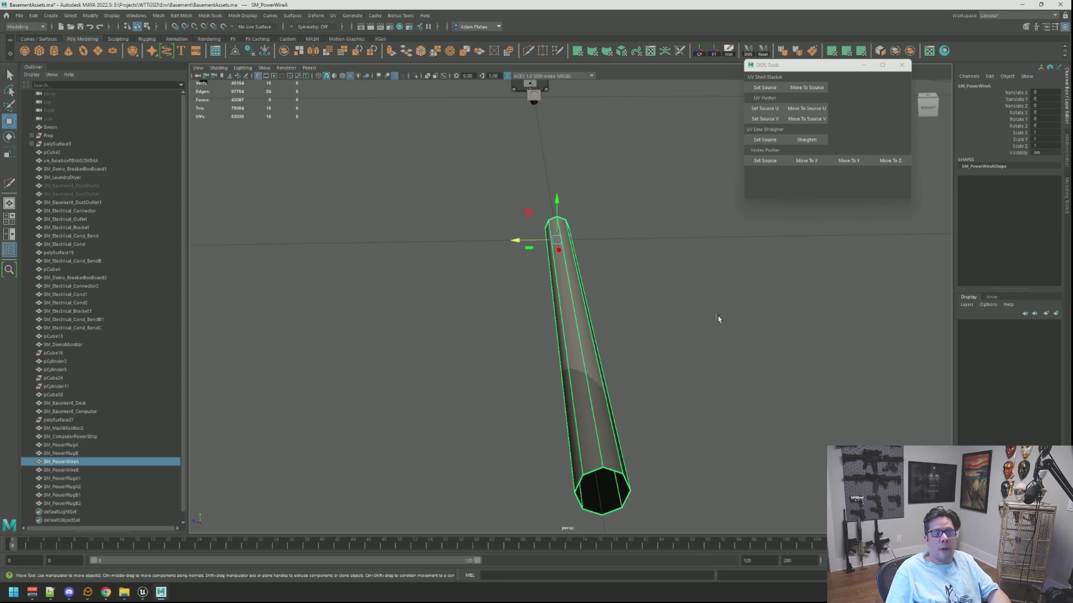
{"action": "scroll", "coordinate": [718, 319], "scroll_direction": "down", "scroll_amount": 6}
{"action": "left_click_drag", "start_coordinate": [805, 330], "coordinate": [832, 307], "text": "alt"}
{"action": "left_click", "coordinate": [839, 306]}
{"action": "left_click", "coordinate": [639, 304]}
{"action": "left_click", "coordinate": [444, 318]}
{"action": "key", "text": "f"}
{"action": "scroll", "coordinate": [525, 288], "scroll_direction": "down", "scroll_amount": 5}
{"action": "scroll", "coordinate": [568, 322], "scroll_direction": "down", "scroll_amount": 5}
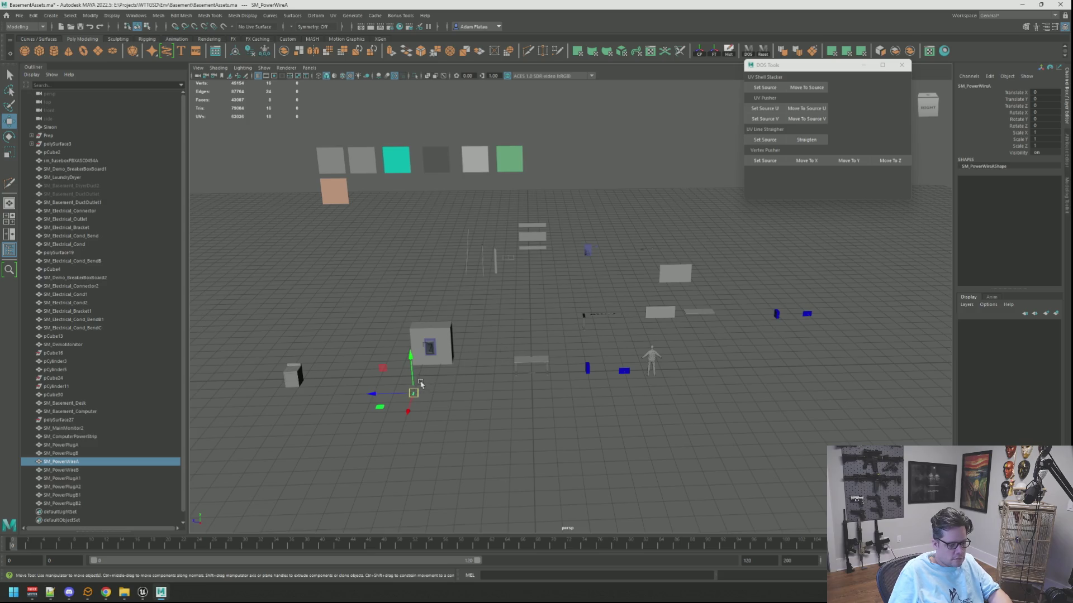
Duplicate SM_PowerWireA as SM_PowerWireA1 and slide the copy along Z to -16
{"action": "key", "text": "ctrl+d"}
{"action": "mouse_move", "coordinate": [422, 380]}
{"action": "left_mouse_down"}
{"action": "mouse_move", "coordinate": [721, 380]}
{"action": "mouse_move", "coordinate": [648, 252]}
{"action": "mouse_move", "coordinate": [642, 271]}
{"action": "mouse_move", "coordinate": [603, 270]}
{"action": "mouse_move", "coordinate": [492, 313]}
{"action": "mouse_move", "coordinate": [460, 302]}
{"action": "mouse_move", "coordinate": [564, 304]}
{"action": "mouse_move", "coordinate": [495, 340]}
{"action": "mouse_move", "coordinate": [726, 263]}
{"action": "mouse_move", "coordinate": [731, 270]}
{"action": "left_mouse_up"}
{"action": "key", "text": "f"}
{"action": "scroll", "coordinate": [636, 270], "scroll_direction": "down", "scroll_amount": 3}
{"action": "key", "text": "f"}
{"action": "mouse_move", "coordinate": [659, 313]}
{"action": "left_mouse_down", "text": "alt"}
{"action": "mouse_move", "coordinate": [631, 320]}
{"action": "mouse_move", "coordinate": [595, 305]}
{"action": "mouse_move", "coordinate": [617, 319]}
{"action": "mouse_move", "coordinate": [603, 378]}
{"action": "mouse_move", "coordinate": [615, 388]}
{"action": "left_mouse_up", "text": "alt"}
Lift SM_PowerWireA1 and slide it along Z near the outlet and plugs
{"action": "key", "text": "e"}
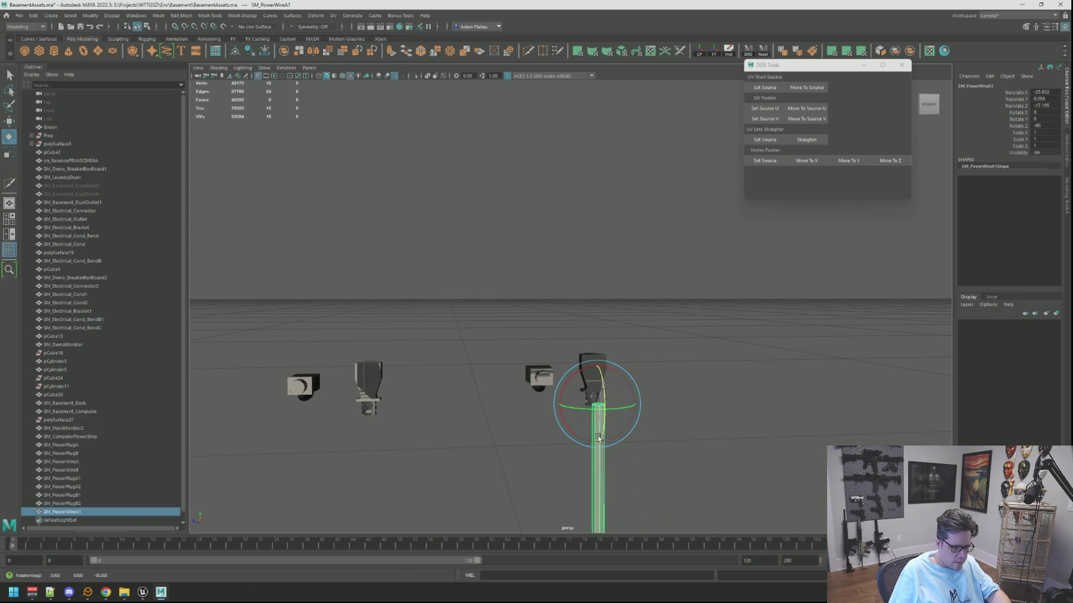
{"action": "key", "text": "w"}
{"action": "key", "text": "f"}
{"action": "right_click_drag", "start_coordinate": [624, 377], "coordinate": [546, 301], "text": "alt"}
{"action": "mouse_move", "coordinate": [546, 302]}
{"action": "left_mouse_down", "text": "alt"}
{"action": "mouse_move", "coordinate": [606, 359]}
{"action": "mouse_move", "coordinate": [569, 330]}
{"action": "mouse_move", "coordinate": [575, 306]}
{"action": "mouse_move", "coordinate": [546, 330]}
{"action": "mouse_move", "coordinate": [473, 323]}
{"action": "mouse_move", "coordinate": [642, 327]}
{"action": "mouse_move", "coordinate": [563, 327]}
{"action": "mouse_move", "coordinate": [539, 311]}
{"action": "mouse_move", "coordinate": [618, 308]}
{"action": "mouse_move", "coordinate": [515, 315]}
{"action": "mouse_move", "coordinate": [525, 299]}
{"action": "mouse_move", "coordinate": [575, 297]}
{"action": "mouse_move", "coordinate": [569, 351]}
{"action": "mouse_move", "coordinate": [559, 338]}
{"action": "mouse_move", "coordinate": [551, 352]}
{"action": "mouse_move", "coordinate": [617, 299]}
{"action": "mouse_move", "coordinate": [624, 238]}
{"action": "left_mouse_up", "text": "alt"}
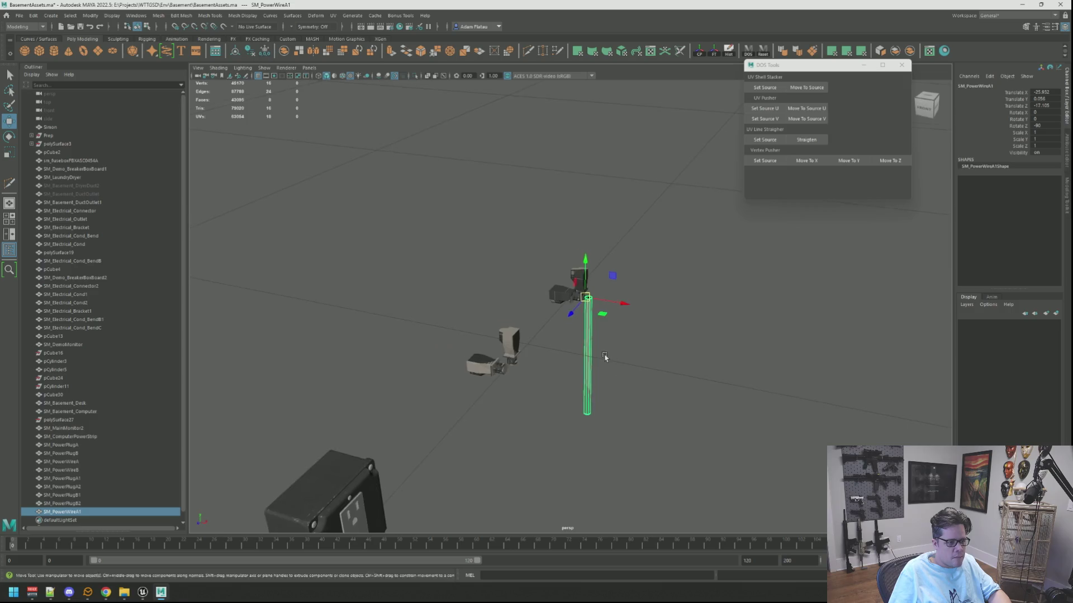
{"action": "left_click_drag", "start_coordinate": [593, 280], "coordinate": [632, 281]}
{"action": "left_click", "coordinate": [525, 386]}
{"action": "mouse_move", "coordinate": [525, 386]}
{"action": "left_mouse_down", "text": "alt"}
{"action": "mouse_move", "coordinate": [455, 376]}
{"action": "mouse_move", "coordinate": [502, 338]}
{"action": "mouse_move", "coordinate": [663, 353]}
{"action": "left_mouse_up", "text": "alt"}
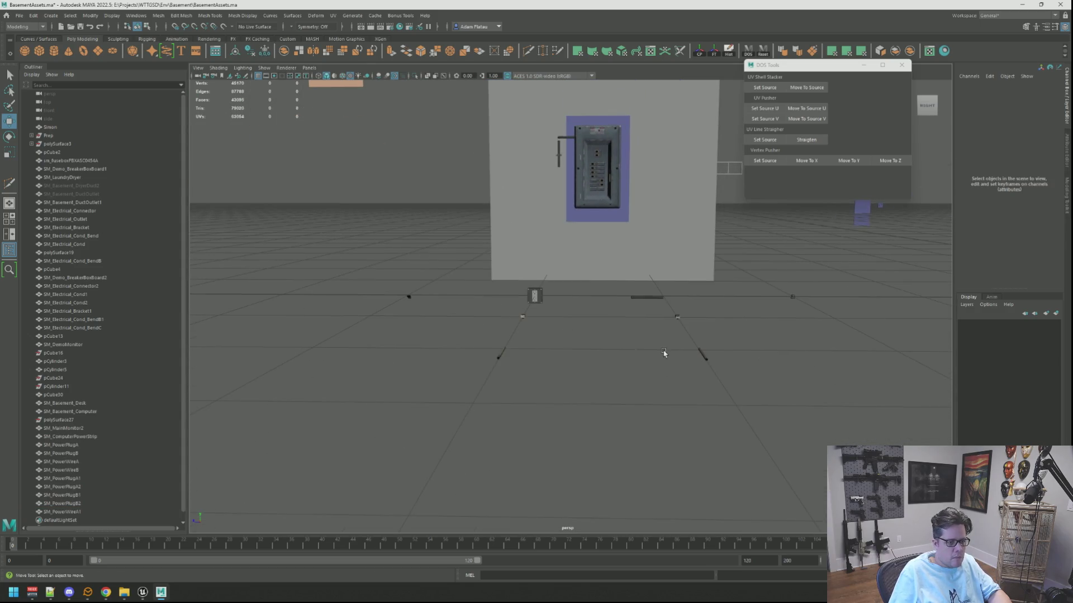
Select SM_PowerWireB, duplicate it as SM_PowerWireB1, and push the copy along Z
{"action": "left_click", "coordinate": [701, 349]}
{"action": "key", "text": "f"}
{"action": "scroll", "coordinate": [570, 304], "scroll_direction": "down", "scroll_amount": 5}
{"action": "mouse_move", "coordinate": [559, 279]}
{"action": "left_mouse_down", "text": "alt"}
{"action": "mouse_move", "coordinate": [587, 272]}
{"action": "mouse_move", "coordinate": [555, 279]}
{"action": "mouse_move", "coordinate": [550, 311]}
{"action": "left_mouse_up", "text": "alt"}
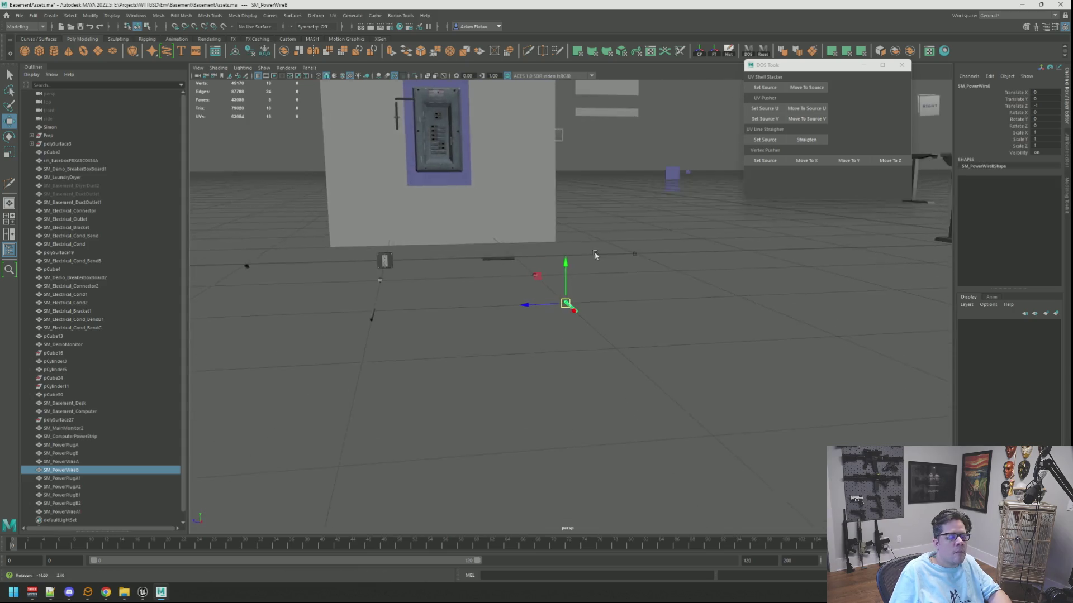
{"action": "key", "text": "ctrl+d"}
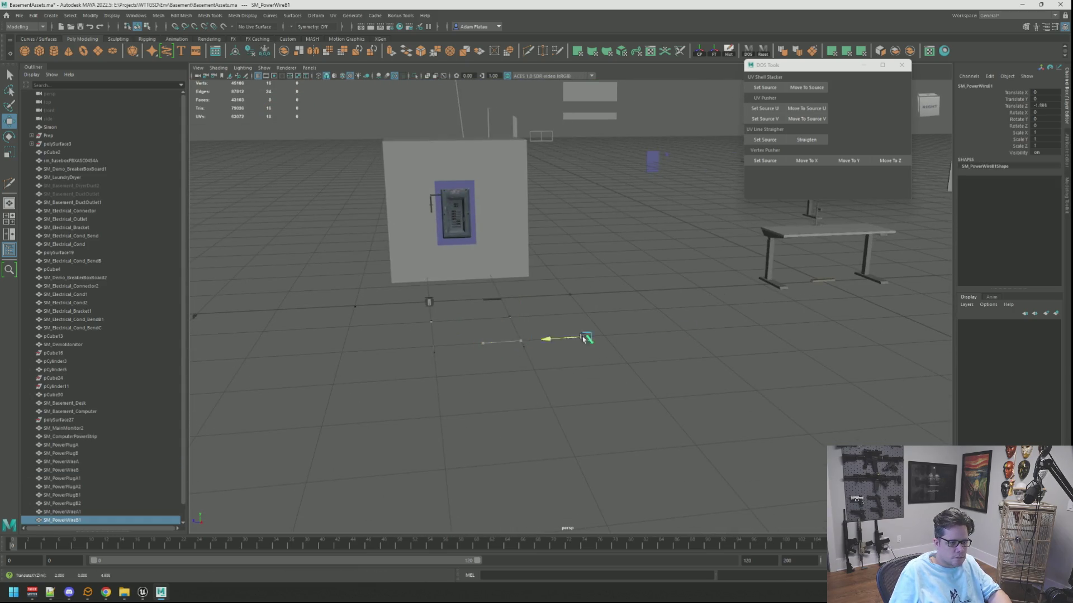
{"action": "left_click_drag", "start_coordinate": [505, 340], "coordinate": [793, 326]}
{"action": "scroll", "coordinate": [793, 325], "scroll_direction": "down", "scroll_amount": 4}
{"action": "left_click_drag", "start_coordinate": [598, 388], "coordinate": [634, 378], "text": "alt"}
{"action": "mouse_move", "coordinate": [634, 378]}
{"action": "middle_mouse_down"}
{"action": "mouse_move", "coordinate": [815, 336]}
{"action": "mouse_move", "coordinate": [681, 246]}
{"action": "middle_mouse_up"}
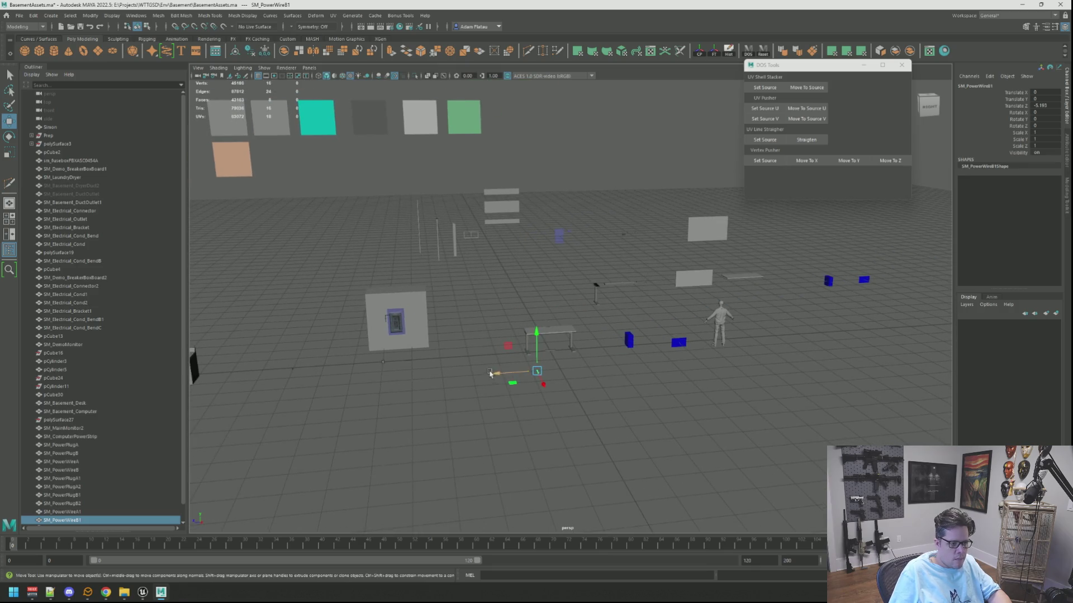
Slide SM_PowerWireB1 along X toward the pole beside the plugs
{"action": "key", "text": "f"}
{"action": "scroll", "coordinate": [646, 271], "scroll_direction": "down", "scroll_amount": 3}
{"action": "mouse_move", "coordinate": [646, 271]}
{"action": "left_mouse_down", "text": "alt"}
{"action": "mouse_move", "coordinate": [634, 364]}
{"action": "mouse_move", "coordinate": [565, 360]}
{"action": "mouse_move", "coordinate": [553, 333]}
{"action": "left_mouse_up", "text": "alt"}
{"action": "mouse_move", "coordinate": [553, 333]}
{"action": "middle_mouse_down"}
{"action": "mouse_move", "coordinate": [857, 343]}
{"action": "mouse_move", "coordinate": [855, 328]}
{"action": "middle_mouse_up"}
{"action": "key", "text": "f"}
{"action": "scroll", "coordinate": [553, 307], "scroll_direction": "down", "scroll_amount": 3}
{"action": "left_click_drag", "start_coordinate": [553, 308], "coordinate": [558, 356], "text": "alt"}
{"action": "middle_click_drag", "start_coordinate": [558, 356], "coordinate": [718, 292]}
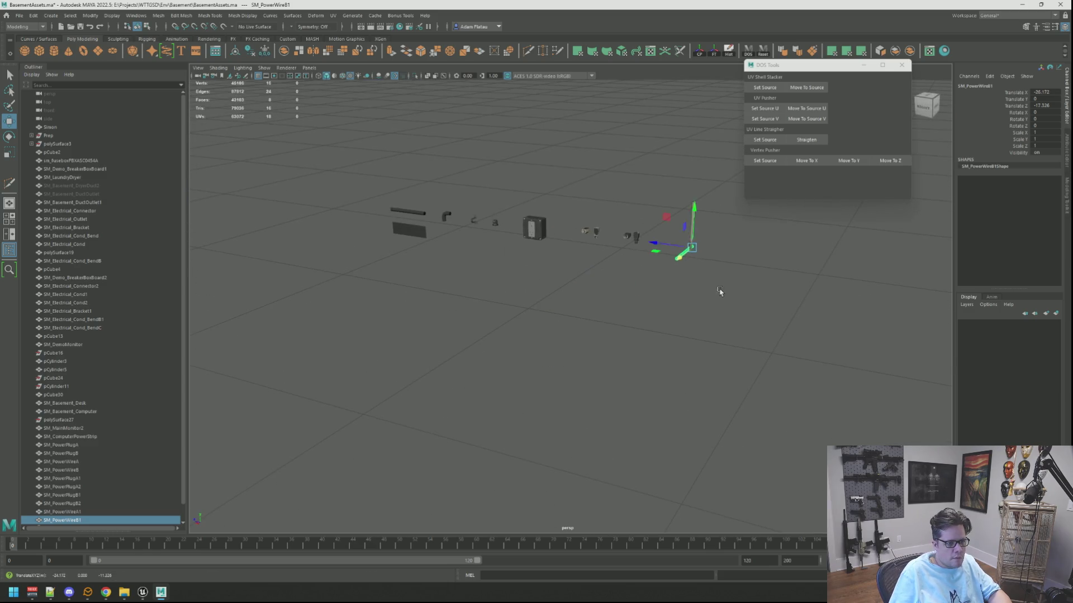
Stand SM_PowerWireB1 upright by rotating it to Z -90
{"action": "key", "text": "f"}
{"action": "left_click_drag", "start_coordinate": [532, 273], "coordinate": [573, 300], "text": "alt"}
{"action": "key", "text": "e"}
{"action": "key", "text": "ctrl+h"}
{"action": "key", "text": "shift+h"}
{"action": "key", "text": "f"}
{"action": "key", "text": "w"}
{"action": "scroll", "coordinate": [552, 296], "scroll_direction": "down", "scroll_amount": 3}
{"action": "key", "text": "e"}
{"action": "left_click_drag", "start_coordinate": [479, 268], "coordinate": [510, 302]}
{"action": "key", "text": "f"}
{"action": "key", "text": "w"}
{"action": "scroll", "coordinate": [520, 290], "scroll_direction": "down", "scroll_amount": 3}
Nudge the wire along X, Z and up to Y 0.28, Z -17.532
{"action": "mouse_move", "coordinate": [508, 236]}
{"action": "left_mouse_down", "text": "alt"}
{"action": "mouse_move", "coordinate": [506, 295]}
{"action": "mouse_move", "coordinate": [451, 292]}
{"action": "left_mouse_up", "text": "alt"}
{"action": "mouse_move", "coordinate": [572, 316]}
{"action": "left_mouse_down"}
{"action": "mouse_move", "coordinate": [488, 315]}
{"action": "mouse_move", "coordinate": [505, 314]}
{"action": "left_mouse_up"}
{"action": "key", "text": "f"}
{"action": "scroll", "coordinate": [595, 303], "scroll_direction": "down", "scroll_amount": 2}
{"action": "mouse_move", "coordinate": [594, 304]}
{"action": "left_mouse_down", "text": "alt"}
{"action": "mouse_move", "coordinate": [592, 335]}
{"action": "mouse_move", "coordinate": [603, 302]}
{"action": "mouse_move", "coordinate": [587, 335]}
{"action": "mouse_move", "coordinate": [538, 176]}
{"action": "left_mouse_up", "text": "alt"}
{"action": "mouse_move", "coordinate": [502, 215]}
{"action": "left_mouse_down"}
{"action": "mouse_move", "coordinate": [592, 215]}
{"action": "mouse_move", "coordinate": [551, 232]}
{"action": "mouse_move", "coordinate": [529, 292]}
{"action": "mouse_move", "coordinate": [650, 334]}
{"action": "left_mouse_up"}
Marquee-select all the plug and wire pieces
{"action": "mouse_move", "coordinate": [649, 334]}
{"action": "right_mouse_down", "text": "alt"}
{"action": "mouse_move", "coordinate": [586, 273]}
{"action": "mouse_move", "coordinate": [601, 270]}
{"action": "mouse_move", "coordinate": [411, 259]}
{"action": "right_mouse_up", "text": "alt"}
{"action": "left_click_drag", "start_coordinate": [395, 246], "coordinate": [779, 397]}
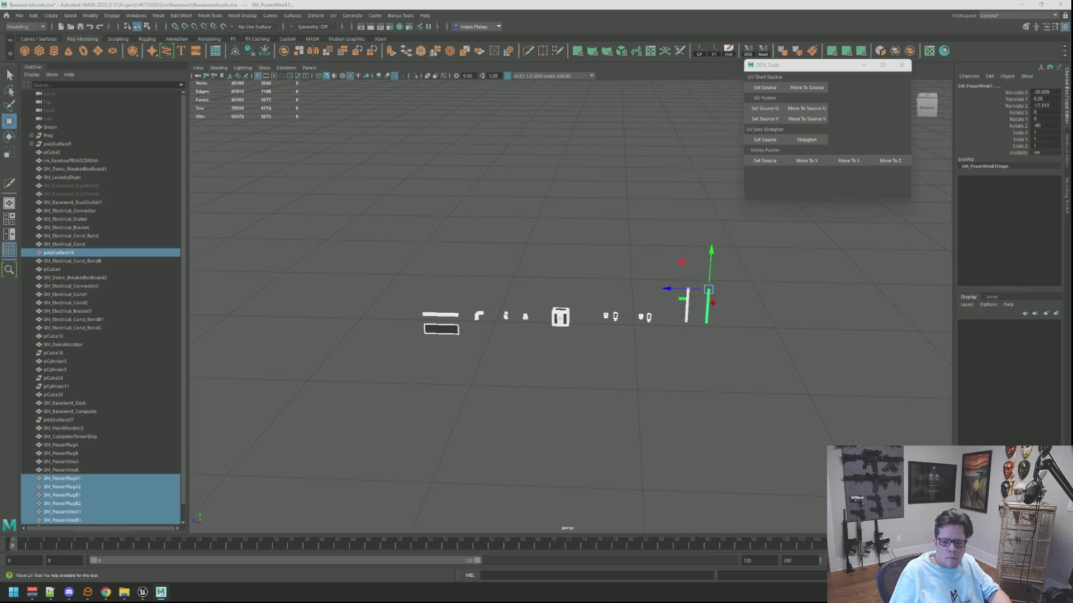
{"action": "middle_click_drag", "start_coordinate": [784, 278], "coordinate": [773, 304], "text": "alt"}
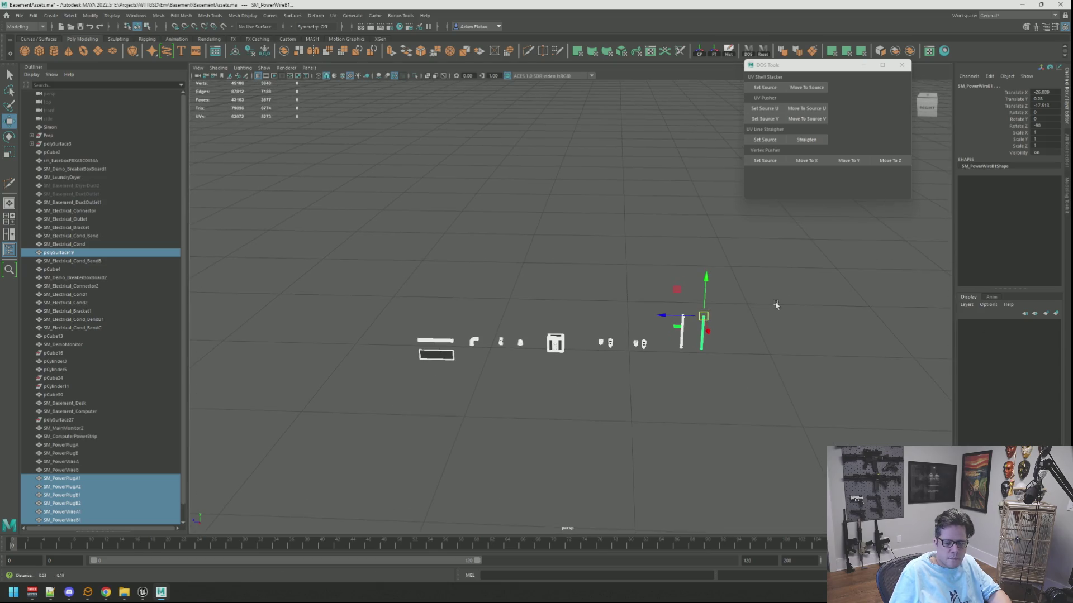
Combine the plug and wire pieces into one mesh, freeze its transforms, and select it
{"action": "left_click", "coordinate": [909, 52]}
{"action": "left_click", "coordinate": [715, 51]}
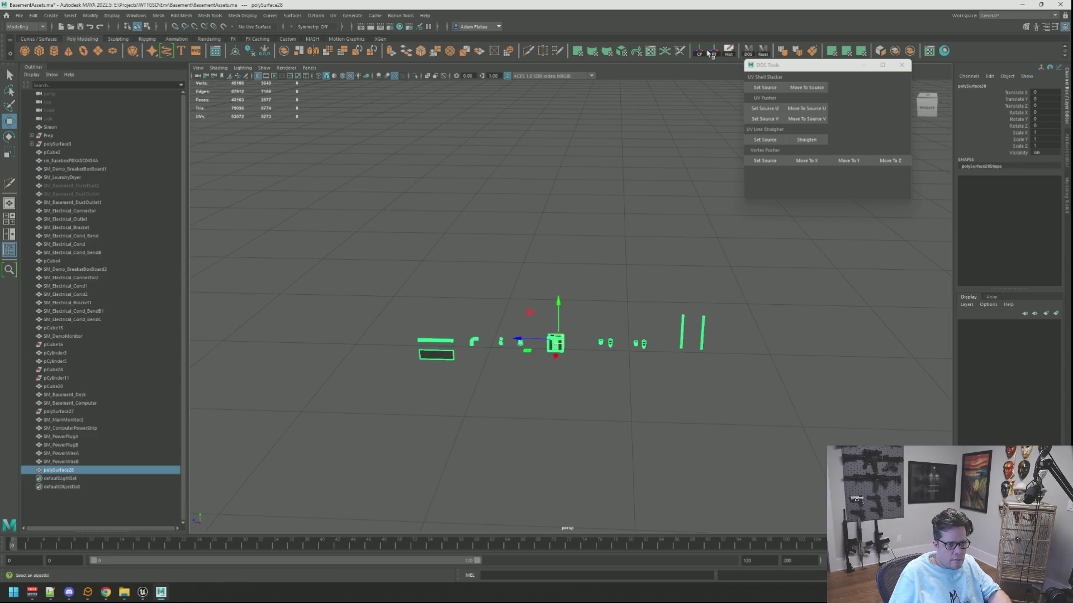
{"action": "left_click", "coordinate": [555, 244]}
{"action": "mouse_move", "coordinate": [555, 244]}
{"action": "left_mouse_down", "text": "alt"}
{"action": "mouse_move", "coordinate": [553, 206]}
{"action": "mouse_move", "coordinate": [646, 246]}
{"action": "mouse_move", "coordinate": [629, 233]}
{"action": "mouse_move", "coordinate": [689, 232]}
{"action": "left_mouse_up", "text": "alt"}
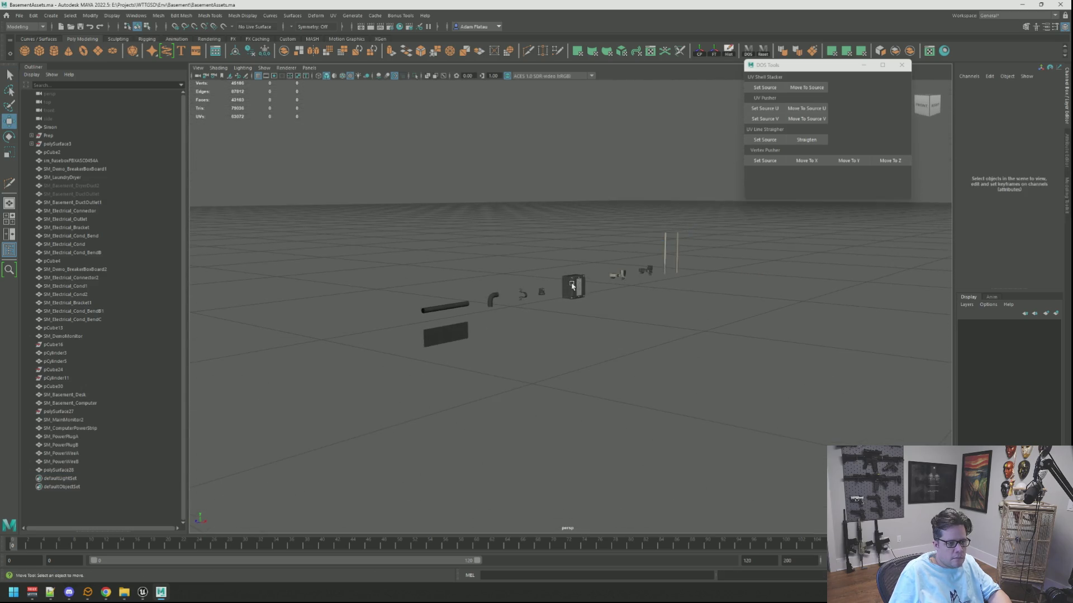
{"action": "left_click", "coordinate": [677, 248]}
{"action": "key", "text": "f"}
{"action": "left_click", "coordinate": [590, 256]}
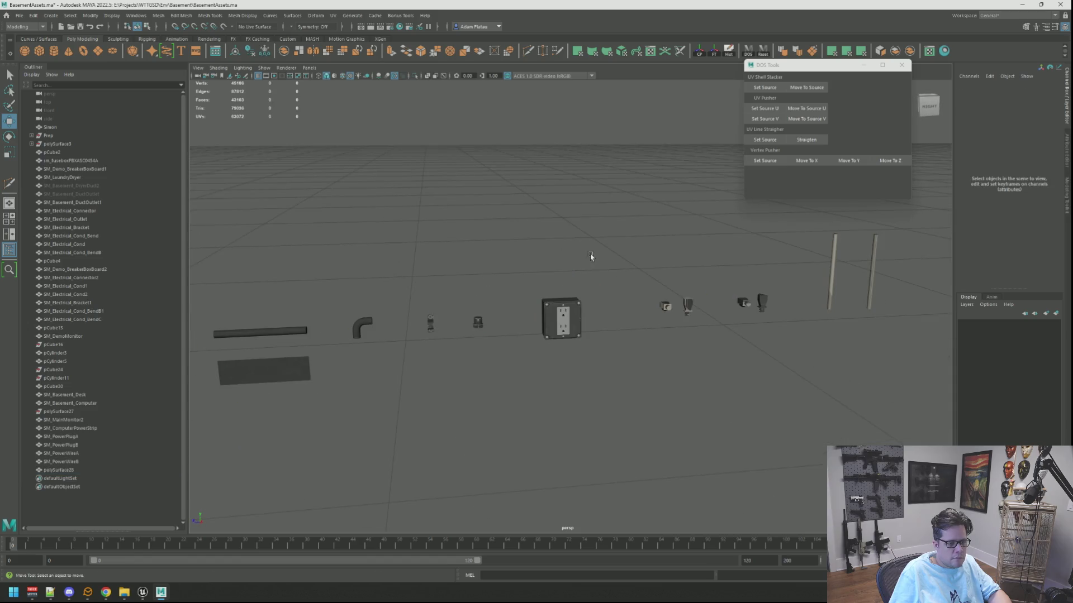
{"action": "left_click", "coordinate": [578, 306]}
Export the selection over WTTGSDDemoElectrical.fbx in E:\Projects\WTTGSD\Texturing, confirming the replace
{"action": "key", "text": "ctrl+e"}
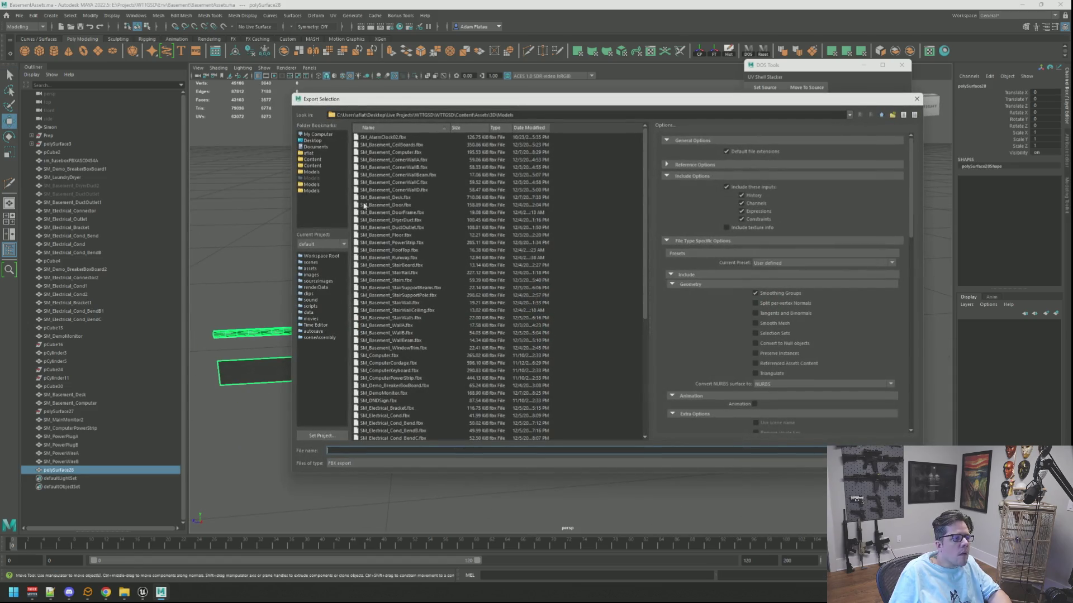
{"action": "type", "text": "E:\\"}
{"action": "key", "text": "Return"}
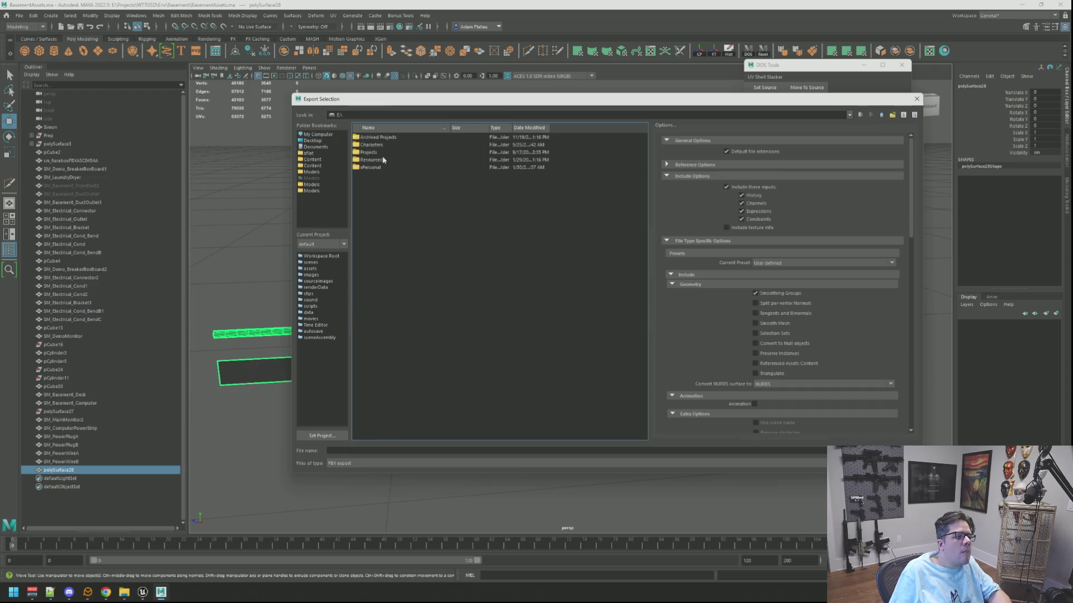
{"action": "double_click", "coordinate": [384, 153]}
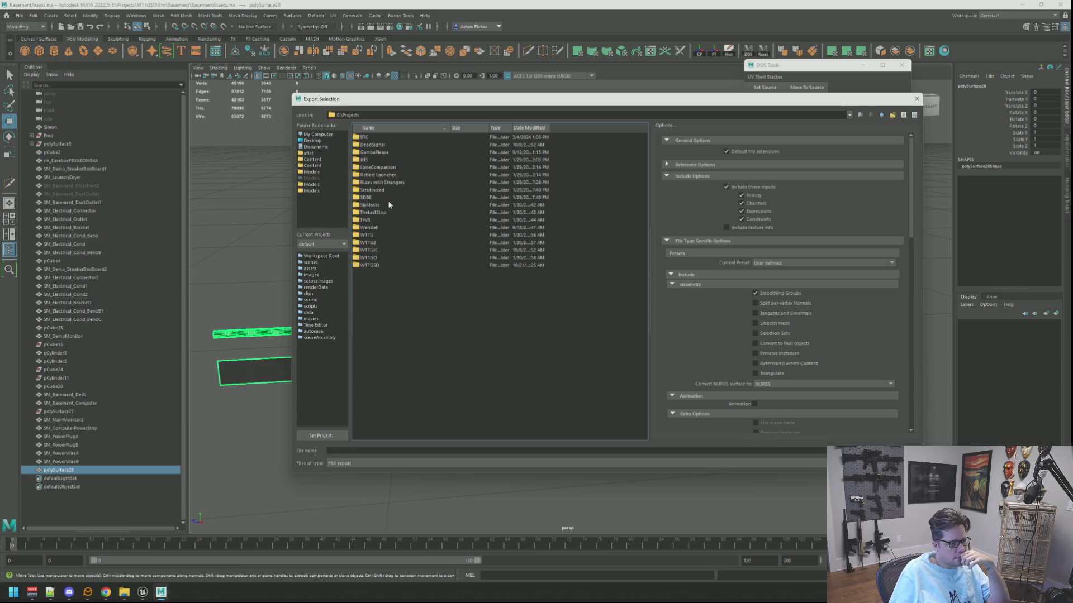
{"action": "double_click", "coordinate": [387, 264]}
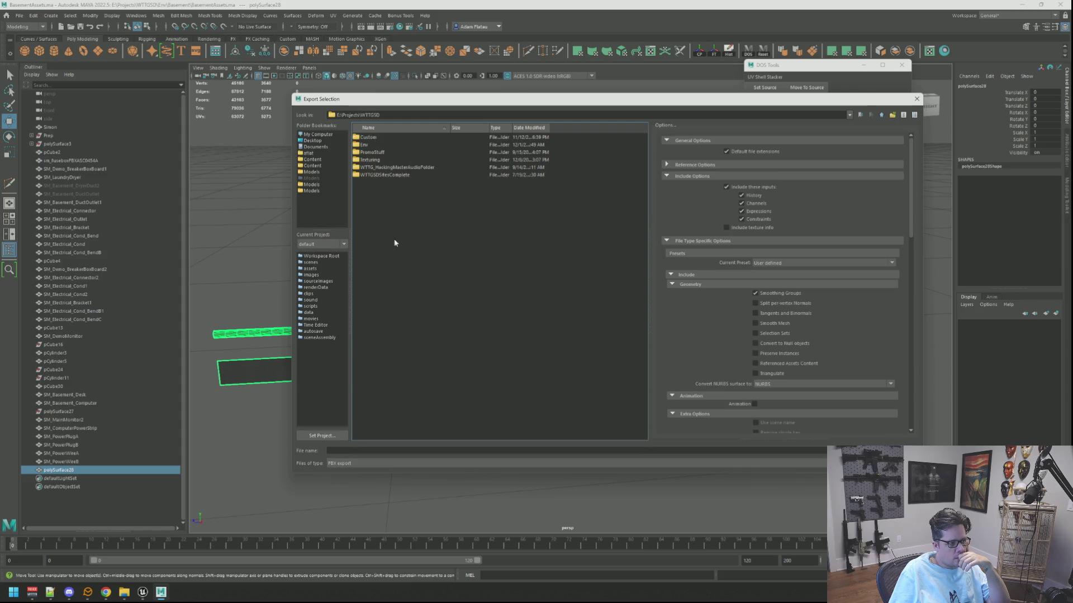
{"action": "double_click", "coordinate": [385, 160]}
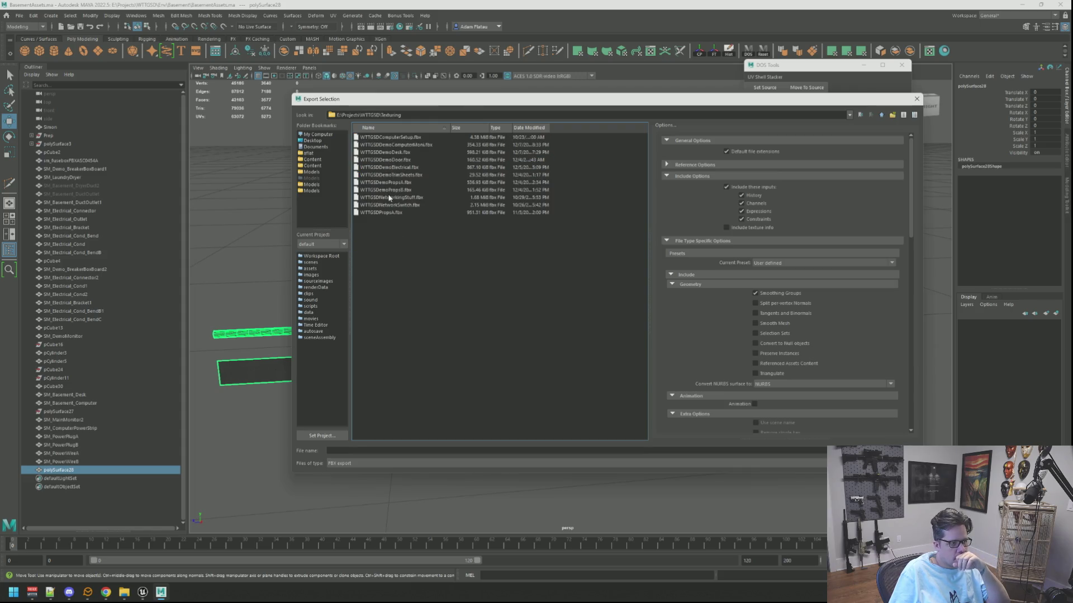
{"action": "left_click", "coordinate": [412, 167]}
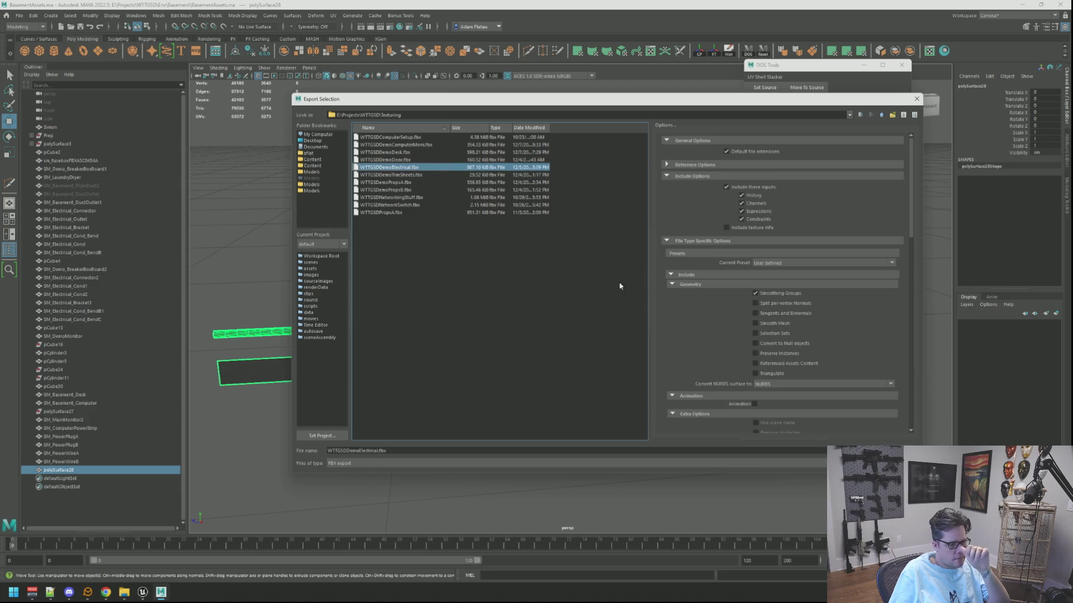
{"action": "key", "text": "Return"}
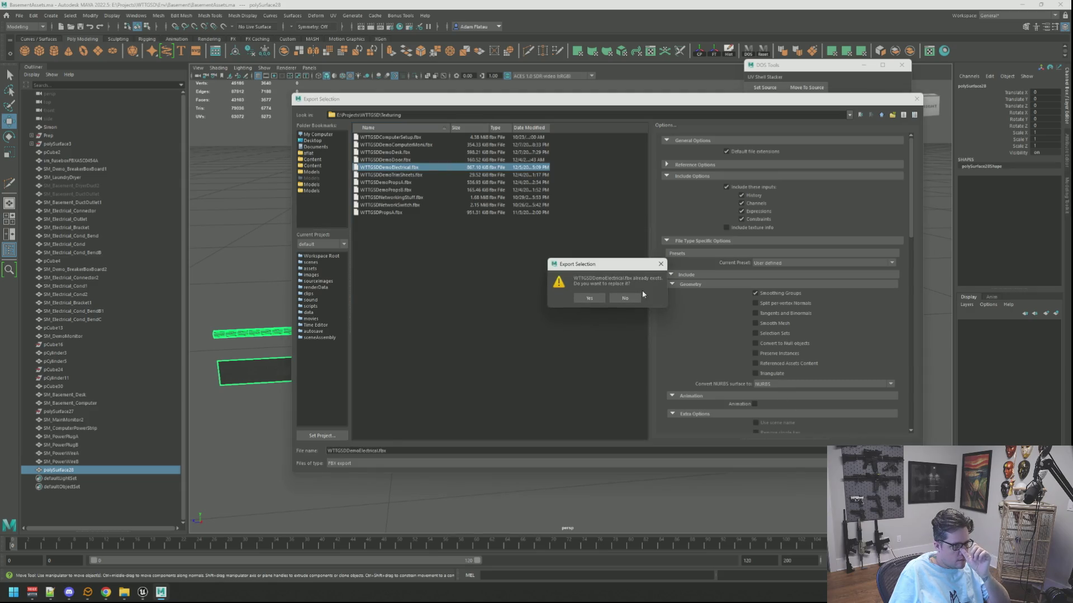
{"action": "left_click", "coordinate": [596, 297]}
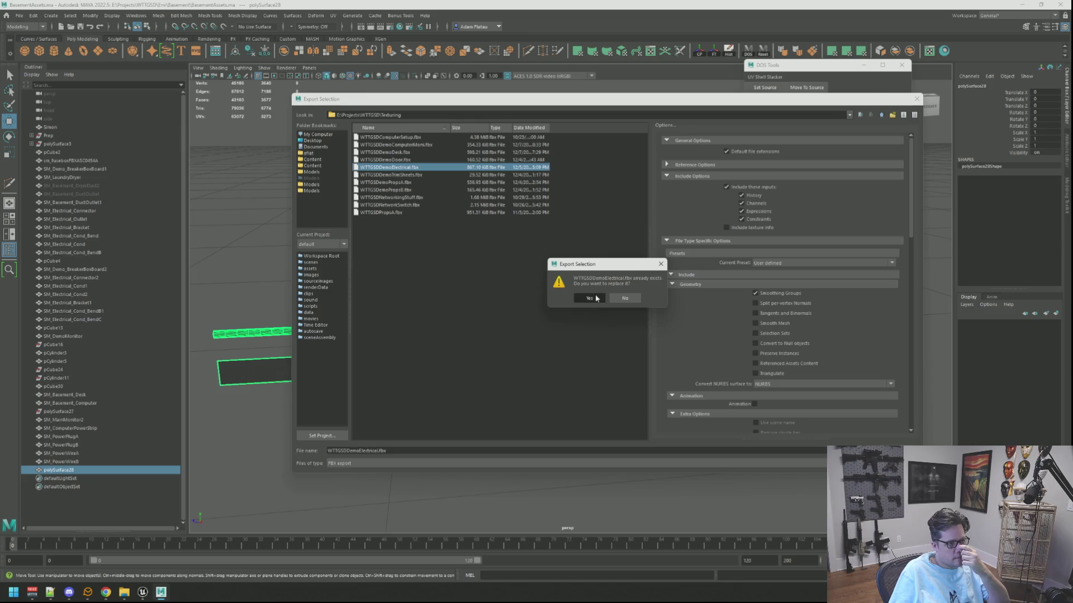
Clear the Maya selection and minimize Maya to reveal Unreal Engine
{"action": "left_click", "coordinate": [568, 243]}
{"action": "scroll", "coordinate": [575, 247], "scroll_direction": "down", "scroll_amount": 3}
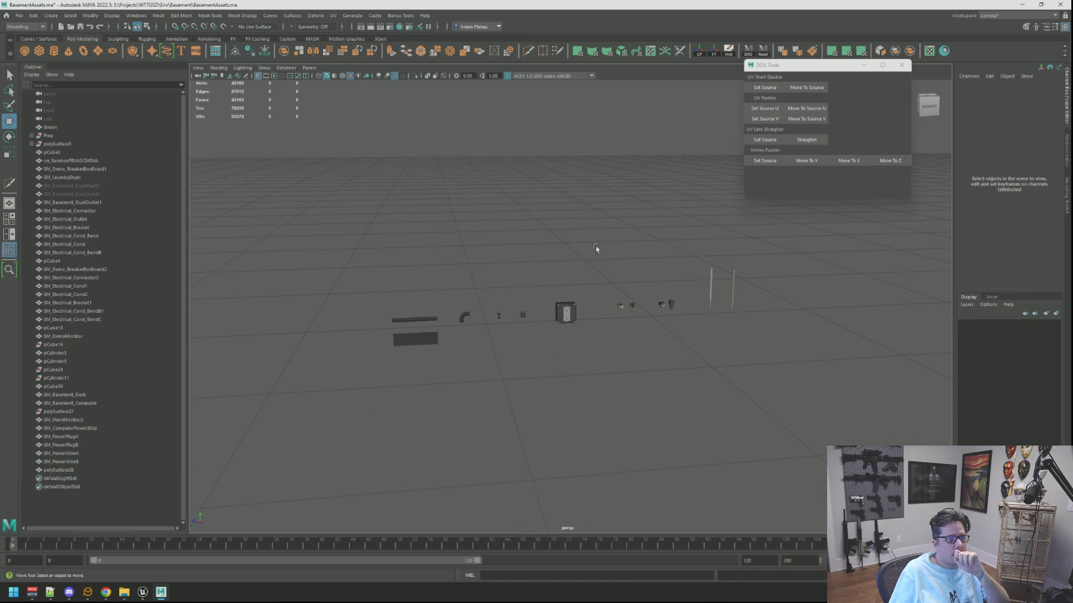
{"action": "left_click", "coordinate": [1020, 5]}
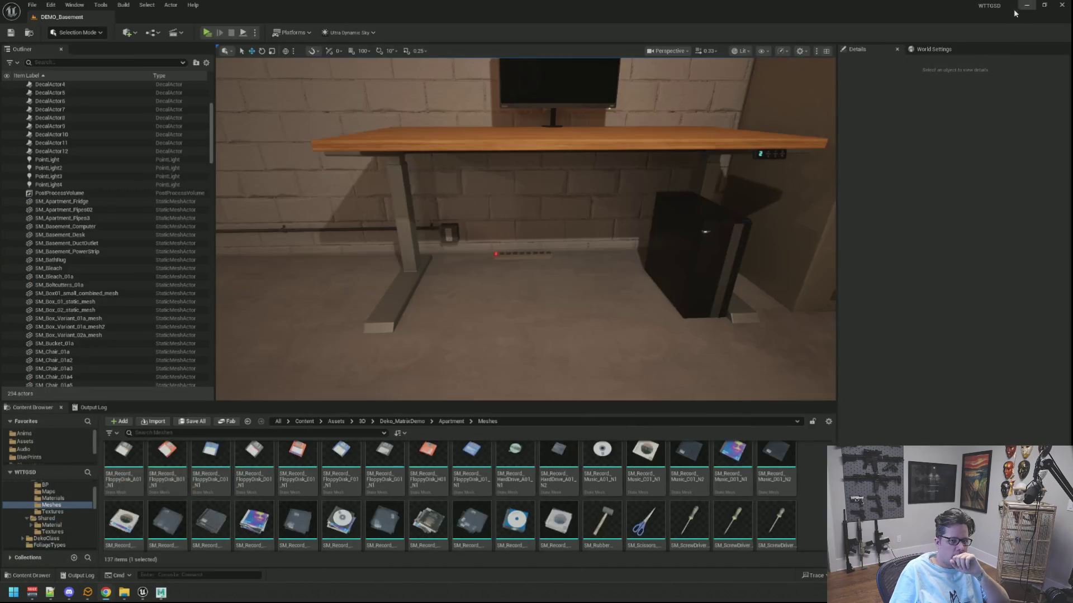
Fly the Unreal camera under the desk to the power strip, then bring Substance Painter forward
{"action": "mouse_move", "coordinate": [576, 208]}
{"action": "left_mouse_down"}
{"action": "mouse_move", "coordinate": [586, 109]}
{"action": "mouse_move", "coordinate": [625, 81]}
{"action": "mouse_move", "coordinate": [567, 199]}
{"action": "mouse_move", "coordinate": [593, 198]}
{"action": "left_mouse_up"}
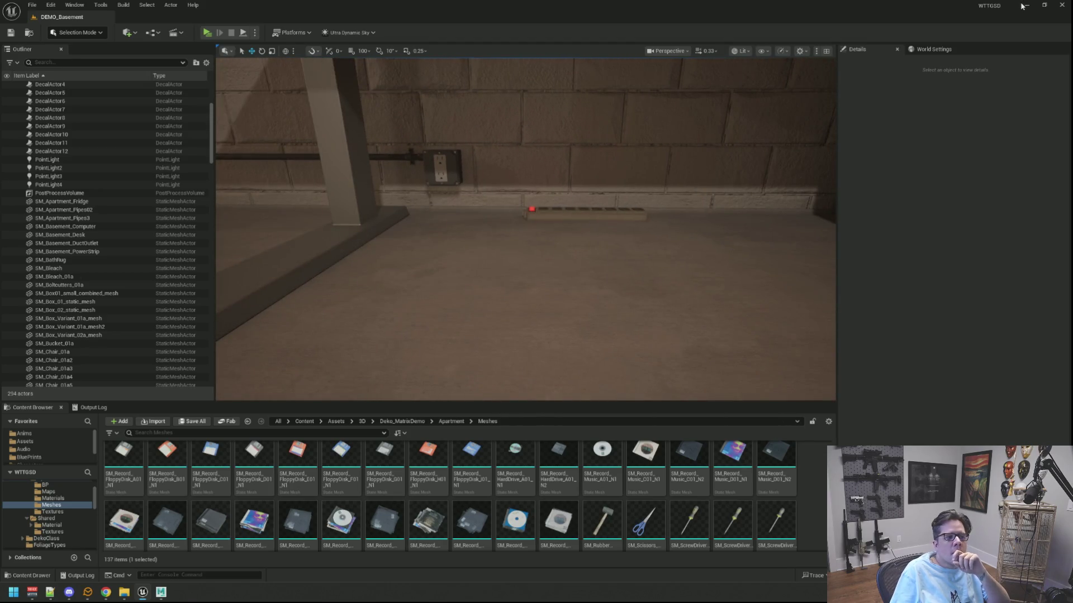
{"action": "left_click", "coordinate": [1026, 5]}
{"action": "left_click", "coordinate": [691, 119]}
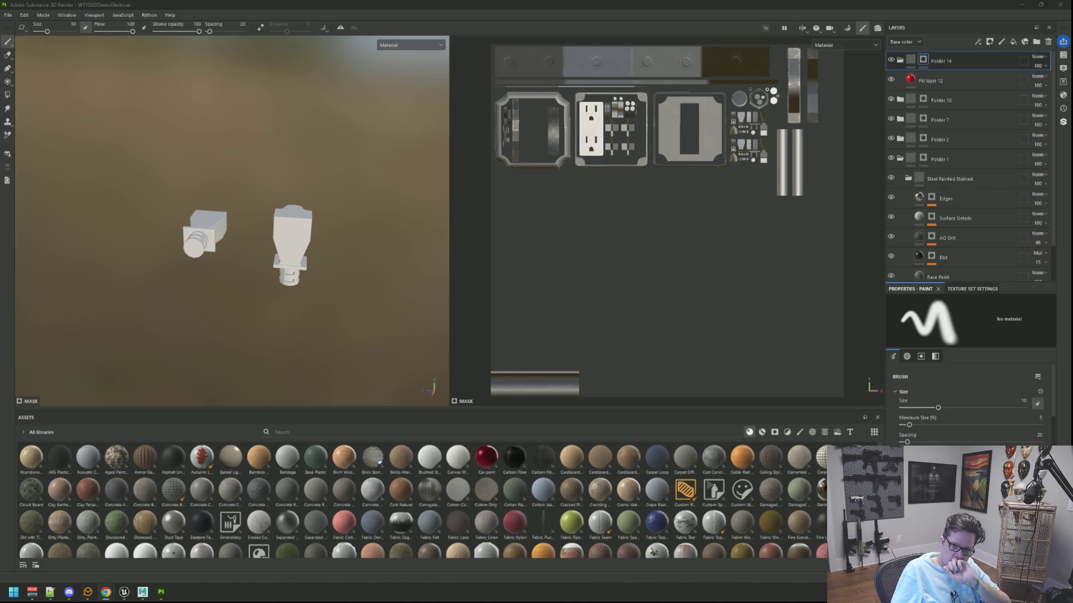
Polygon-fill both plug meshes in mesh mode so Fill layer 12 colours them red
{"action": "mouse_move", "coordinate": [424, 240]}
{"action": "left_mouse_down", "text": "alt"}
{"action": "mouse_move", "coordinate": [337, 233]}
{"action": "mouse_move", "coordinate": [333, 209]}
{"action": "left_mouse_up", "text": "alt"}
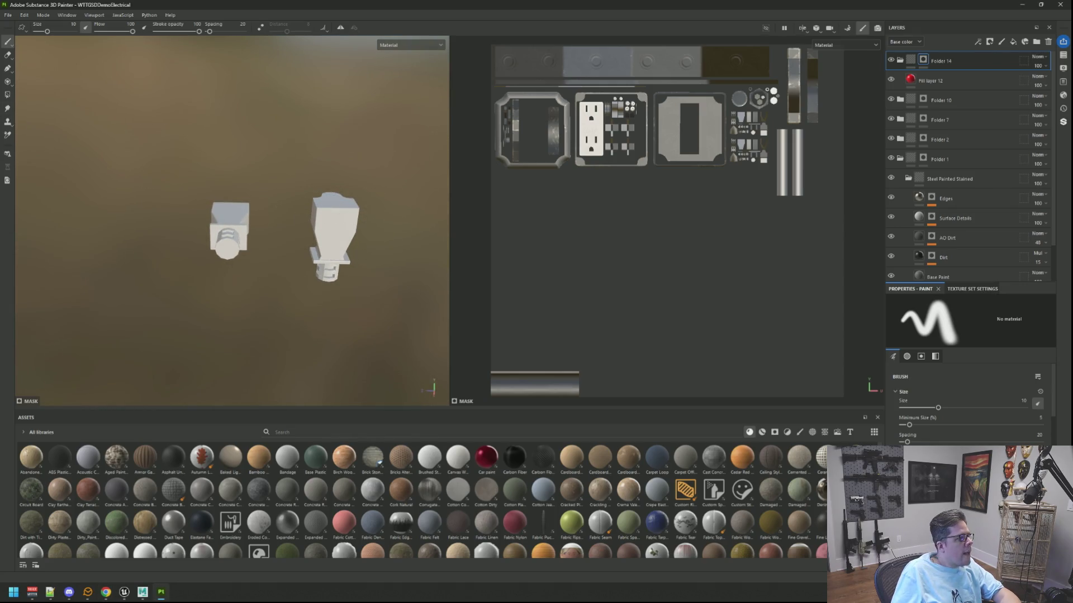
{"action": "left_click", "coordinate": [7, 95]}
{"action": "mouse_move", "coordinate": [179, 170]}
{"action": "left_mouse_down"}
{"action": "mouse_move", "coordinate": [252, 284]}
{"action": "mouse_move", "coordinate": [388, 330]}
{"action": "mouse_move", "coordinate": [395, 354]}
{"action": "left_mouse_up"}
{"action": "mouse_move", "coordinate": [395, 276]}
{"action": "left_mouse_down", "text": "alt"}
{"action": "mouse_move", "coordinate": [296, 265]}
{"action": "mouse_move", "coordinate": [300, 233]}
{"action": "mouse_move", "coordinate": [347, 235]}
{"action": "mouse_move", "coordinate": [285, 239]}
{"action": "mouse_move", "coordinate": [323, 254]}
{"action": "mouse_move", "coordinate": [281, 248]}
{"action": "left_mouse_up", "text": "alt"}
{"action": "scroll", "coordinate": [280, 248], "scroll_direction": "up", "scroll_amount": 2}
{"action": "scroll", "coordinate": [280, 248], "scroll_direction": "down", "scroll_amount": 2}
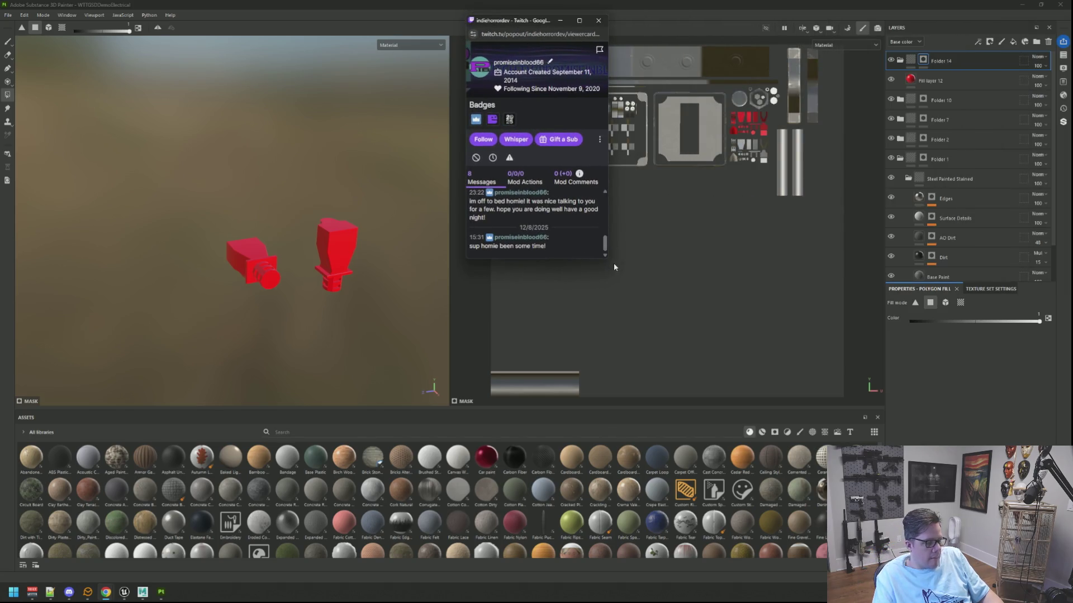
Resize the Twitch viewer-card popup, then close it
{"action": "left_click_drag", "start_coordinate": [739, 393], "coordinate": [775, 369]}
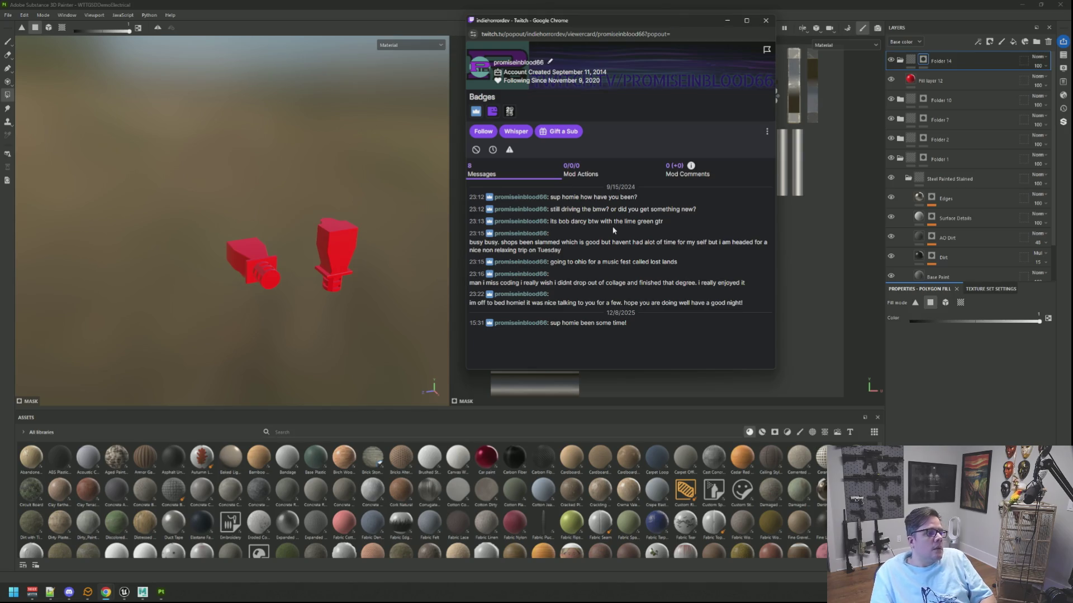
{"action": "left_click", "coordinate": [765, 20]}
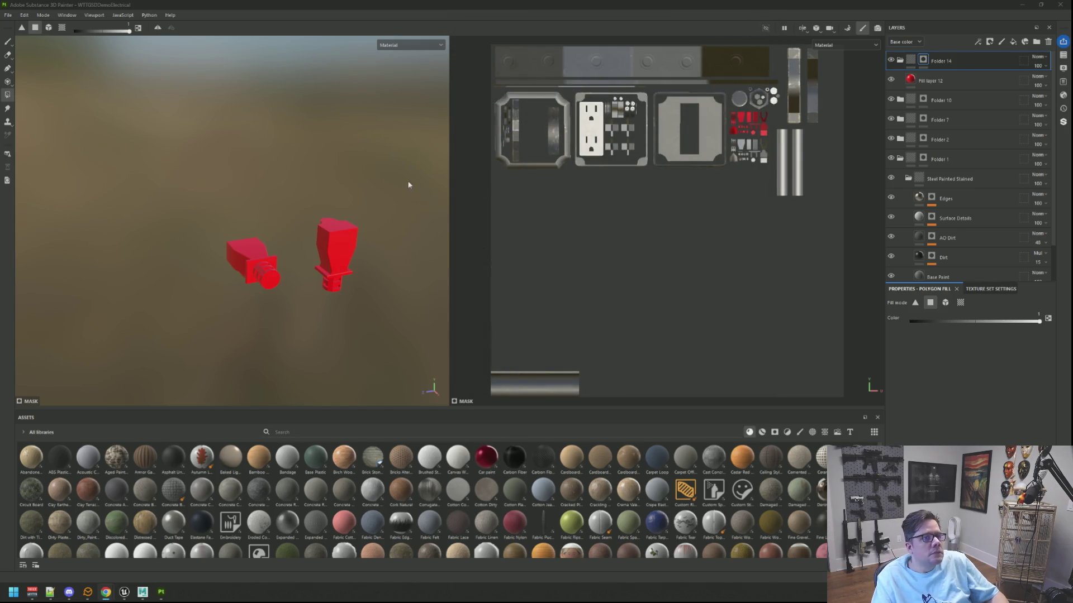
Filter Assets to materials, search 'rub', and add Rubber Dry as a layer on the plugs
{"action": "scroll", "coordinate": [342, 217], "scroll_direction": "up", "scroll_amount": 4}
{"action": "mouse_move", "coordinate": [319, 221]}
{"action": "left_mouse_down", "text": "alt"}
{"action": "mouse_move", "coordinate": [378, 193]}
{"action": "mouse_move", "coordinate": [340, 170]}
{"action": "mouse_move", "coordinate": [287, 179]}
{"action": "left_mouse_up", "text": "alt"}
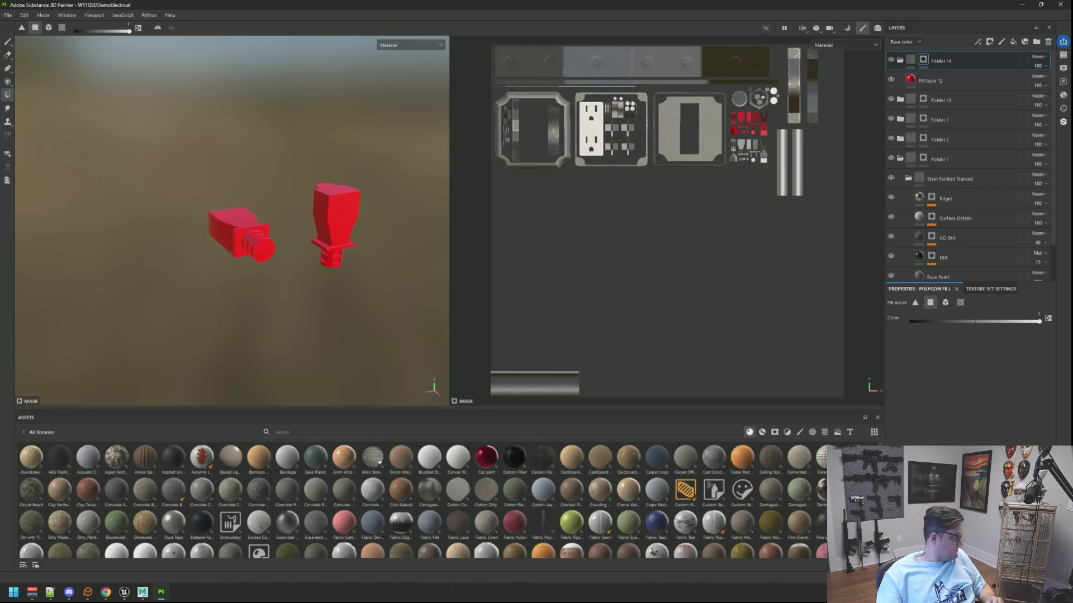
{"action": "key", "text": "alt+Tab"}
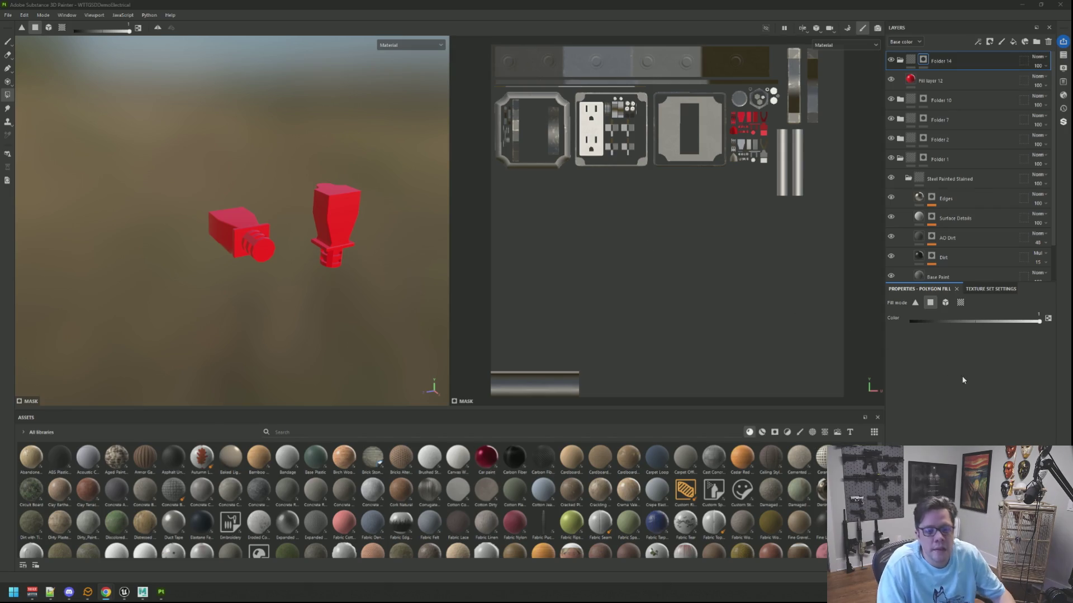
{"action": "left_click", "coordinate": [761, 431]}
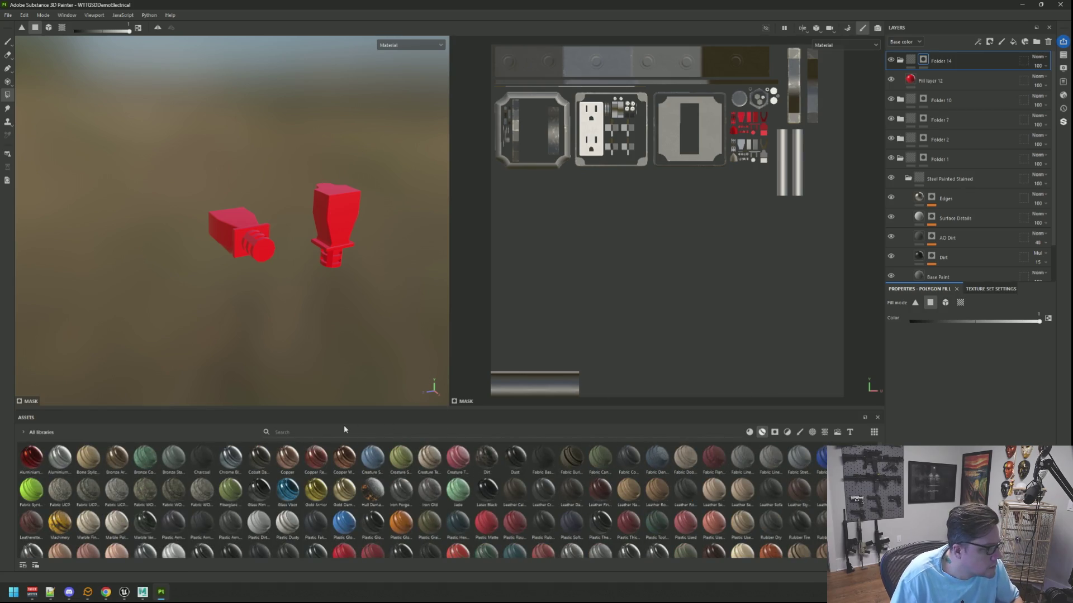
{"action": "type", "text": "rub"}
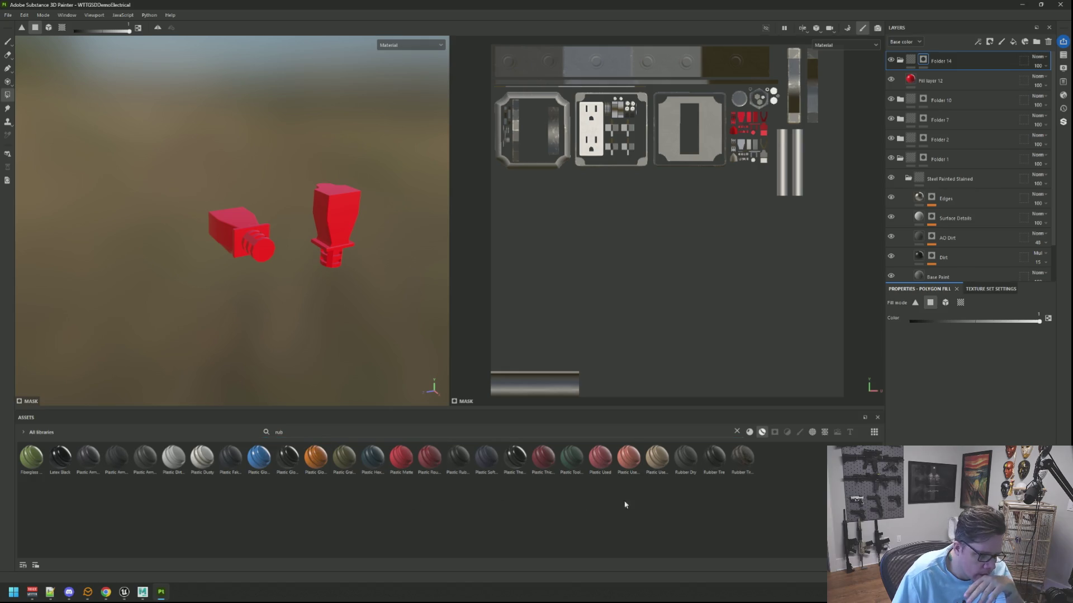
{"action": "mouse_move", "coordinate": [689, 470]}
{"action": "left_mouse_down"}
{"action": "mouse_move", "coordinate": [782, 235]}
{"action": "mouse_move", "coordinate": [972, 112]}
{"action": "mouse_move", "coordinate": [971, 71]}
{"action": "left_mouse_up"}
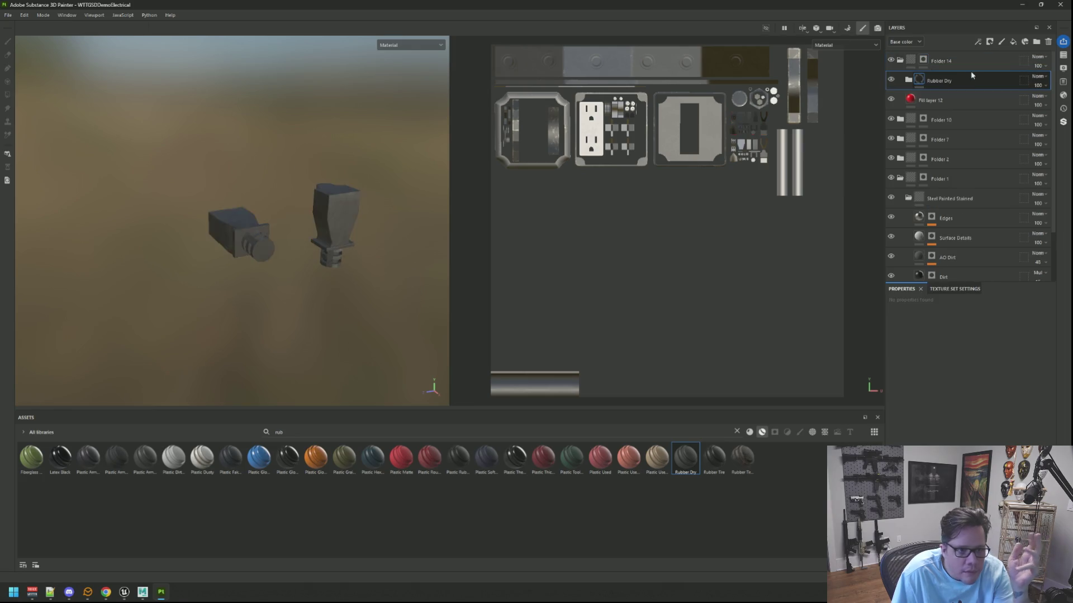
{"action": "mouse_move", "coordinate": [246, 246]}
{"action": "left_mouse_down", "text": "alt"}
{"action": "mouse_move", "coordinate": [285, 248]}
{"action": "mouse_move", "coordinate": [240, 229]}
{"action": "mouse_move", "coordinate": [358, 258]}
{"action": "mouse_move", "coordinate": [346, 261]}
{"action": "left_mouse_up", "text": "alt"}
{"action": "scroll", "coordinate": [238, 227], "scroll_direction": "up", "scroll_amount": 3}
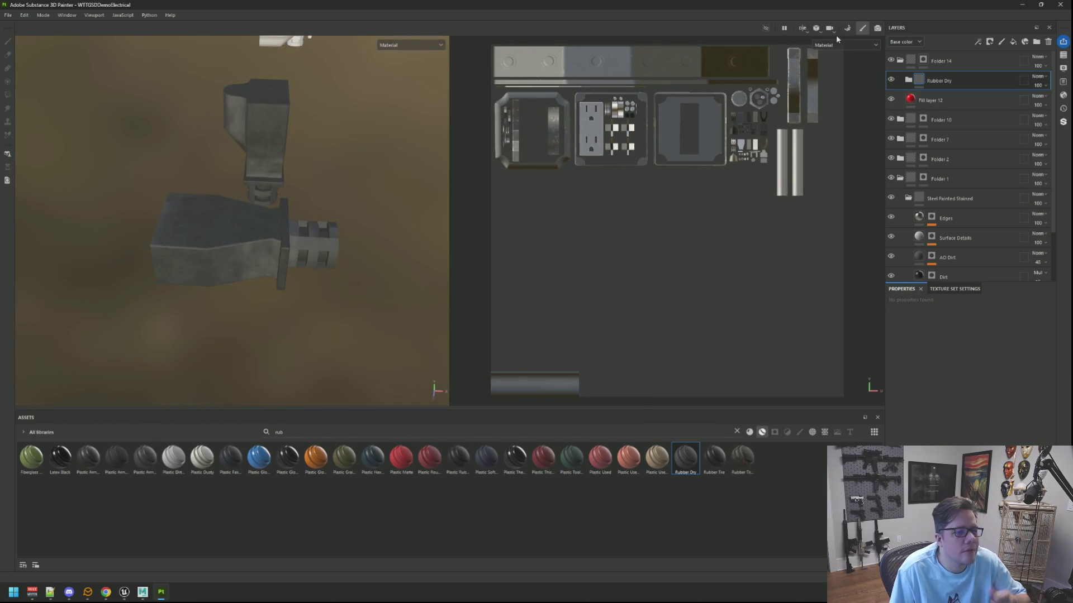
Bake the electrical texture set's mesh maps, then delete the Rubber Dry layer
{"action": "left_click", "coordinate": [846, 28]}
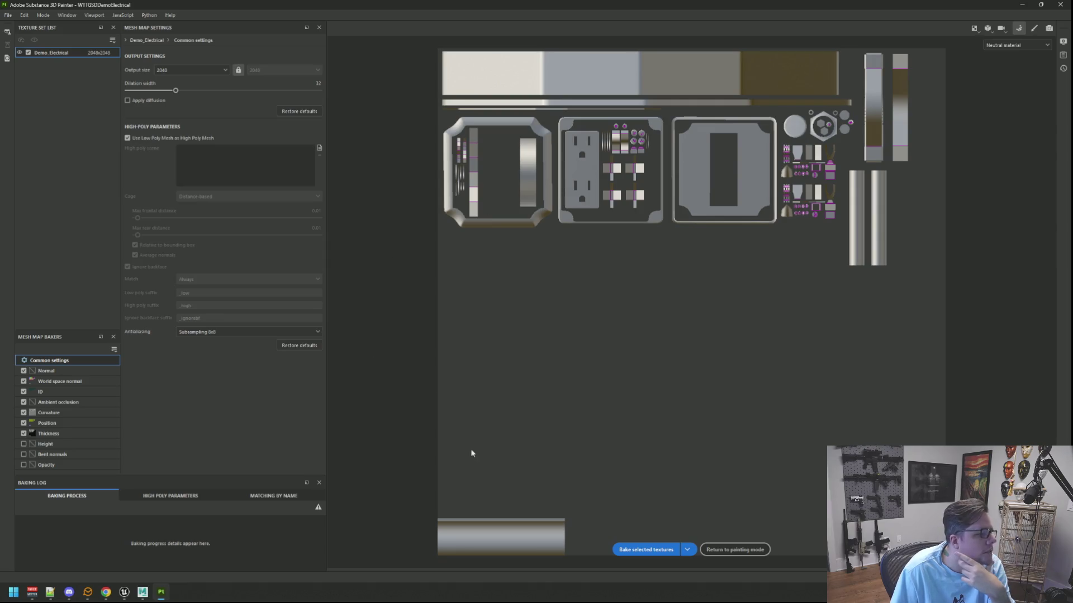
{"action": "left_click", "coordinate": [654, 552]}
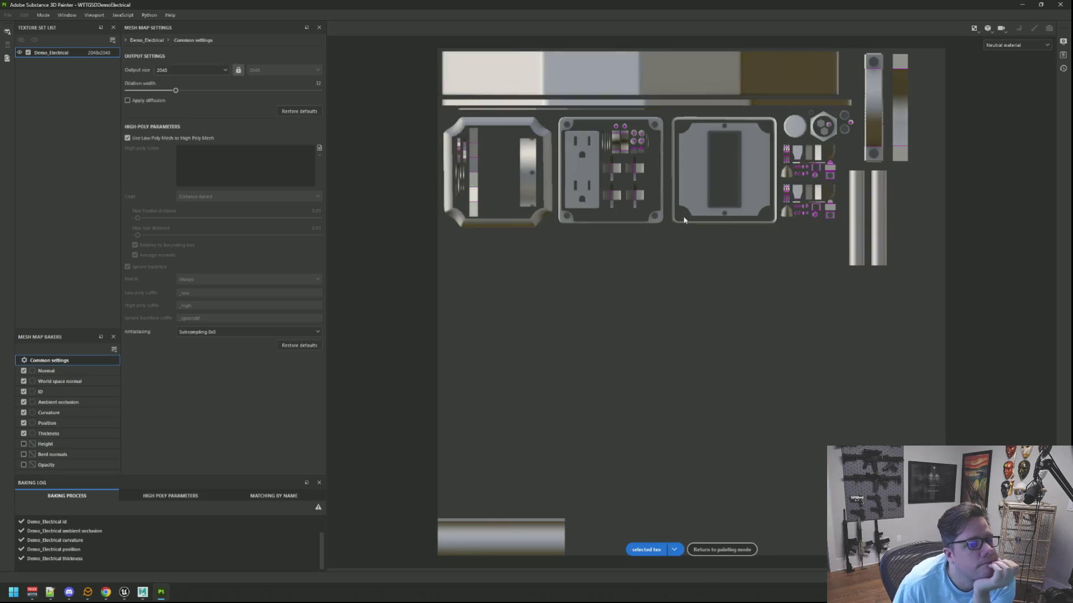
{"action": "left_click", "coordinate": [734, 549]}
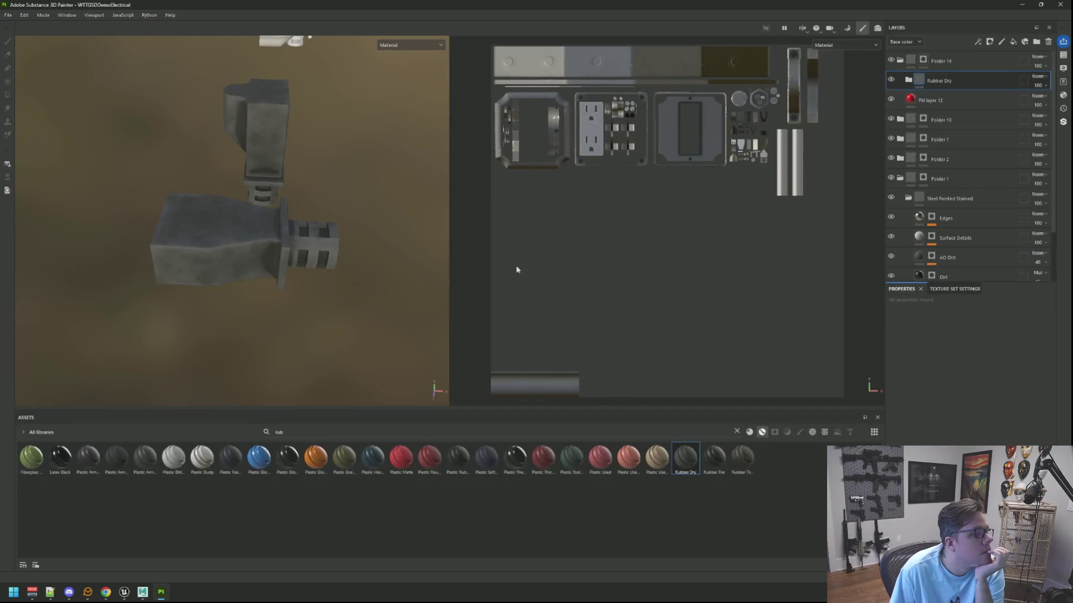
{"action": "scroll", "coordinate": [303, 230], "scroll_direction": "up", "scroll_amount": 3}
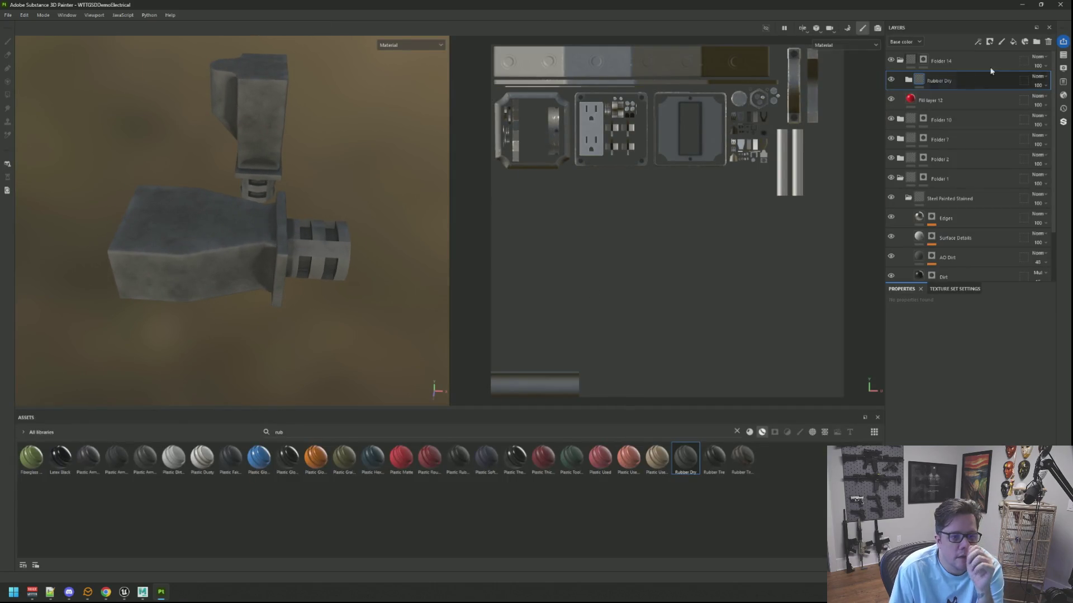
{"action": "left_click", "coordinate": [1050, 42]}
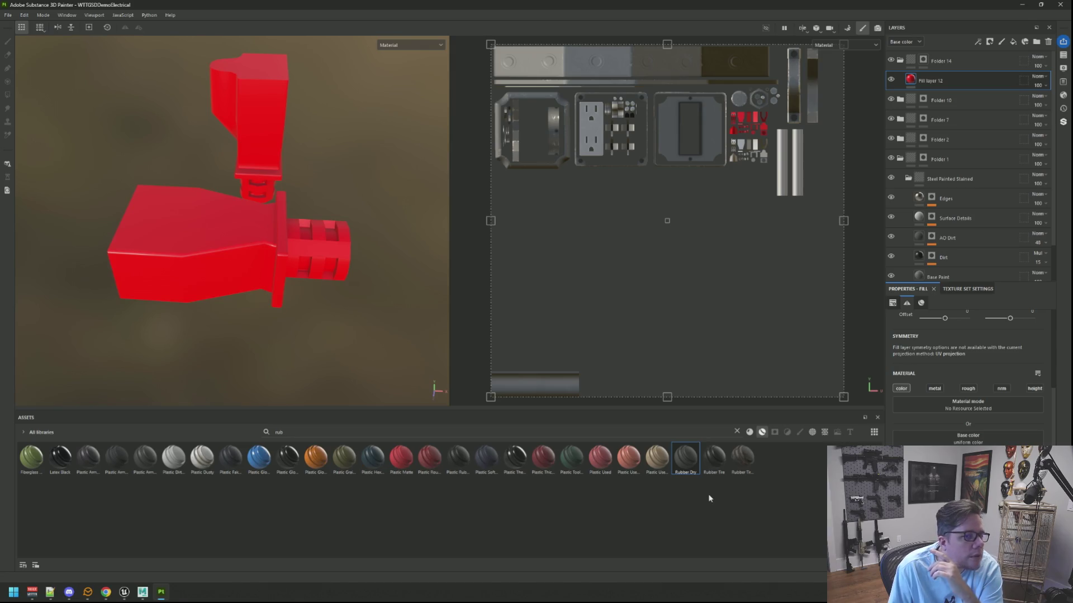
Add Rubber Tire, inspect its Wear layer, then place Plastic Dirty Scratched above it
{"action": "mouse_move", "coordinate": [714, 457]}
{"action": "left_mouse_down"}
{"action": "mouse_move", "coordinate": [742, 456]}
{"action": "mouse_move", "coordinate": [994, 75]}
{"action": "mouse_move", "coordinate": [987, 70]}
{"action": "left_mouse_up"}
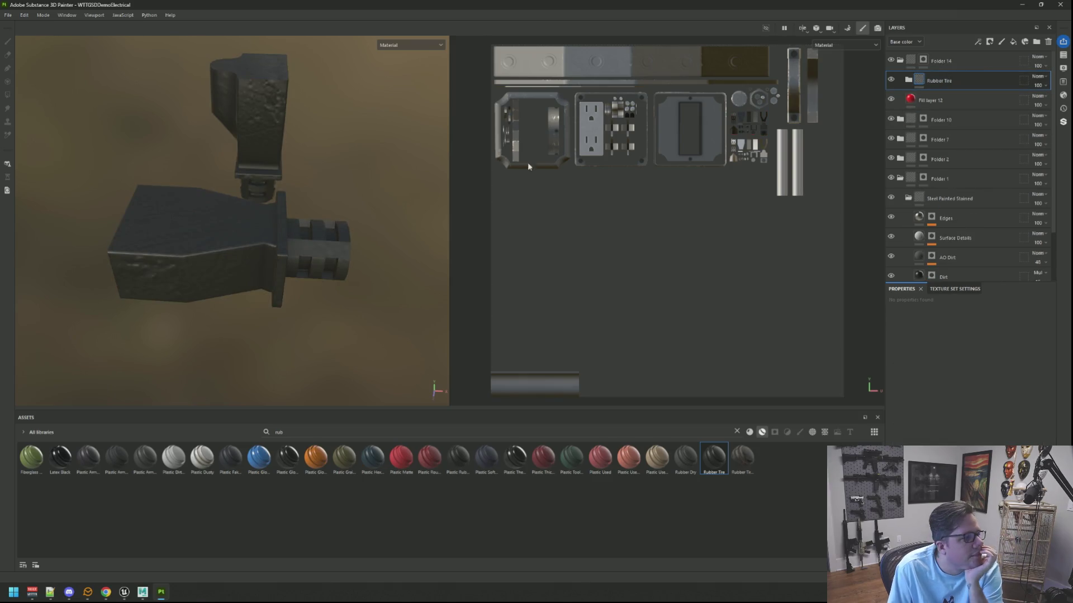
{"action": "mouse_move", "coordinate": [232, 199]}
{"action": "left_mouse_down", "text": "alt"}
{"action": "mouse_move", "coordinate": [314, 182]}
{"action": "mouse_move", "coordinate": [300, 183]}
{"action": "mouse_move", "coordinate": [347, 200]}
{"action": "mouse_move", "coordinate": [185, 152]}
{"action": "mouse_move", "coordinate": [263, 185]}
{"action": "mouse_move", "coordinate": [307, 182]}
{"action": "mouse_move", "coordinate": [227, 164]}
{"action": "mouse_move", "coordinate": [263, 173]}
{"action": "left_mouse_up", "text": "alt"}
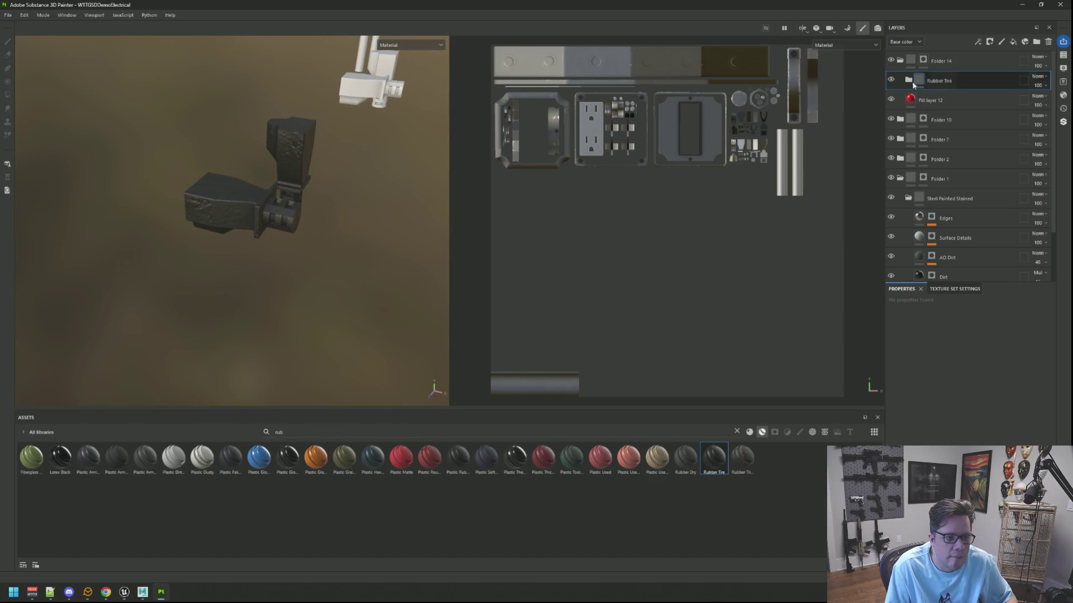
{"action": "left_click", "coordinate": [917, 85]}
{"action": "left_click", "coordinate": [916, 102]}
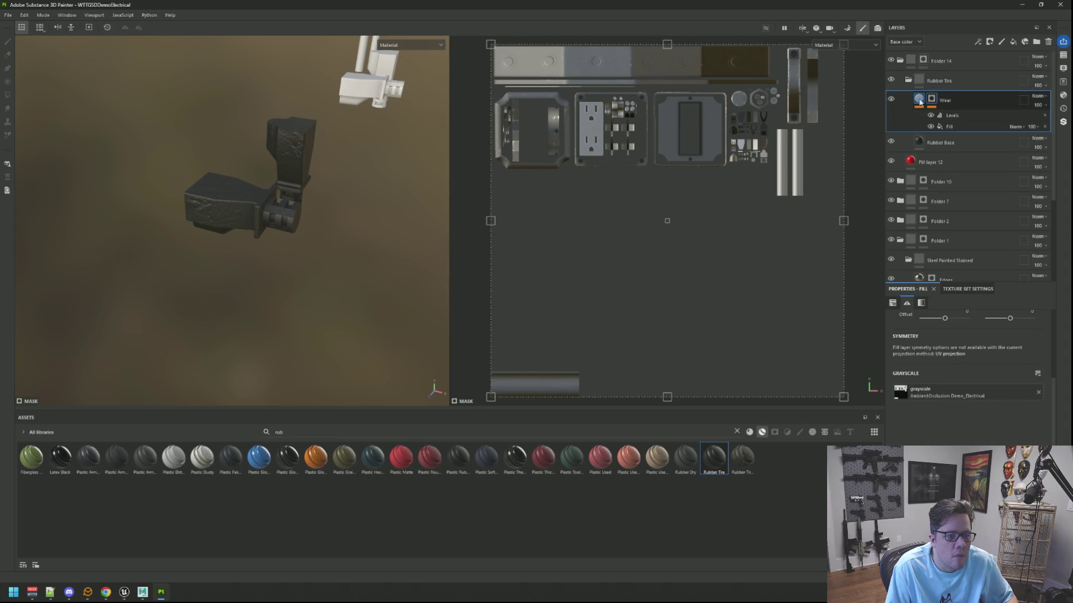
{"action": "left_click", "coordinate": [919, 101]}
{"action": "mouse_move", "coordinate": [402, 224]}
{"action": "left_mouse_down", "text": "alt"}
{"action": "mouse_move", "coordinate": [359, 220]}
{"action": "mouse_move", "coordinate": [275, 162]}
{"action": "mouse_move", "coordinate": [275, 225]}
{"action": "mouse_move", "coordinate": [321, 237]}
{"action": "mouse_move", "coordinate": [309, 150]}
{"action": "mouse_move", "coordinate": [283, 143]}
{"action": "mouse_move", "coordinate": [441, 149]}
{"action": "mouse_move", "coordinate": [424, 143]}
{"action": "mouse_move", "coordinate": [419, 401]}
{"action": "mouse_move", "coordinate": [354, 194]}
{"action": "mouse_move", "coordinate": [170, 96]}
{"action": "mouse_move", "coordinate": [205, 185]}
{"action": "mouse_move", "coordinate": [326, 176]}
{"action": "mouse_move", "coordinate": [330, 164]}
{"action": "left_mouse_up", "text": "alt"}
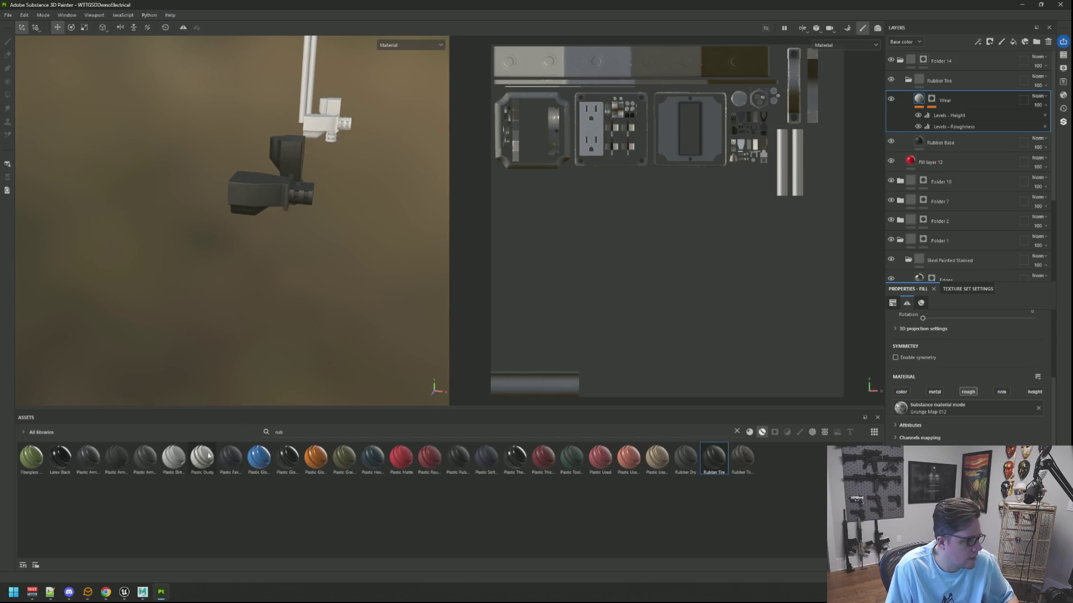
{"action": "mouse_move", "coordinate": [184, 457]}
{"action": "left_mouse_down"}
{"action": "mouse_move", "coordinate": [973, 78]}
{"action": "mouse_move", "coordinate": [954, 75]}
{"action": "left_mouse_up"}
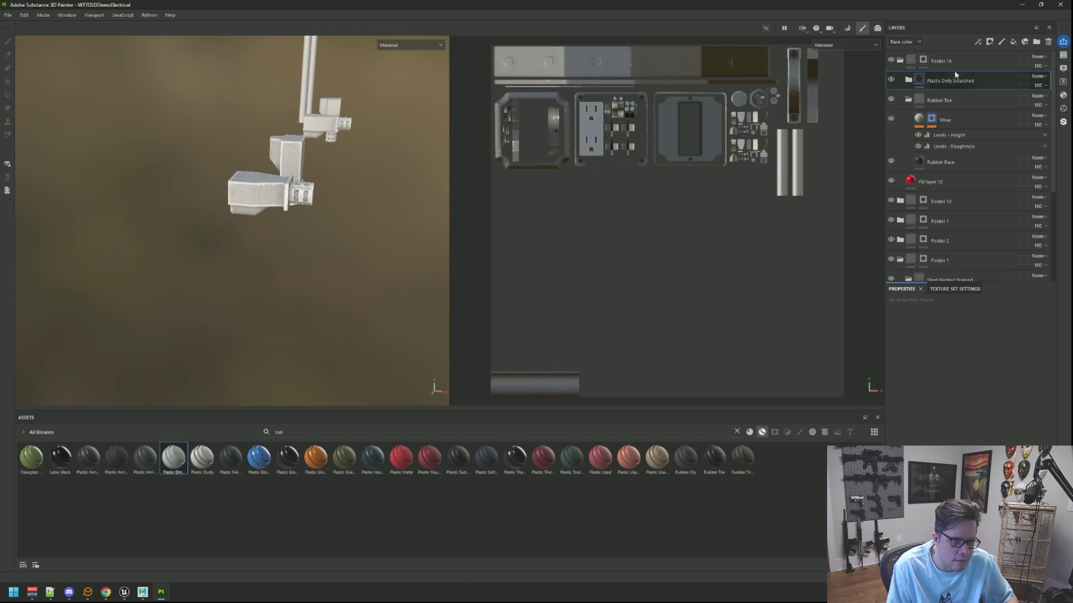
Lower the base colour of the Base Plastic and Edges Damages fills to dark grey
{"action": "left_click", "coordinate": [908, 100]}
{"action": "left_click", "coordinate": [907, 80]}
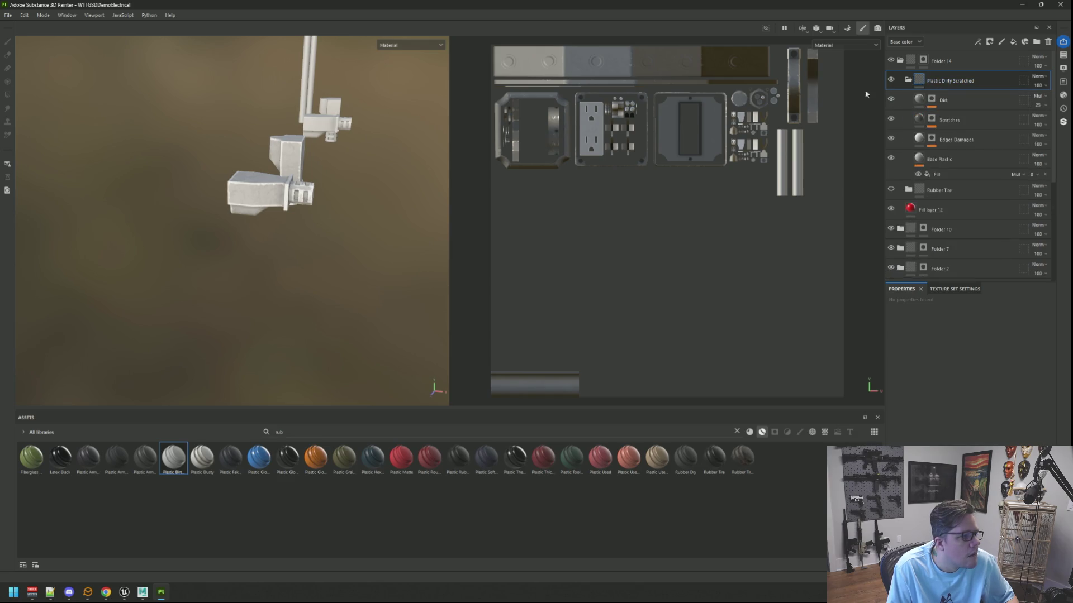
{"action": "mouse_move", "coordinate": [373, 167]}
{"action": "left_mouse_down", "text": "alt"}
{"action": "mouse_move", "coordinate": [350, 184]}
{"action": "mouse_move", "coordinate": [340, 148]}
{"action": "mouse_move", "coordinate": [354, 76]}
{"action": "mouse_move", "coordinate": [450, 88]}
{"action": "mouse_move", "coordinate": [482, 231]}
{"action": "mouse_move", "coordinate": [266, 161]}
{"action": "mouse_move", "coordinate": [328, 109]}
{"action": "mouse_move", "coordinate": [312, 163]}
{"action": "mouse_move", "coordinate": [321, 137]}
{"action": "mouse_move", "coordinate": [347, 153]}
{"action": "mouse_move", "coordinate": [339, 135]}
{"action": "mouse_move", "coordinate": [327, 150]}
{"action": "left_mouse_up", "text": "alt"}
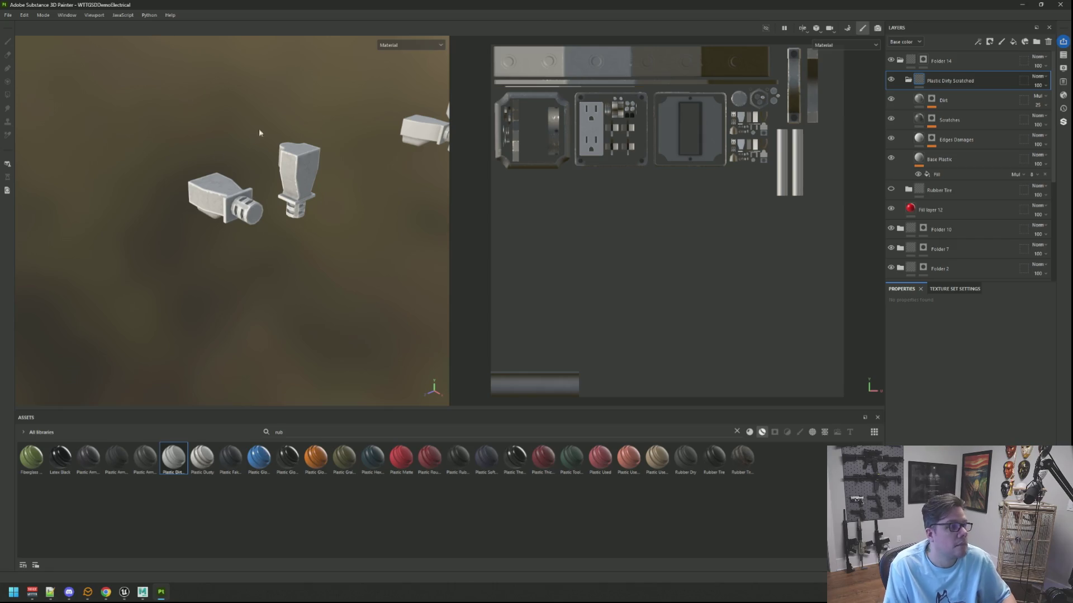
{"action": "mouse_move", "coordinate": [294, 103]}
{"action": "left_mouse_down", "text": "alt"}
{"action": "mouse_move", "coordinate": [316, 124]}
{"action": "mouse_move", "coordinate": [422, 125]}
{"action": "left_mouse_up", "text": "alt"}
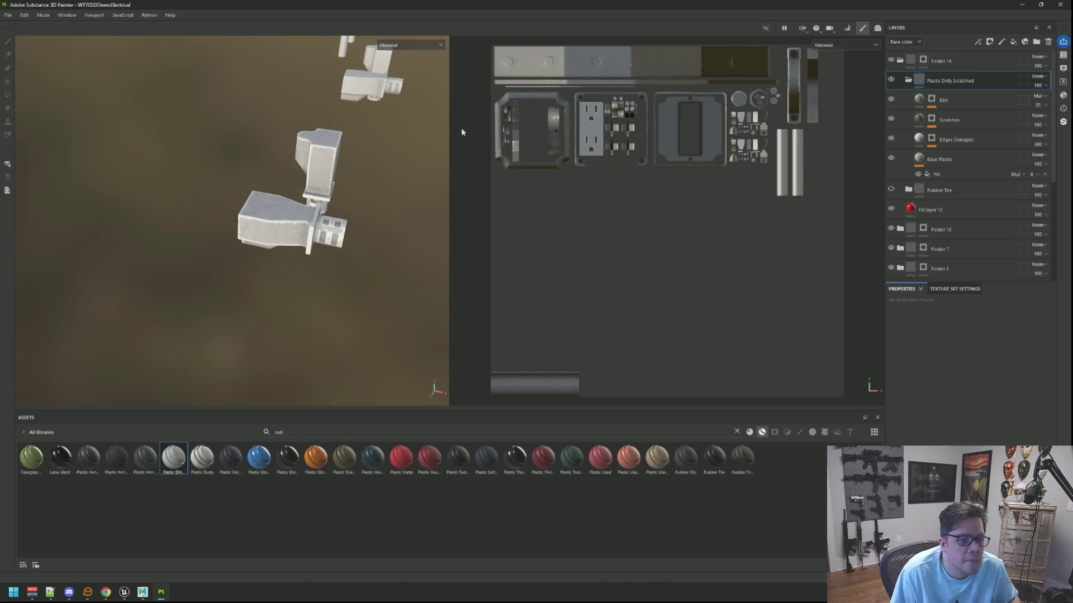
{"action": "left_click", "coordinate": [993, 173]}
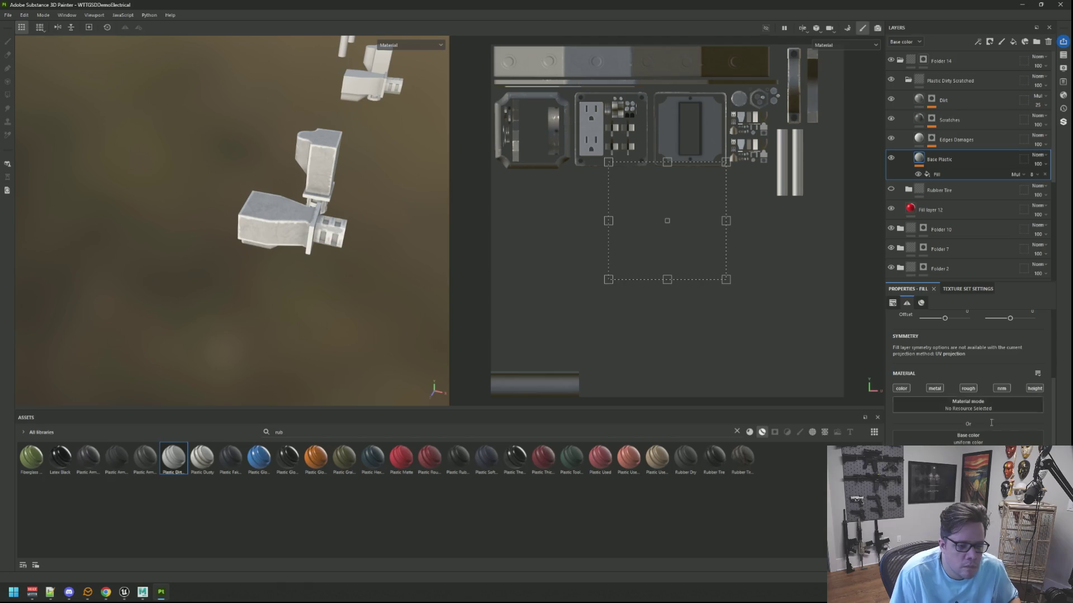
{"action": "left_click", "coordinate": [967, 438]}
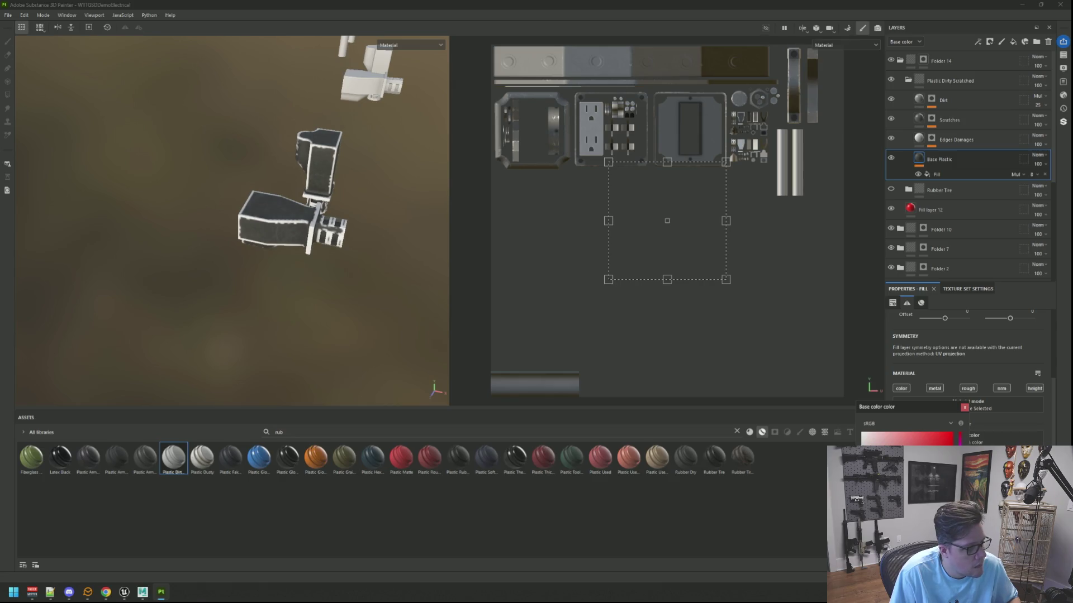
{"action": "left_click", "coordinate": [919, 139]}
{"action": "left_click", "coordinate": [968, 440]}
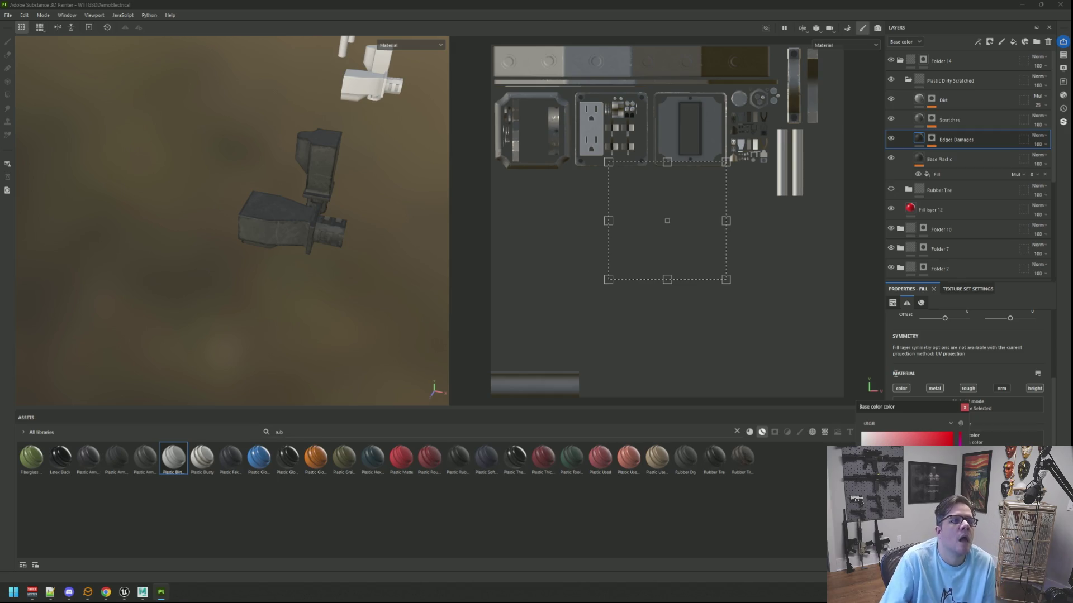
Frame the meshes, collapse Folder 14, and add a new Folder 15 at the top
{"action": "key", "text": "f"}
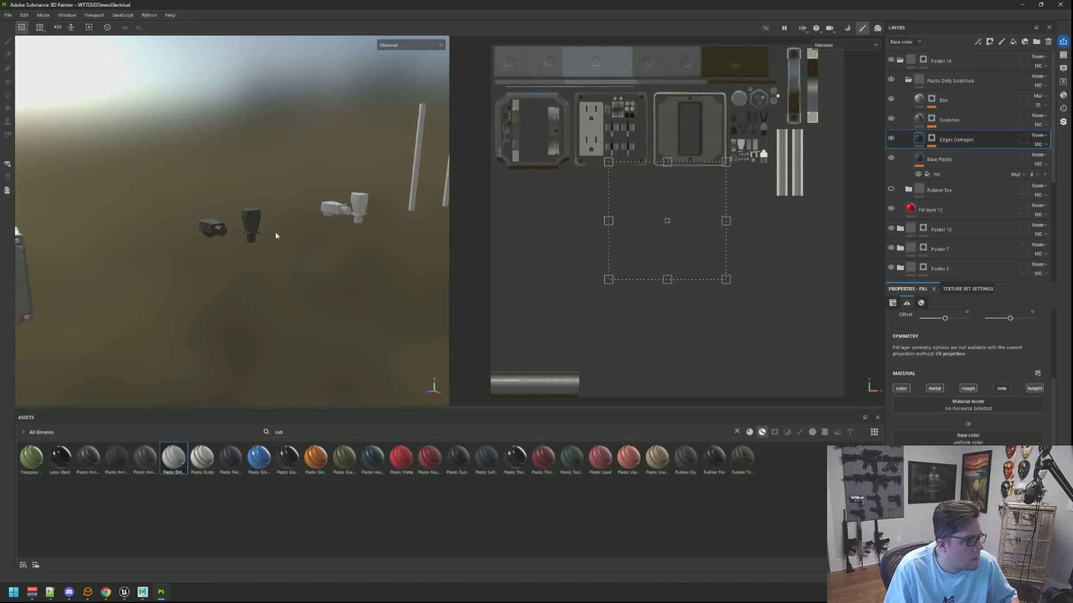
{"action": "mouse_move", "coordinate": [276, 233]}
{"action": "left_mouse_down", "text": "alt"}
{"action": "mouse_move", "coordinate": [329, 248]}
{"action": "mouse_move", "coordinate": [318, 234]}
{"action": "mouse_move", "coordinate": [285, 237]}
{"action": "mouse_move", "coordinate": [295, 220]}
{"action": "mouse_move", "coordinate": [336, 213]}
{"action": "mouse_move", "coordinate": [268, 235]}
{"action": "mouse_move", "coordinate": [328, 216]}
{"action": "mouse_move", "coordinate": [298, 220]}
{"action": "mouse_move", "coordinate": [403, 244]}
{"action": "mouse_move", "coordinate": [323, 218]}
{"action": "mouse_move", "coordinate": [368, 205]}
{"action": "left_mouse_up", "text": "alt"}
{"action": "left_click", "coordinate": [900, 60]}
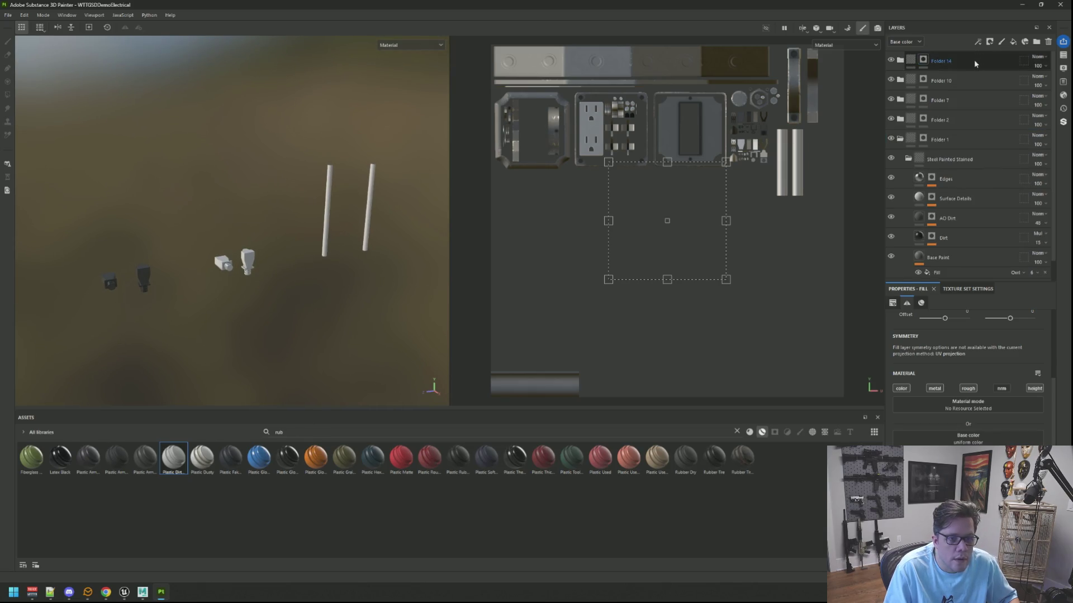
{"action": "left_click", "coordinate": [923, 60]}
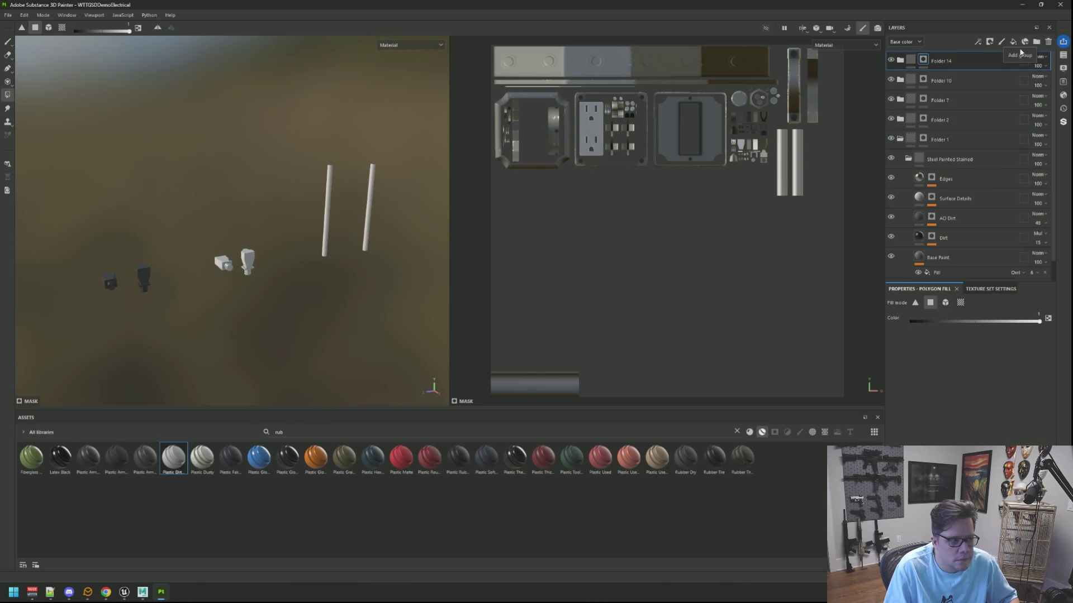
{"action": "left_click", "coordinate": [1036, 41]}
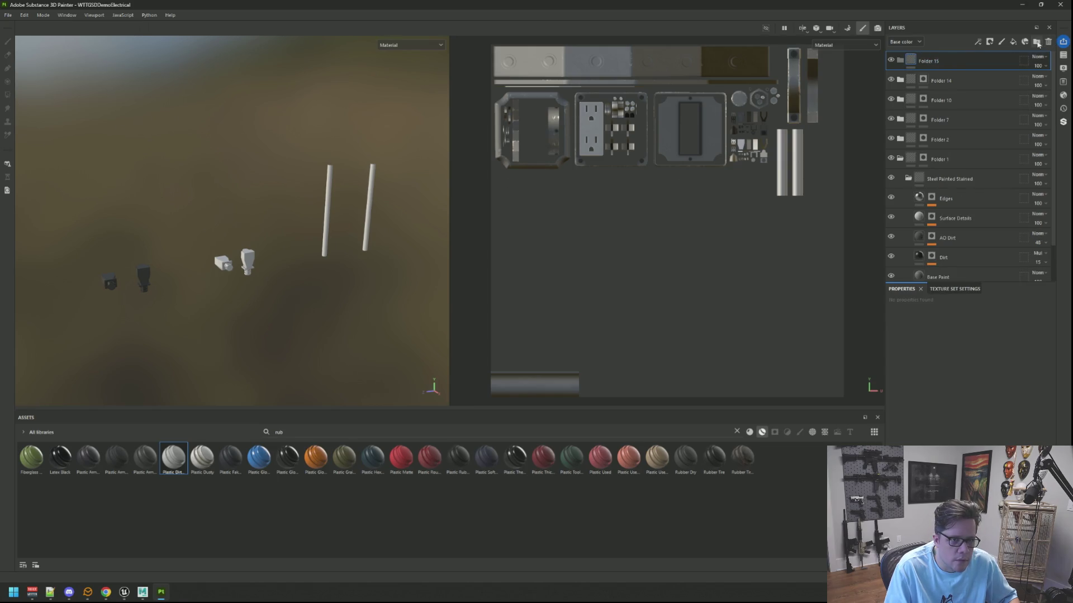
{"action": "mouse_move", "coordinate": [335, 187]}
{"action": "left_mouse_down", "text": "alt"}
{"action": "mouse_move", "coordinate": [320, 179]}
{"action": "mouse_move", "coordinate": [329, 149]}
{"action": "mouse_move", "coordinate": [327, 184]}
{"action": "mouse_move", "coordinate": [334, 171]}
{"action": "mouse_move", "coordinate": [335, 134]}
{"action": "mouse_move", "coordinate": [272, 177]}
{"action": "mouse_move", "coordinate": [294, 139]}
{"action": "mouse_move", "coordinate": [270, 160]}
{"action": "mouse_move", "coordinate": [299, 159]}
{"action": "left_mouse_up", "text": "alt"}
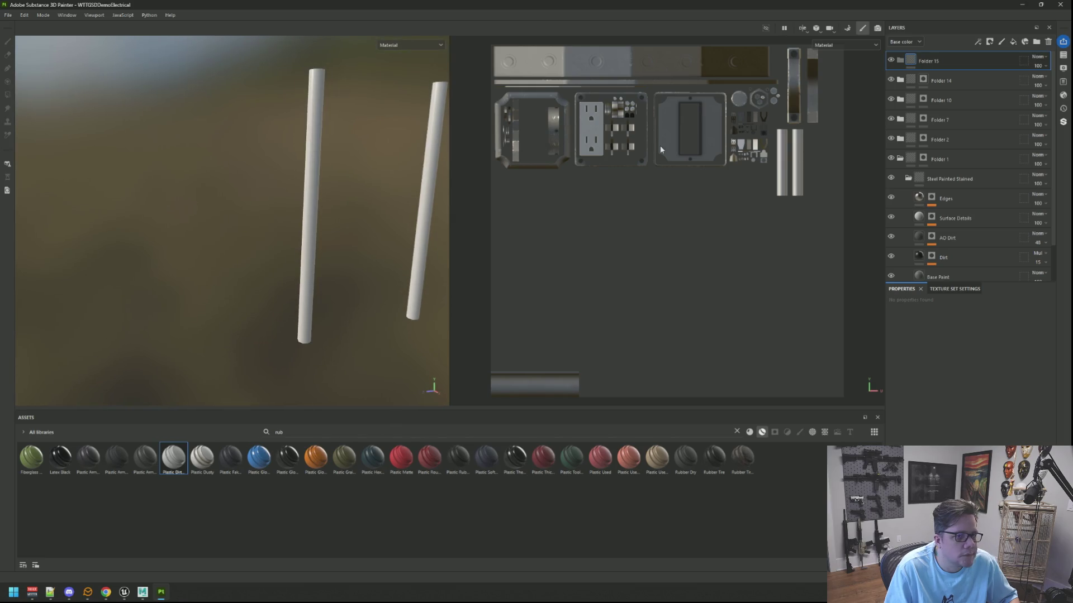
Add a red fill layer and a black mask to Folder 15, revealing only the left cord
{"action": "left_click", "coordinate": [1012, 42]}
{"action": "left_click", "coordinate": [968, 437]}
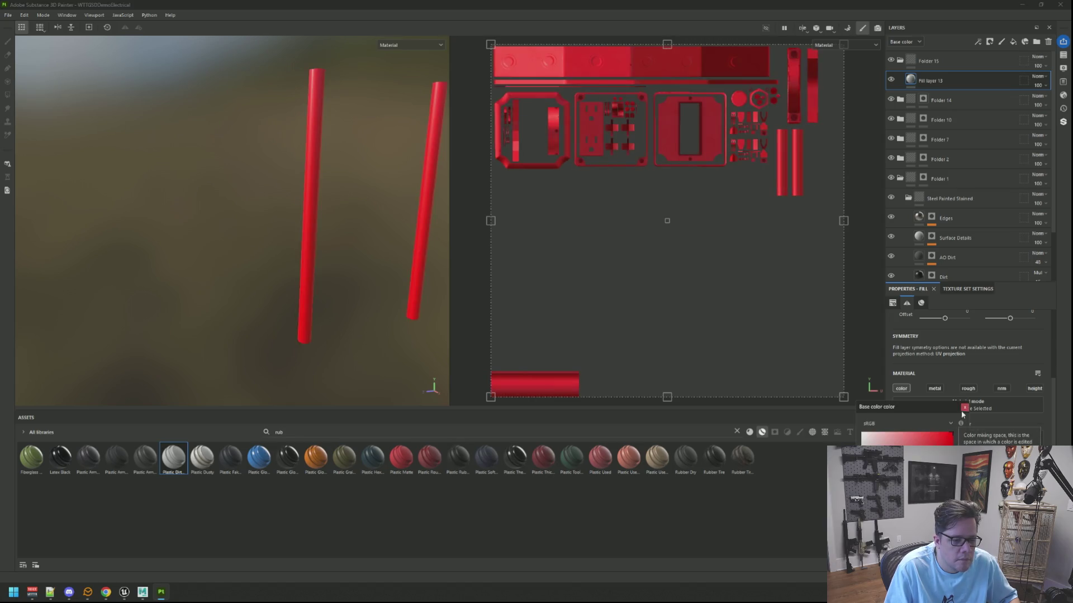
{"action": "right_click", "coordinate": [949, 58]}
{"action": "left_click", "coordinate": [966, 73]}
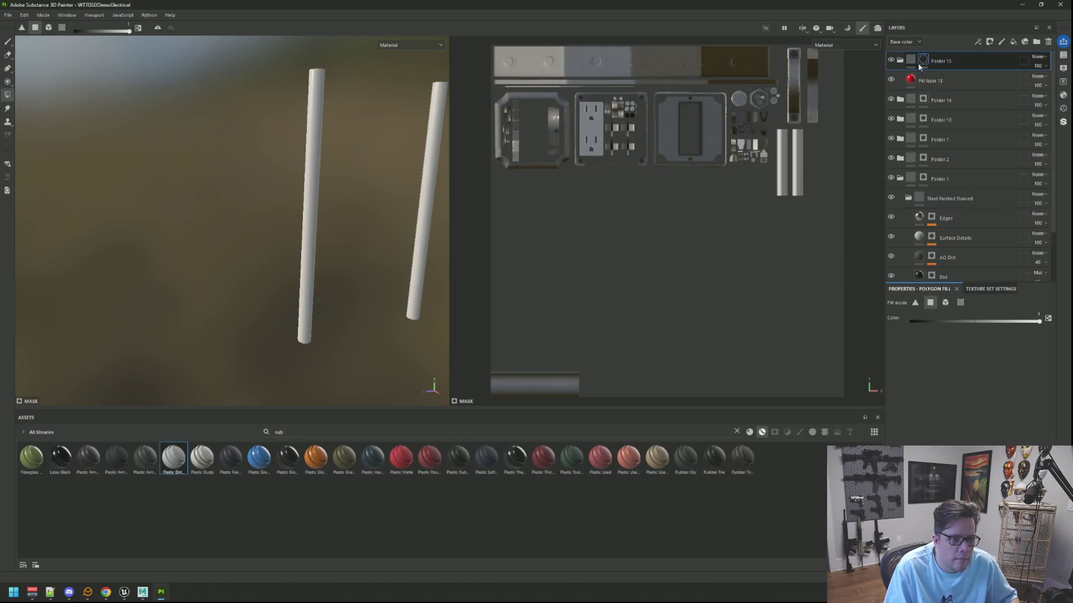
{"action": "left_click_drag", "start_coordinate": [266, 178], "coordinate": [256, 162], "text": "alt"}
{"action": "mouse_move", "coordinate": [276, 119]}
{"action": "left_mouse_down"}
{"action": "mouse_move", "coordinate": [347, 250]}
{"action": "mouse_move", "coordinate": [367, 354]}
{"action": "left_mouse_up"}
{"action": "mouse_move", "coordinate": [364, 184]}
{"action": "left_mouse_down", "text": "alt"}
{"action": "mouse_move", "coordinate": [349, 227]}
{"action": "mouse_move", "coordinate": [156, 220]}
{"action": "mouse_move", "coordinate": [184, 207]}
{"action": "mouse_move", "coordinate": [233, 229]}
{"action": "mouse_move", "coordinate": [314, 210]}
{"action": "mouse_move", "coordinate": [299, 196]}
{"action": "mouse_move", "coordinate": [313, 206]}
{"action": "left_mouse_up", "text": "alt"}
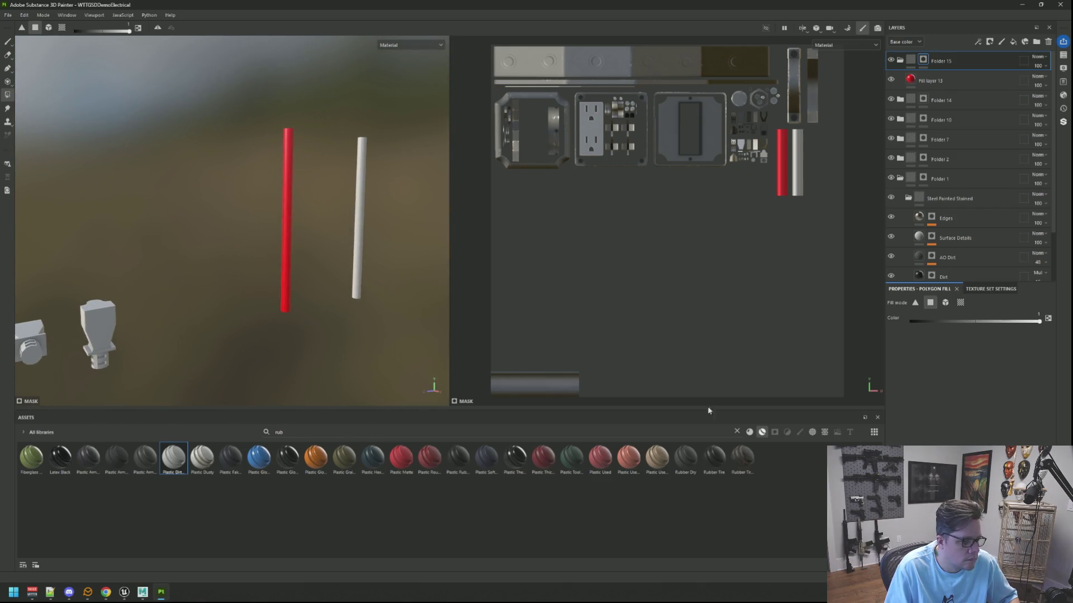
Drop Rubber Dry into Folder 15 so the left cord turns dark rubber
{"action": "mouse_move", "coordinate": [686, 457]}
{"action": "left_mouse_down"}
{"action": "mouse_move", "coordinate": [998, 199]}
{"action": "mouse_move", "coordinate": [989, 83]}
{"action": "left_mouse_up"}
{"action": "scroll", "coordinate": [339, 179], "scroll_direction": "up", "scroll_amount": 3}
{"action": "mouse_move", "coordinate": [339, 178]}
{"action": "left_mouse_down", "text": "alt"}
{"action": "mouse_move", "coordinate": [378, 184]}
{"action": "mouse_move", "coordinate": [313, 175]}
{"action": "left_mouse_up", "text": "alt"}
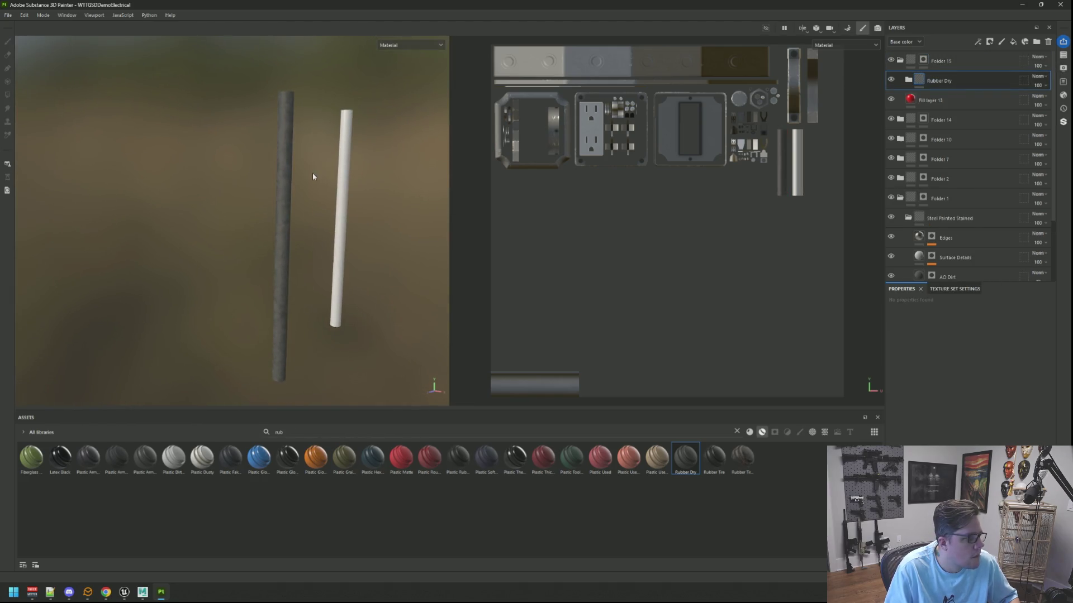
In the Rubber Dry folder, lower the Base color of Rubber Worn and Rubber Base to near black
{"action": "left_click", "coordinate": [909, 83]}
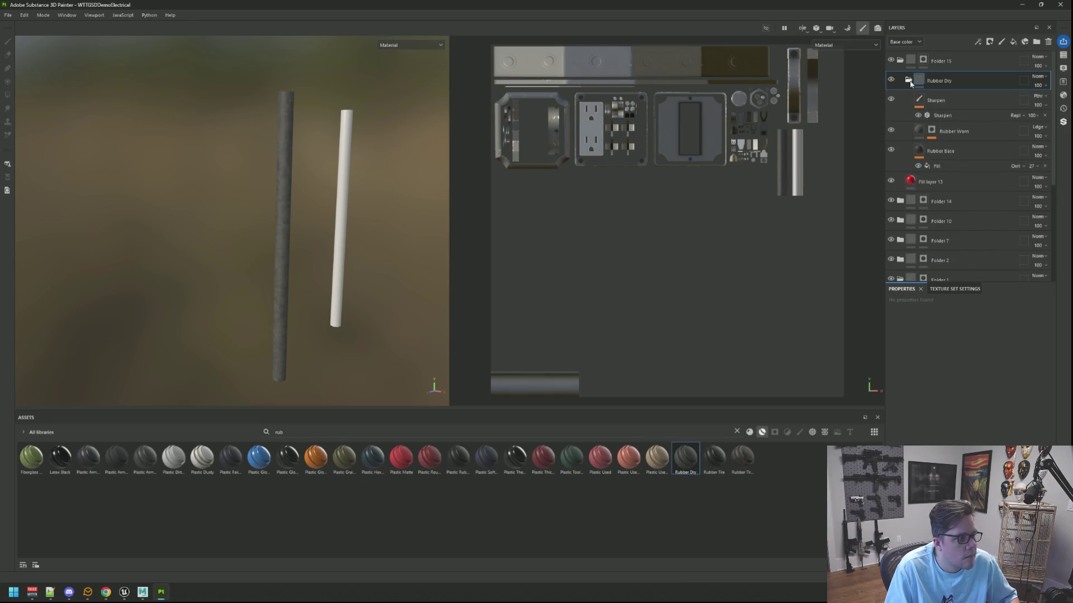
{"action": "left_click", "coordinate": [916, 136]}
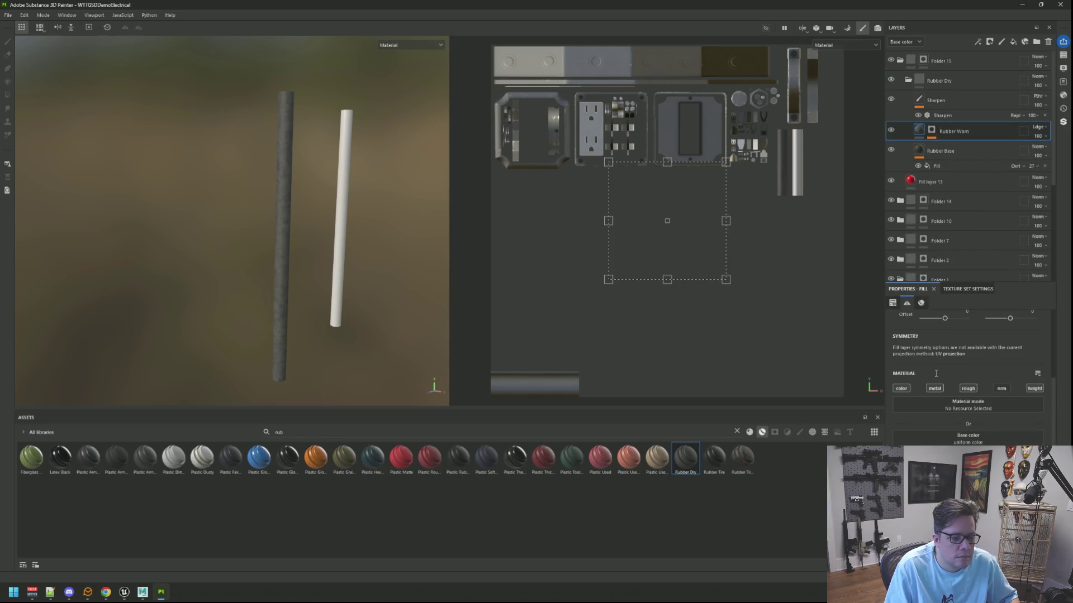
{"action": "left_click", "coordinate": [968, 438]}
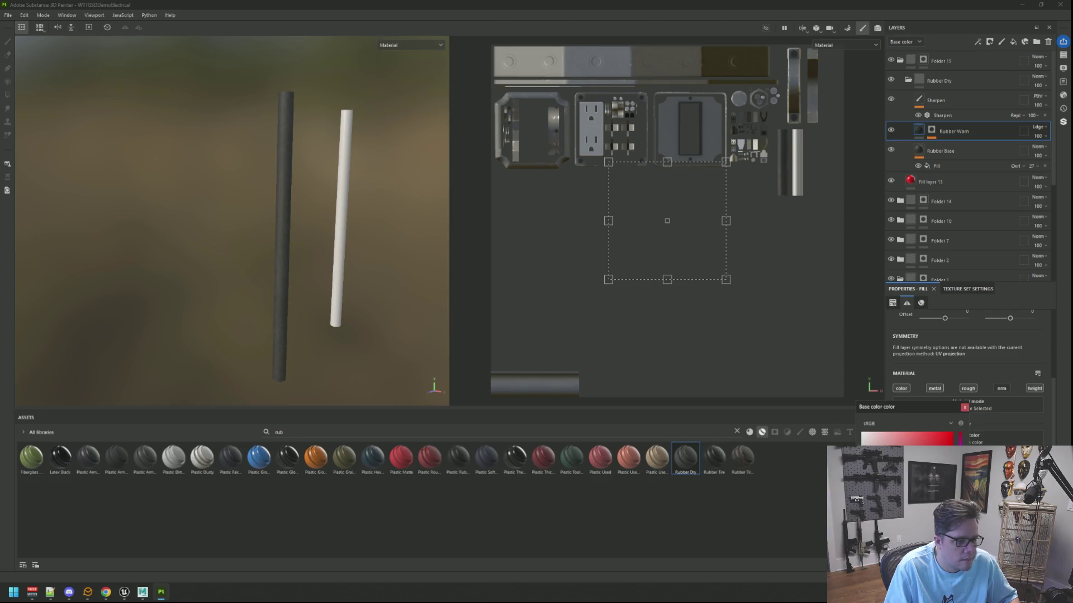
{"action": "left_click", "coordinate": [950, 151]}
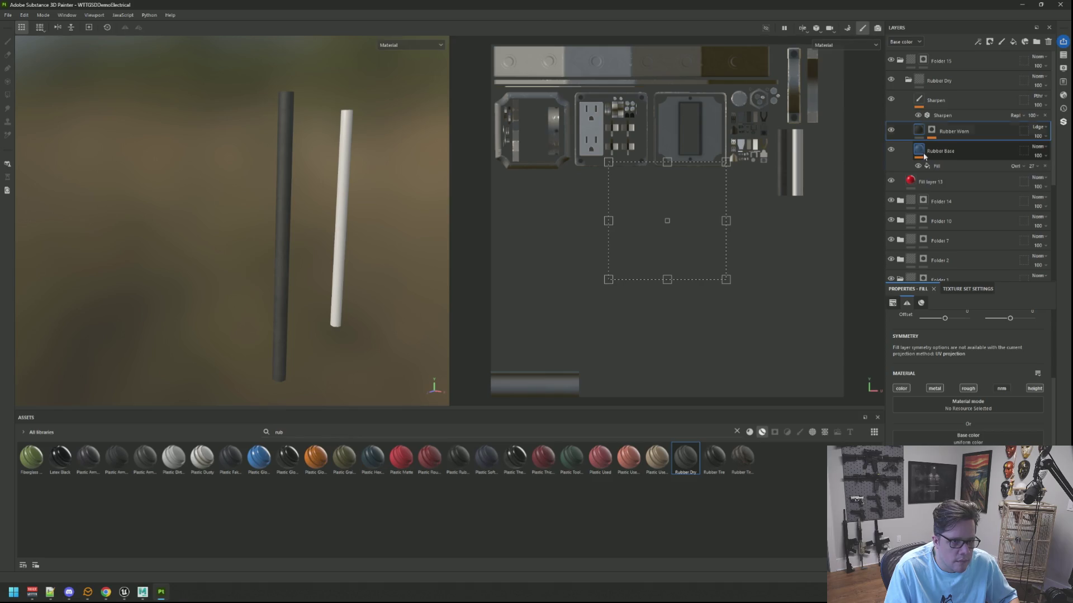
{"action": "left_click", "coordinate": [968, 438]}
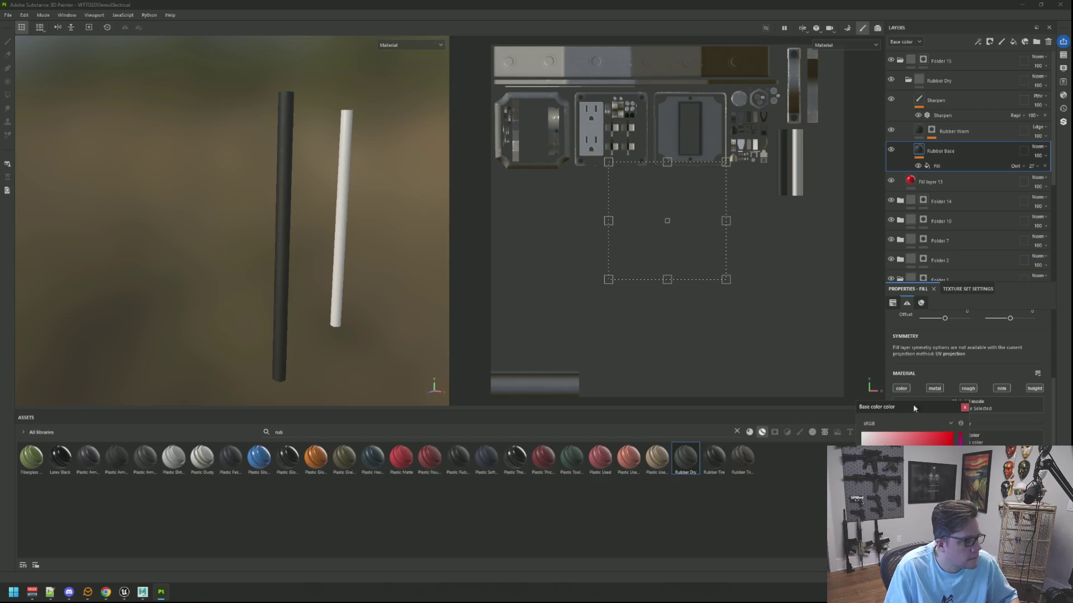
Orbit and zoom around the two cords and plugs to check the darkened rubber
{"action": "left_click_drag", "start_coordinate": [302, 235], "coordinate": [261, 261], "text": "alt"}
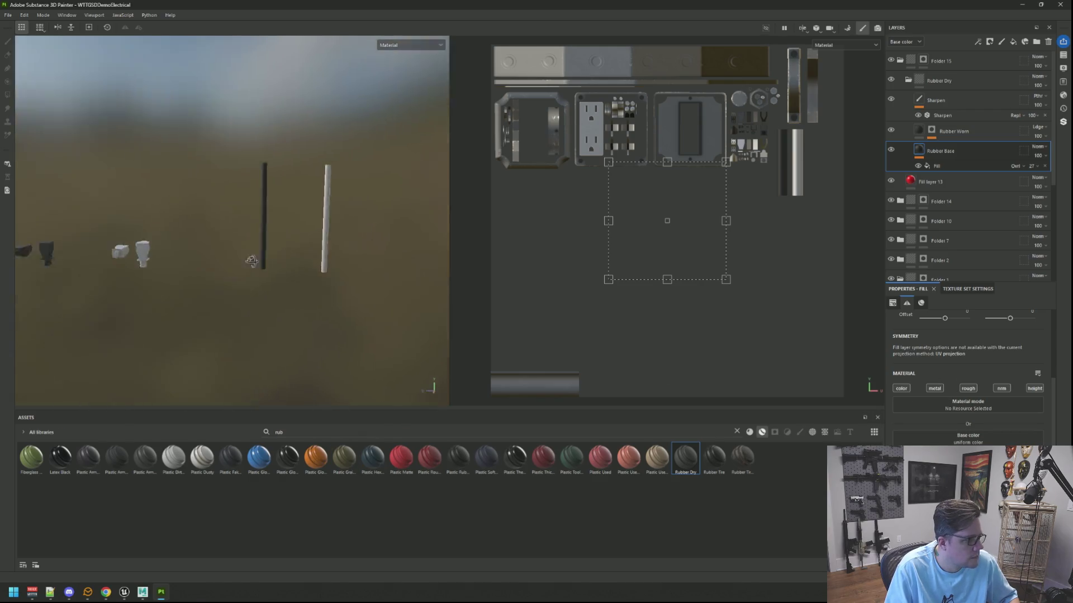
{"action": "scroll", "coordinate": [223, 223], "scroll_direction": "up", "scroll_amount": 5}
{"action": "mouse_move", "coordinate": [223, 222]}
{"action": "left_mouse_down", "text": "alt"}
{"action": "mouse_move", "coordinate": [271, 239]}
{"action": "mouse_move", "coordinate": [321, 221]}
{"action": "mouse_move", "coordinate": [244, 230]}
{"action": "mouse_move", "coordinate": [294, 209]}
{"action": "mouse_move", "coordinate": [363, 212]}
{"action": "left_mouse_up", "text": "alt"}
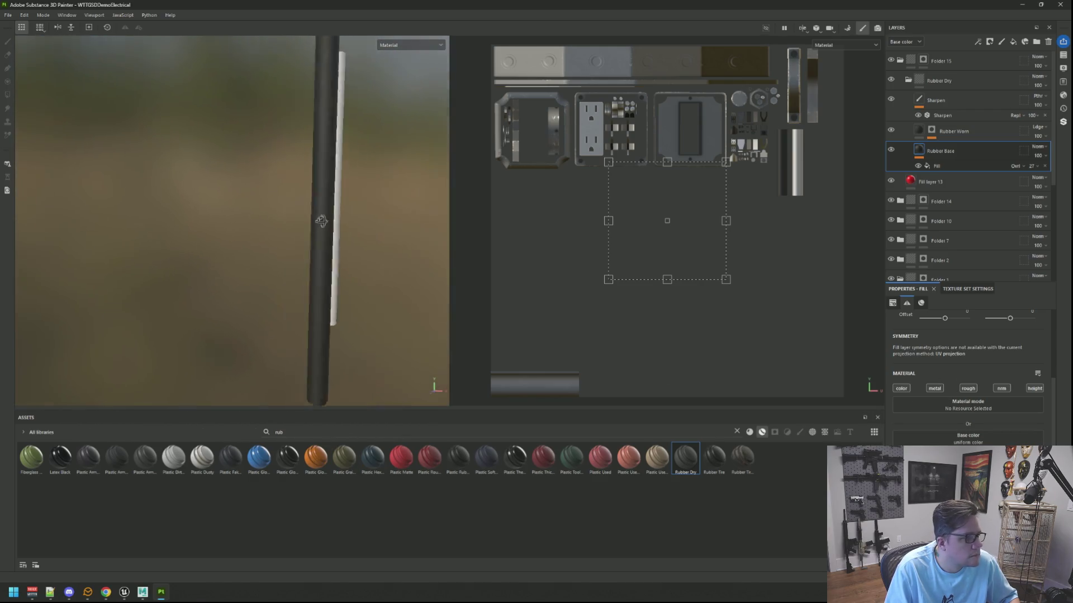
{"action": "scroll", "coordinate": [321, 220], "scroll_direction": "down", "scroll_amount": 8}
{"action": "mouse_move", "coordinate": [363, 213]}
{"action": "right_mouse_down", "text": "alt"}
{"action": "mouse_move", "coordinate": [342, 210]}
{"action": "mouse_move", "coordinate": [371, 210]}
{"action": "right_mouse_up", "text": "alt"}
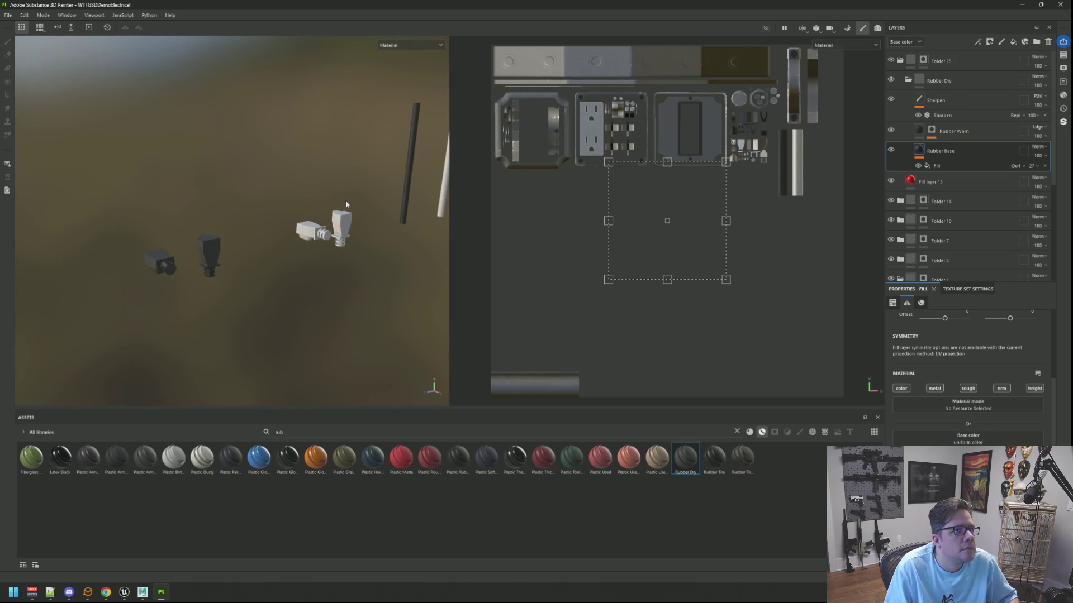
{"action": "scroll", "coordinate": [347, 203], "scroll_direction": "up", "scroll_amount": 3}
{"action": "scroll", "coordinate": [346, 203], "scroll_direction": "down", "scroll_amount": 2}
{"action": "mouse_move", "coordinate": [347, 203]}
{"action": "left_mouse_down", "text": "alt"}
{"action": "mouse_move", "coordinate": [311, 210]}
{"action": "mouse_move", "coordinate": [336, 197]}
{"action": "mouse_move", "coordinate": [316, 221]}
{"action": "mouse_move", "coordinate": [330, 230]}
{"action": "mouse_move", "coordinate": [360, 223]}
{"action": "mouse_move", "coordinate": [360, 210]}
{"action": "mouse_move", "coordinate": [379, 217]}
{"action": "left_mouse_up", "text": "alt"}
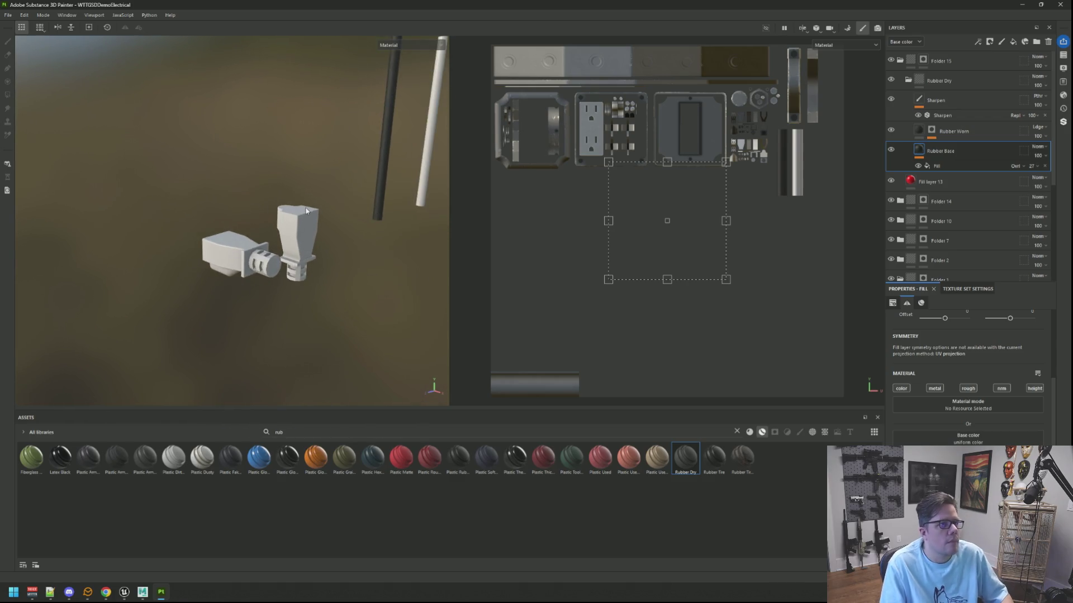
{"action": "left_click", "coordinate": [106, 592]}
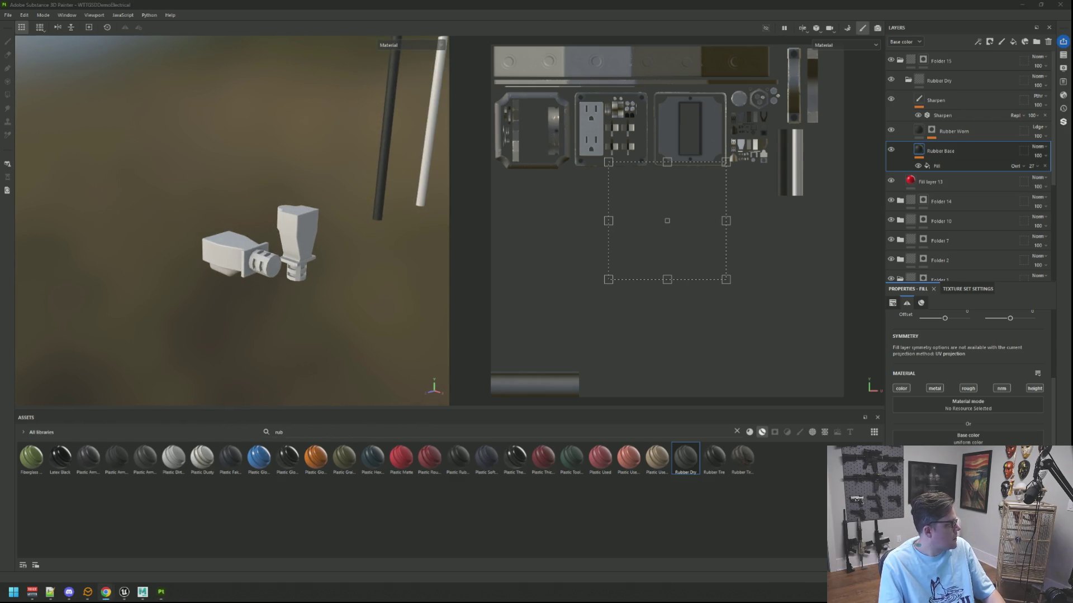
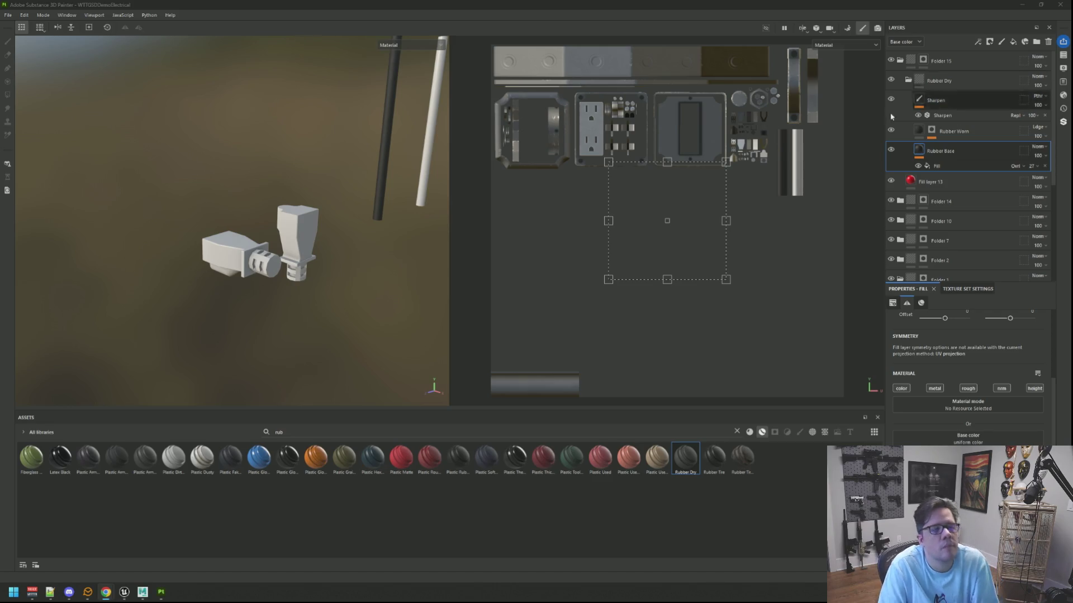
Collapse Rubber Dry and Folder 15, switching Folder 14's mask to polygon fill
{"action": "mouse_move", "coordinate": [411, 159]}
{"action": "left_mouse_down", "text": "alt"}
{"action": "mouse_move", "coordinate": [330, 182]}
{"action": "mouse_move", "coordinate": [302, 212]}
{"action": "mouse_move", "coordinate": [331, 225]}
{"action": "mouse_move", "coordinate": [335, 241]}
{"action": "left_mouse_up", "text": "alt"}
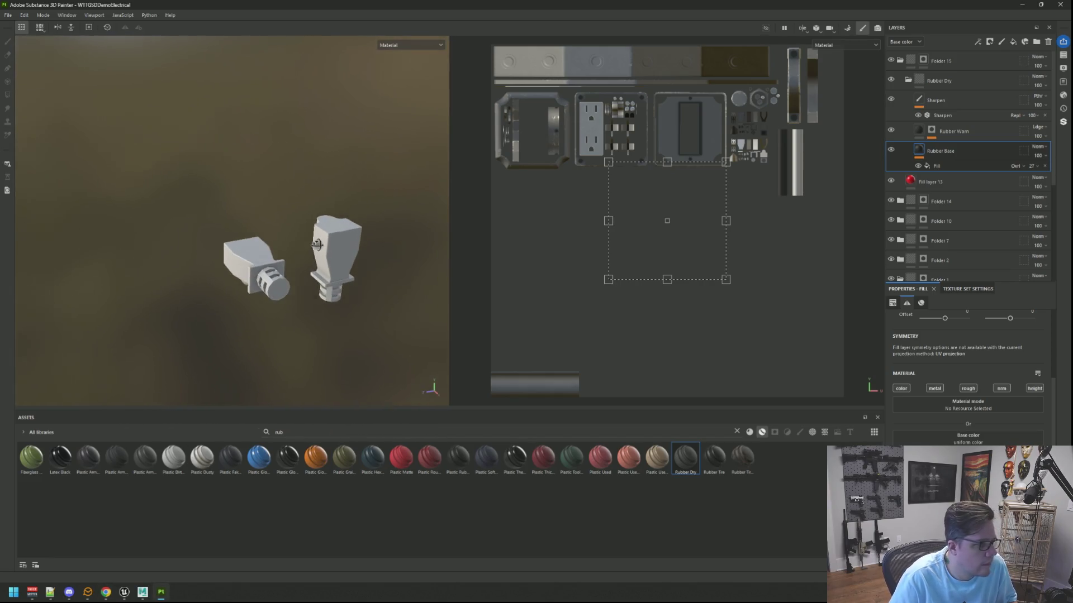
{"action": "left_click", "coordinate": [909, 81]}
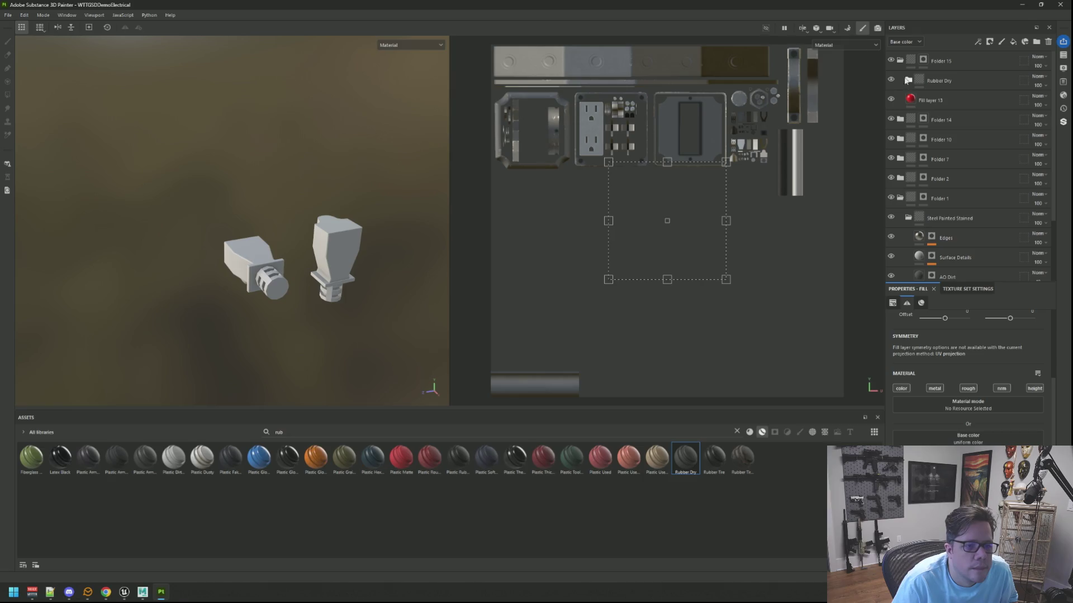
{"action": "left_click", "coordinate": [923, 100]}
{"action": "key", "text": "4"}
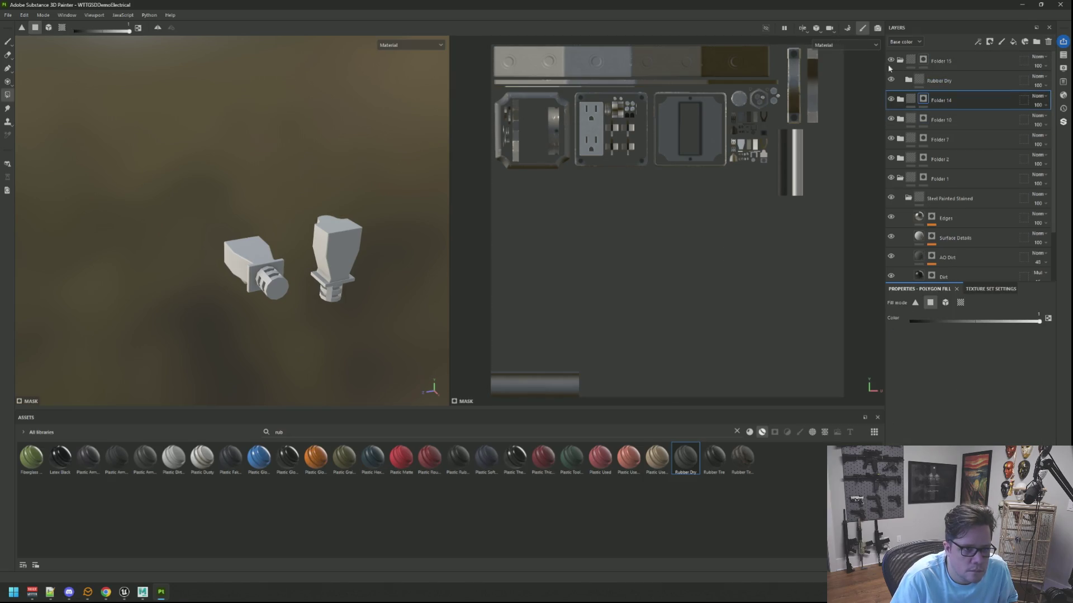
{"action": "left_click", "coordinate": [899, 60]}
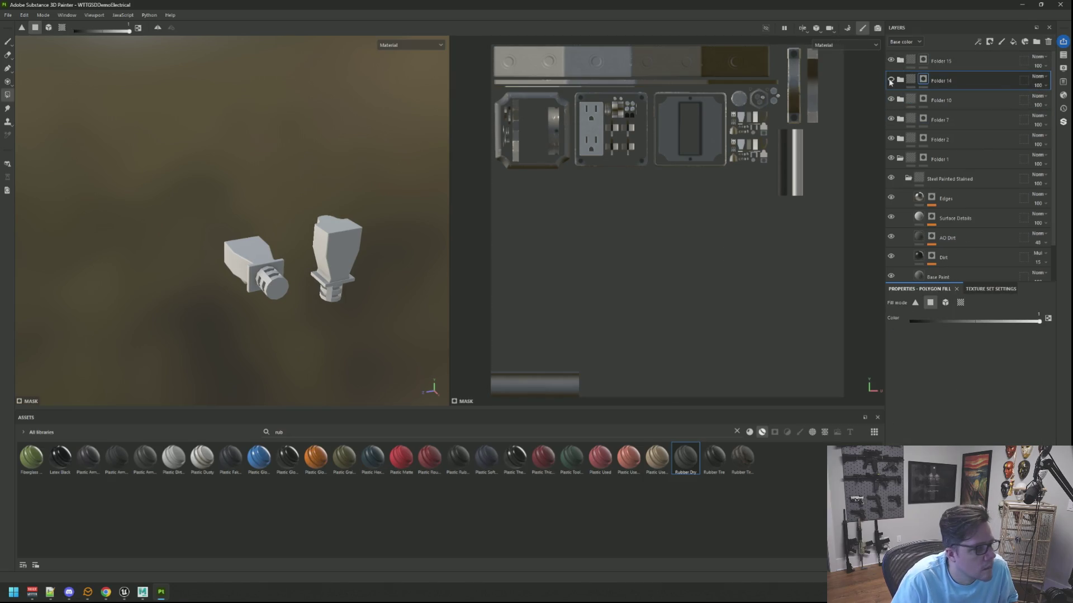
{"action": "left_click", "coordinate": [1005, 62]}
Add a top folder with a red fill layer and drop Plastic Dirty Scratched into it
{"action": "left_click", "coordinate": [1037, 41]}
{"action": "left_click", "coordinate": [1012, 42]}
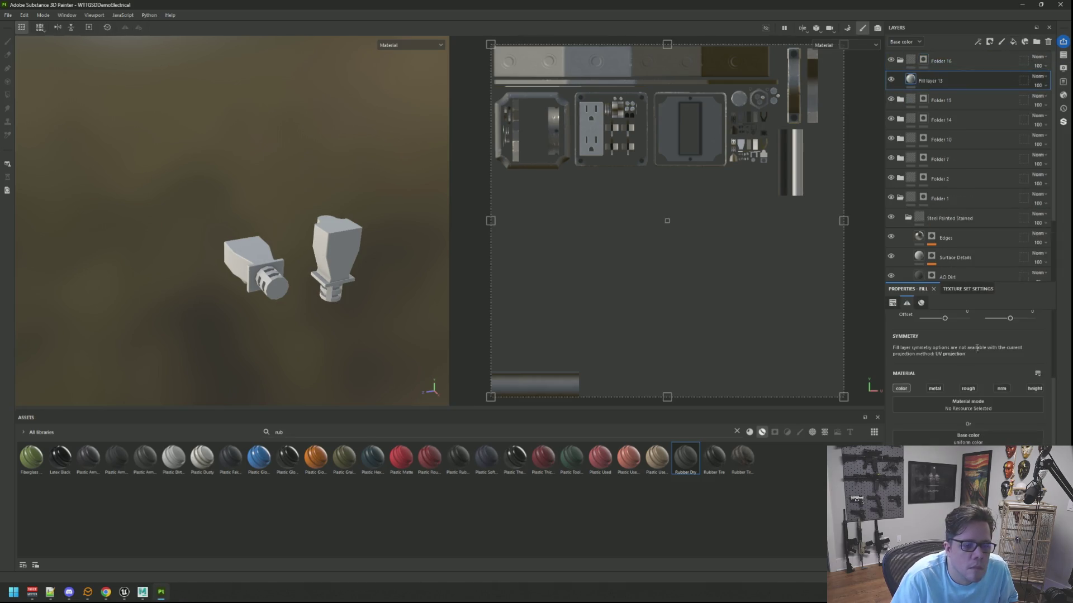
{"action": "mouse_move", "coordinate": [401, 457]}
{"action": "left_mouse_down"}
{"action": "mouse_move", "coordinate": [869, 433]}
{"action": "mouse_move", "coordinate": [965, 407]}
{"action": "mouse_move", "coordinate": [939, 79]}
{"action": "left_mouse_up"}
{"action": "left_click", "coordinate": [923, 60]}
{"action": "mouse_move", "coordinate": [445, 243]}
{"action": "left_mouse_down", "text": "alt"}
{"action": "mouse_move", "coordinate": [293, 256]}
{"action": "mouse_move", "coordinate": [288, 224]}
{"action": "mouse_move", "coordinate": [240, 232]}
{"action": "mouse_move", "coordinate": [295, 258]}
{"action": "mouse_move", "coordinate": [189, 228]}
{"action": "mouse_move", "coordinate": [281, 313]}
{"action": "mouse_move", "coordinate": [278, 250]}
{"action": "mouse_move", "coordinate": [273, 290]}
{"action": "mouse_move", "coordinate": [282, 263]}
{"action": "mouse_move", "coordinate": [285, 272]}
{"action": "left_mouse_up", "text": "alt"}
{"action": "scroll", "coordinate": [250, 291], "scroll_direction": "up", "scroll_amount": 2}
{"action": "scroll", "coordinate": [270, 304], "scroll_direction": "up", "scroll_amount": 2}
{"action": "mouse_move", "coordinate": [173, 457]}
{"action": "left_mouse_down"}
{"action": "mouse_move", "coordinate": [894, 218]}
{"action": "mouse_move", "coordinate": [981, 78]}
{"action": "left_mouse_up"}
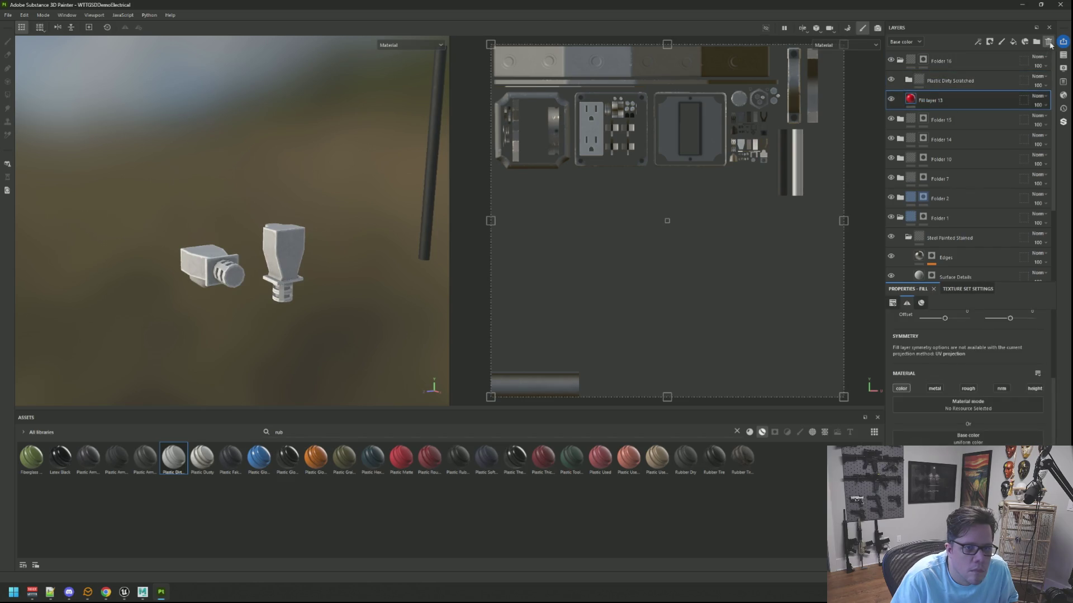
{"action": "left_click", "coordinate": [934, 81]}
Shift the Base Plastic base colour toward a warm orange-yellow grey and copy its hex value
{"action": "left_click_drag", "start_coordinate": [279, 263], "coordinate": [315, 238], "text": "alt"}
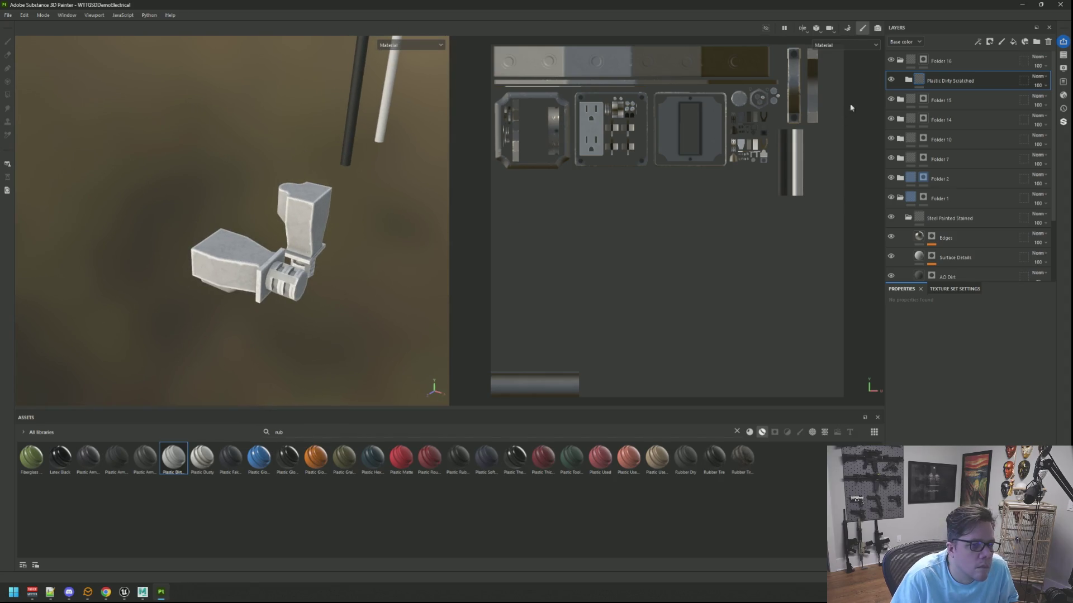
{"action": "left_click", "coordinate": [907, 82]}
{"action": "left_click", "coordinate": [949, 159]}
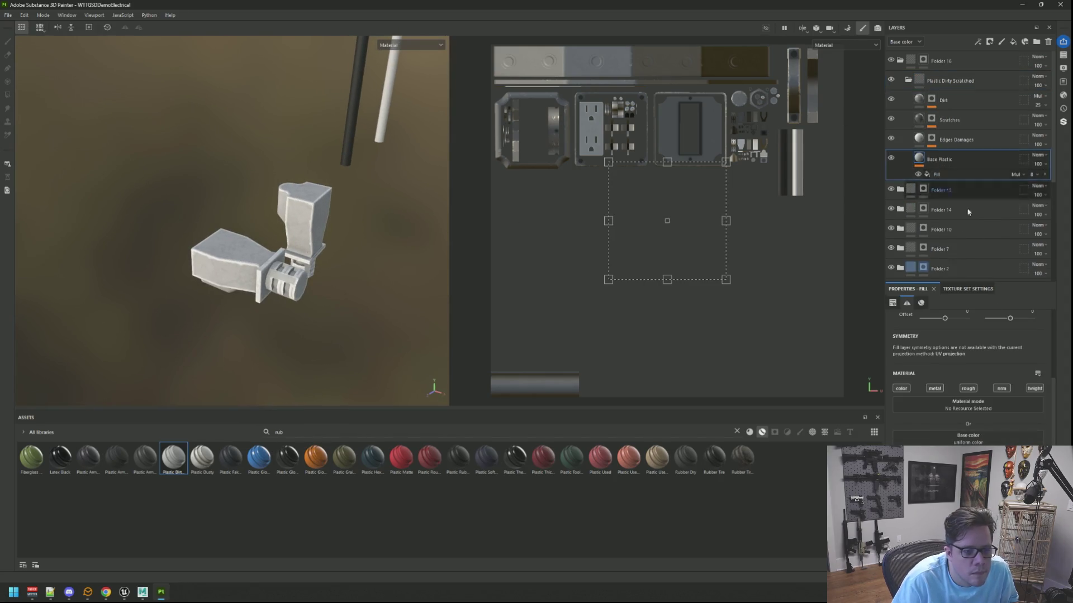
{"action": "left_click", "coordinate": [967, 438]}
{"action": "left_click_drag", "start_coordinate": [960, 439], "coordinate": [960, 444]}
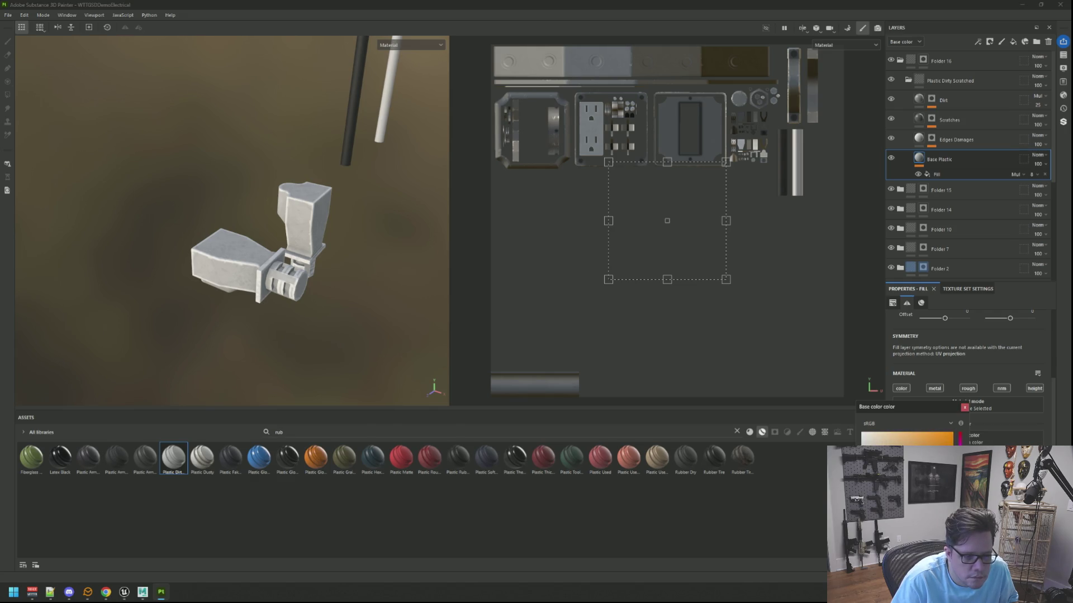
{"action": "left_click_drag", "start_coordinate": [960, 444], "coordinate": [959, 449]}
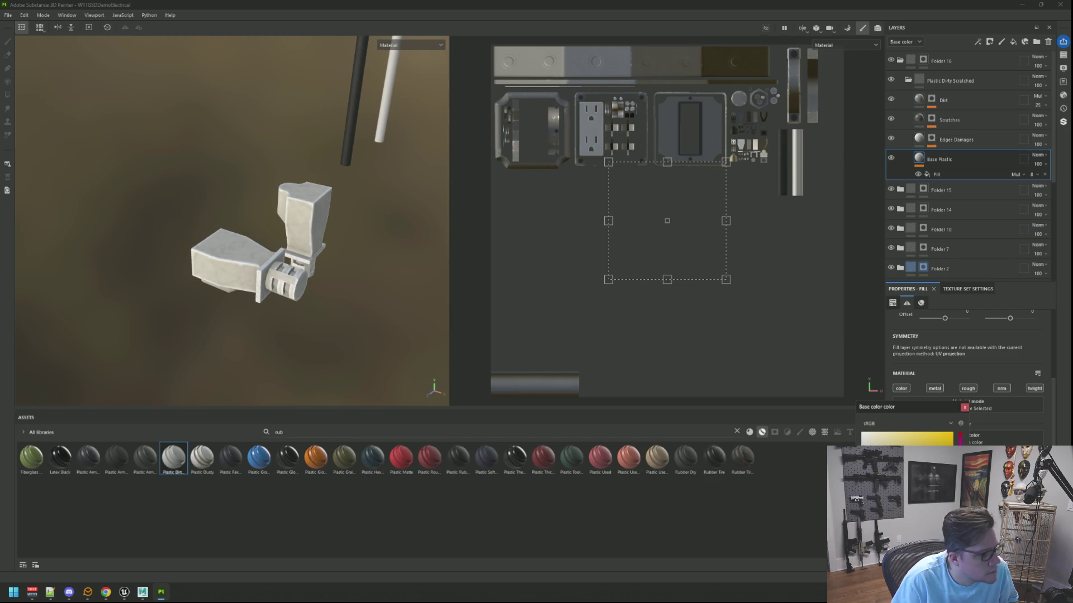
{"action": "left_click_drag", "start_coordinate": [894, 406], "coordinate": [883, 310]}
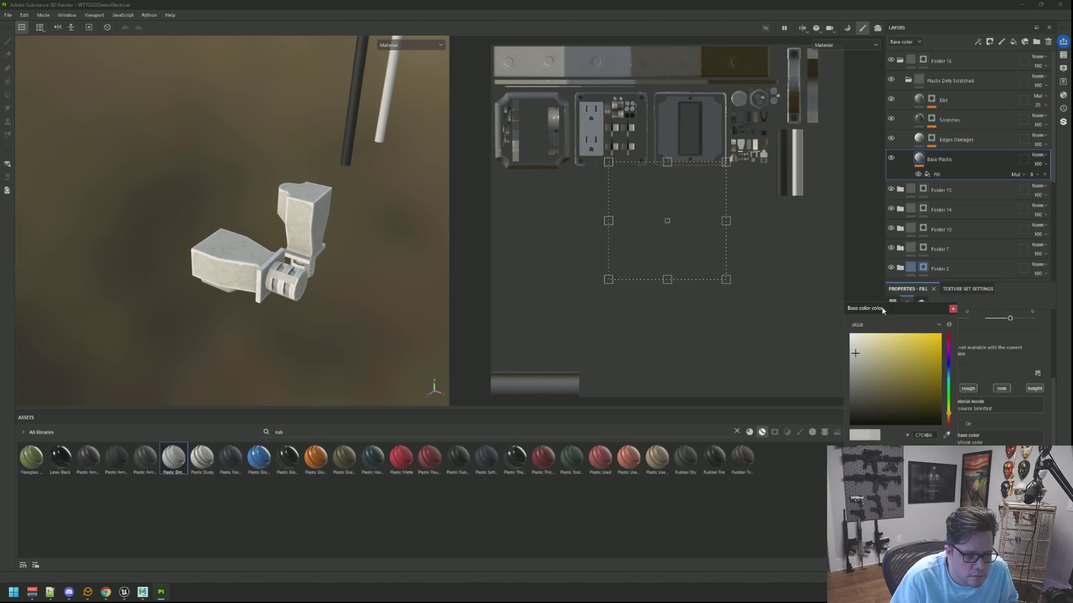
{"action": "double_click", "coordinate": [924, 434]}
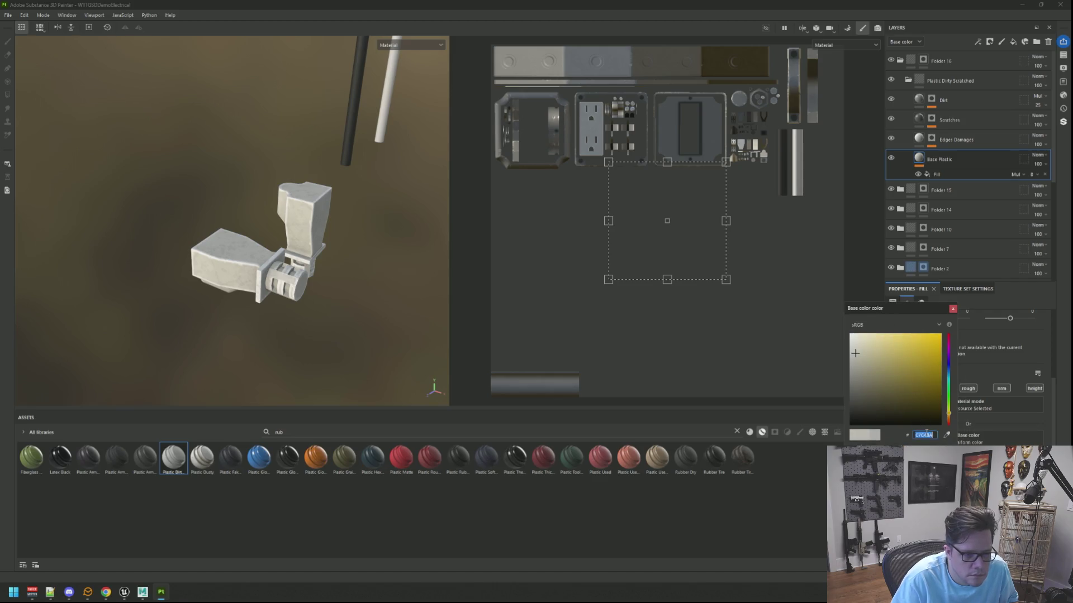
{"action": "left_click", "coordinate": [953, 308]}
Set the Edges Damages base colour to C7C4BA, darkened slightly
{"action": "left_click", "coordinate": [964, 140]}
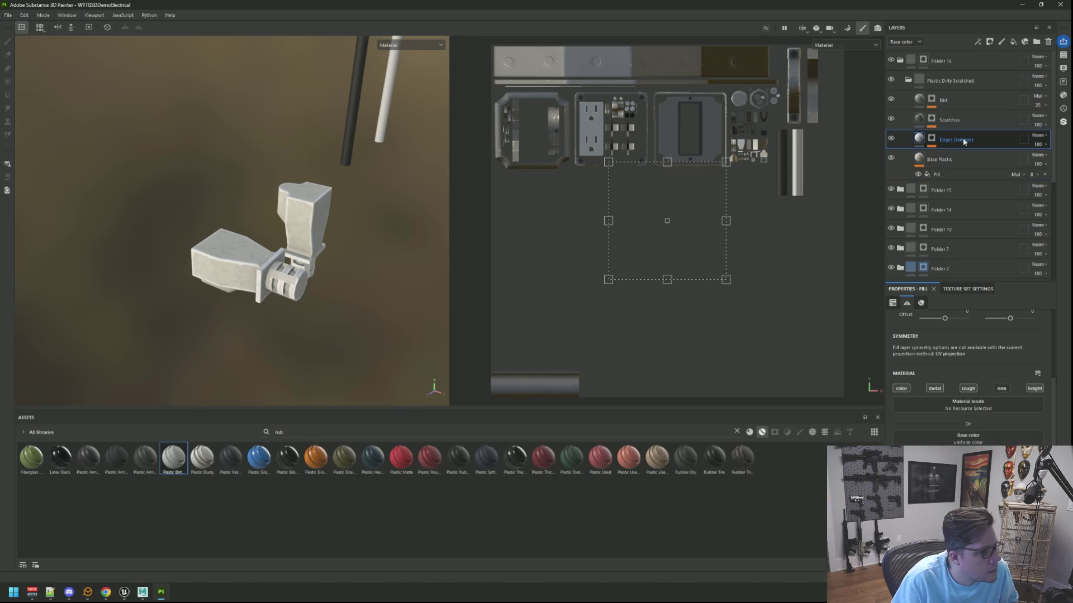
{"action": "left_click", "coordinate": [967, 438]}
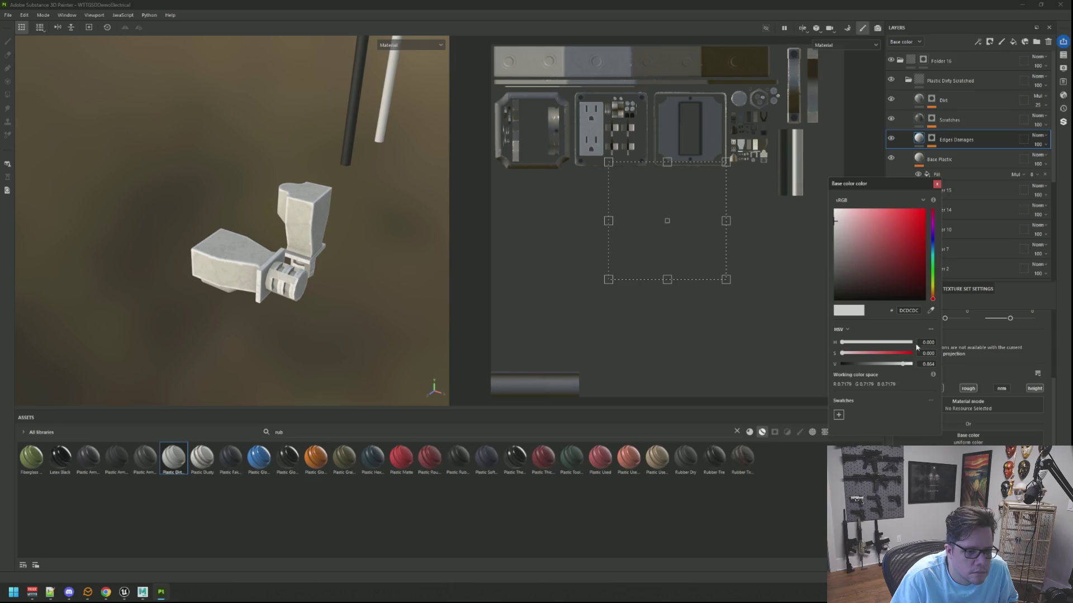
{"action": "type", "text": "C7C4BA"}
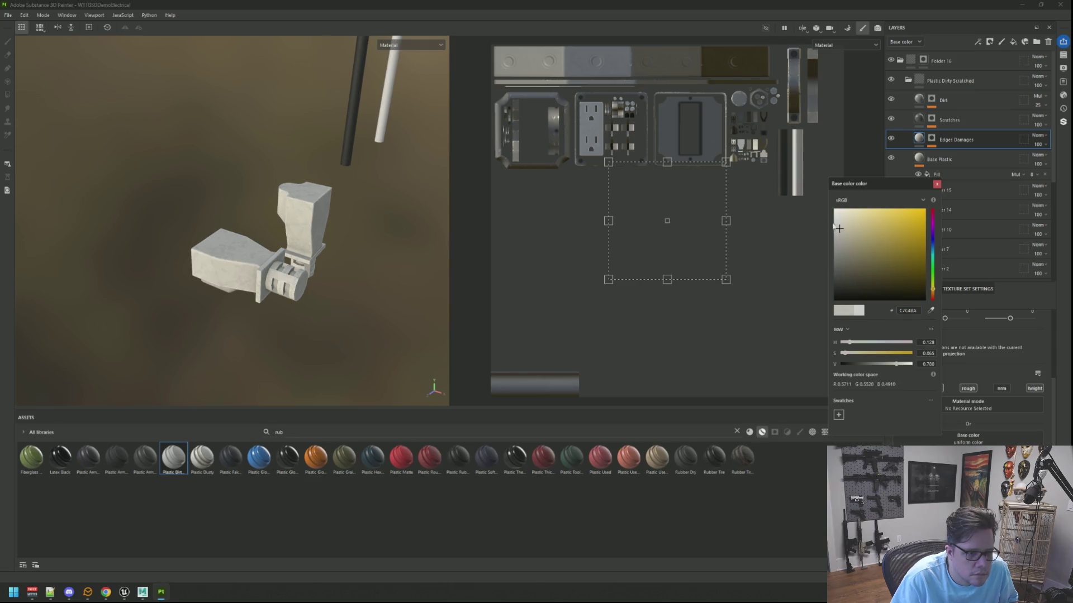
{"action": "mouse_move", "coordinate": [839, 229]}
{"action": "left_mouse_down"}
{"action": "mouse_move", "coordinate": [838, 219]}
{"action": "mouse_move", "coordinate": [842, 243]}
{"action": "left_mouse_up"}
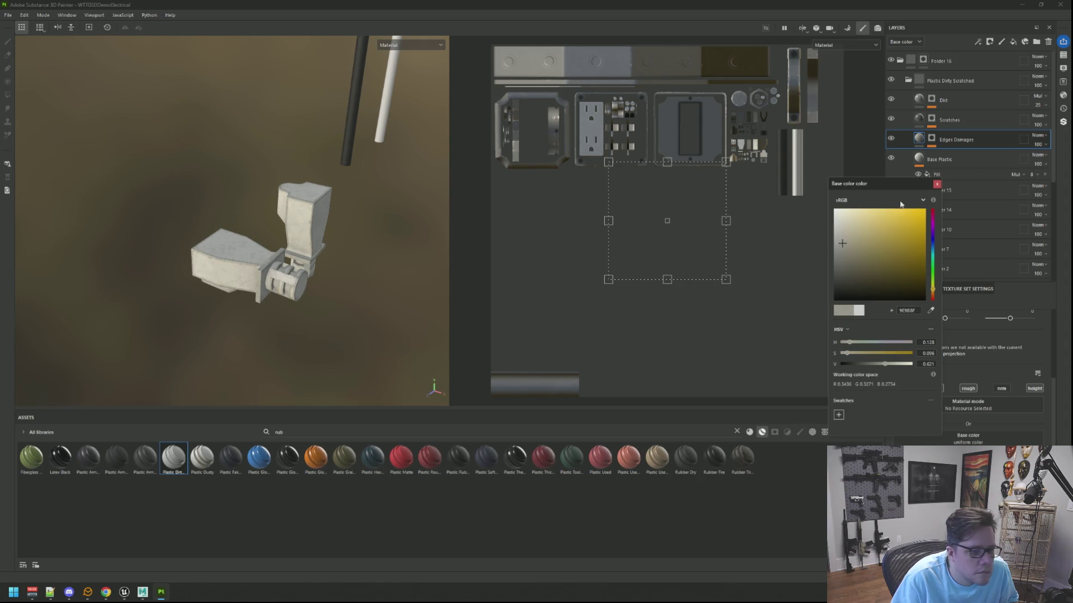
{"action": "left_click", "coordinate": [936, 186]}
Switch to the full-width 3D view, turn toward the two poles and select the Plastic Dirty Scratched folder
{"action": "mouse_move", "coordinate": [314, 207]}
{"action": "left_mouse_down", "text": "alt"}
{"action": "mouse_move", "coordinate": [288, 201]}
{"action": "mouse_move", "coordinate": [316, 204]}
{"action": "mouse_move", "coordinate": [307, 192]}
{"action": "mouse_move", "coordinate": [292, 201]}
{"action": "mouse_move", "coordinate": [343, 278]}
{"action": "mouse_move", "coordinate": [378, 257]}
{"action": "mouse_move", "coordinate": [301, 259]}
{"action": "mouse_move", "coordinate": [319, 256]}
{"action": "left_mouse_up", "text": "alt"}
{"action": "right_click_drag", "start_coordinate": [318, 255], "coordinate": [310, 357], "text": "alt"}
{"action": "mouse_move", "coordinate": [311, 358]}
{"action": "left_mouse_down", "text": "alt"}
{"action": "mouse_move", "coordinate": [299, 234]}
{"action": "mouse_move", "coordinate": [279, 226]}
{"action": "mouse_move", "coordinate": [343, 229]}
{"action": "mouse_move", "coordinate": [266, 227]}
{"action": "mouse_move", "coordinate": [299, 211]}
{"action": "mouse_move", "coordinate": [316, 244]}
{"action": "left_mouse_up", "text": "alt"}
{"action": "scroll", "coordinate": [306, 234], "scroll_direction": "down", "scroll_amount": 5}
{"action": "key", "text": "F2"}
{"action": "mouse_move", "coordinate": [546, 203]}
{"action": "left_mouse_down", "text": "alt"}
{"action": "mouse_move", "coordinate": [462, 206]}
{"action": "mouse_move", "coordinate": [437, 227]}
{"action": "mouse_move", "coordinate": [536, 229]}
{"action": "mouse_move", "coordinate": [423, 249]}
{"action": "mouse_move", "coordinate": [481, 237]}
{"action": "mouse_move", "coordinate": [453, 228]}
{"action": "left_mouse_up", "text": "alt"}
{"action": "mouse_move", "coordinate": [560, 247]}
{"action": "left_mouse_down", "text": "alt"}
{"action": "mouse_move", "coordinate": [462, 239]}
{"action": "mouse_move", "coordinate": [476, 249]}
{"action": "left_mouse_up", "text": "alt"}
{"action": "left_click", "coordinate": [1004, 81]}
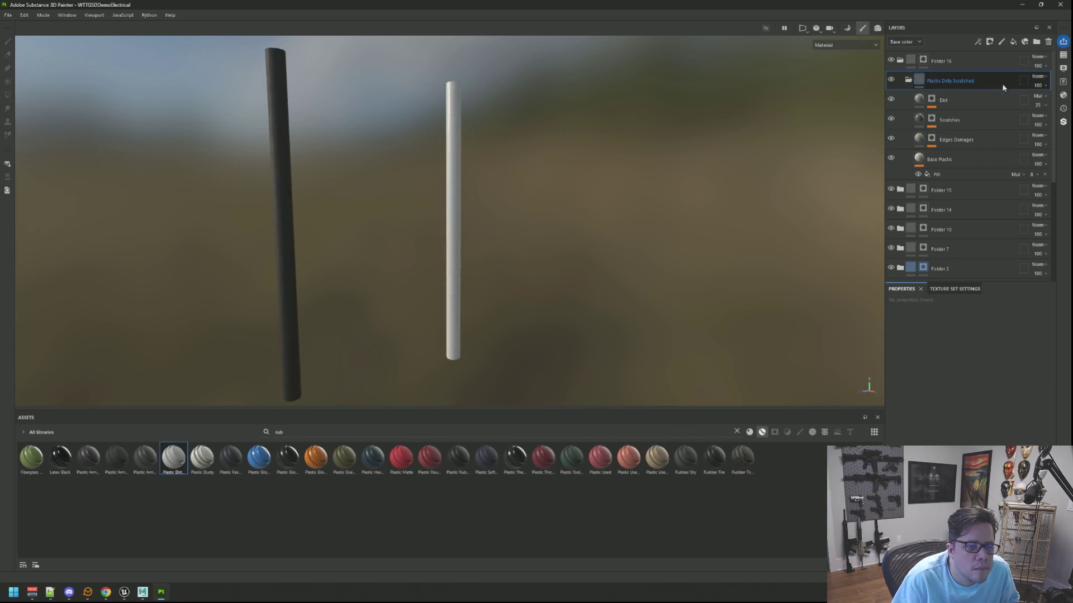
Add Folder 17 at the top with a new fill layer inside it
{"action": "left_click", "coordinate": [923, 60]}
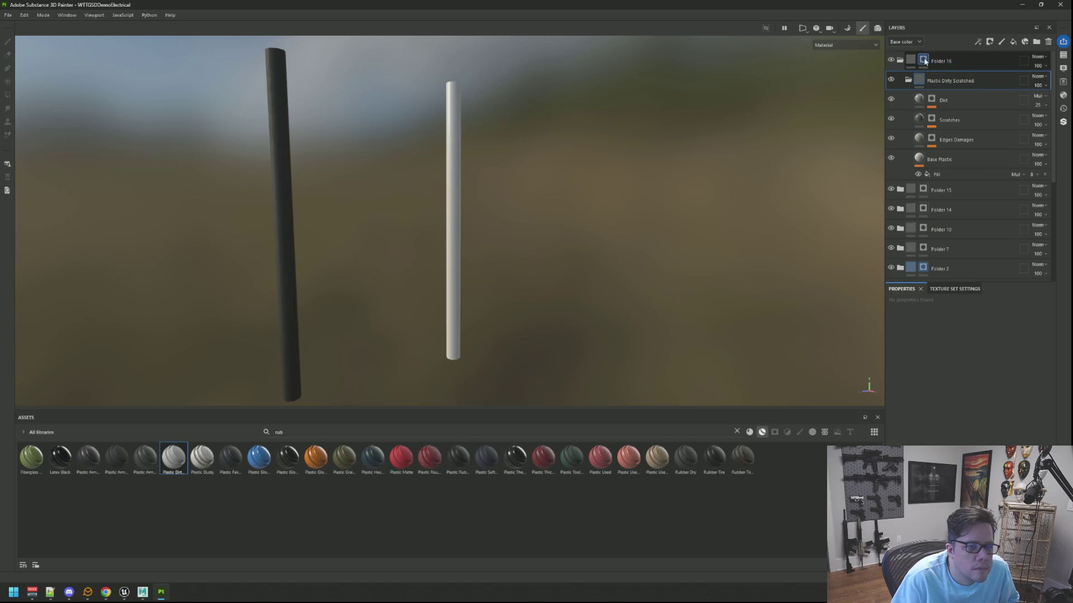
{"action": "mouse_move", "coordinate": [430, 140]}
{"action": "left_mouse_down"}
{"action": "mouse_move", "coordinate": [499, 170]}
{"action": "mouse_move", "coordinate": [472, 213]}
{"action": "mouse_move", "coordinate": [568, 199]}
{"action": "left_mouse_up"}
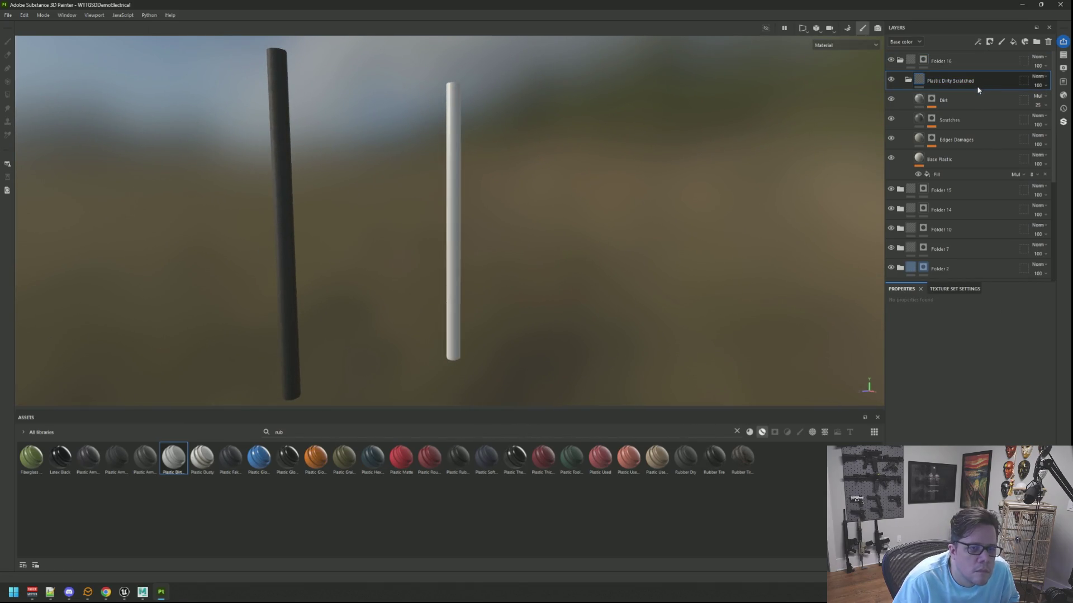
{"action": "left_click", "coordinate": [1036, 41]}
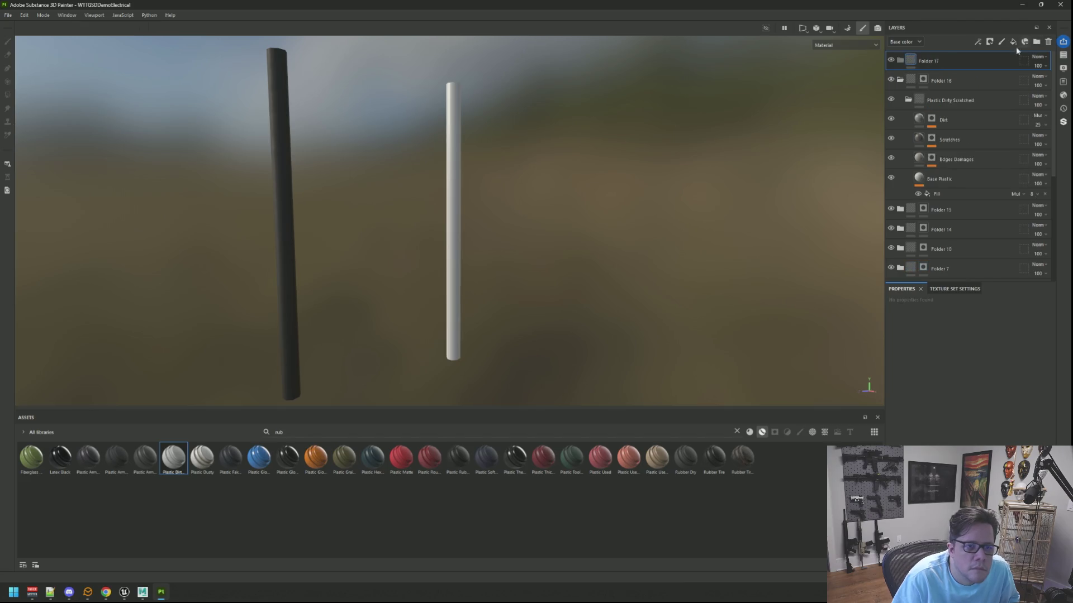
{"action": "left_click", "coordinate": [1013, 41]}
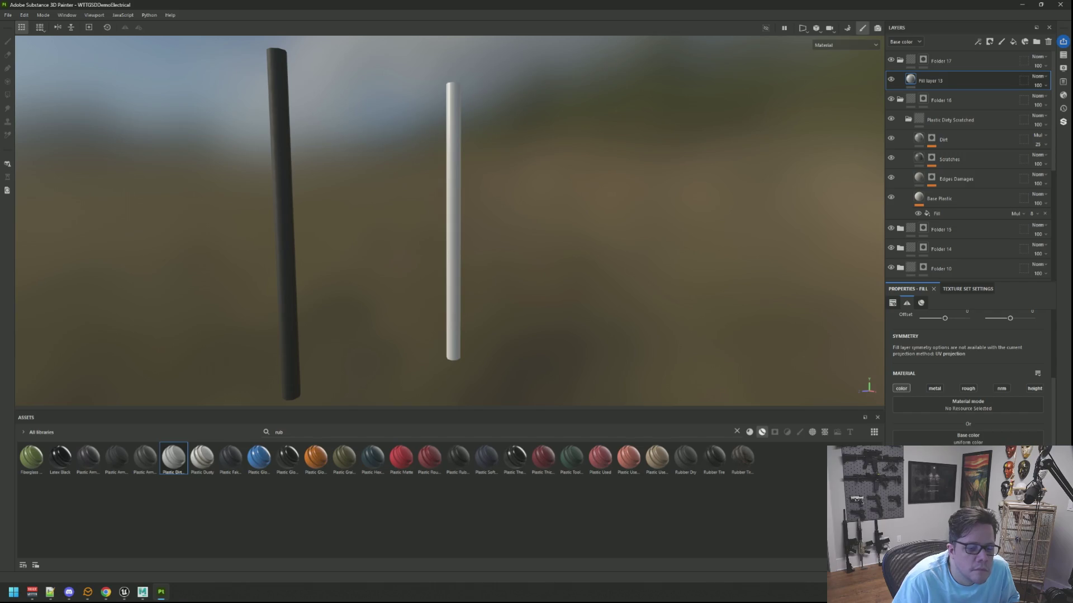
{"action": "left_click", "coordinate": [968, 439]}
{"action": "left_click", "coordinate": [937, 180]}
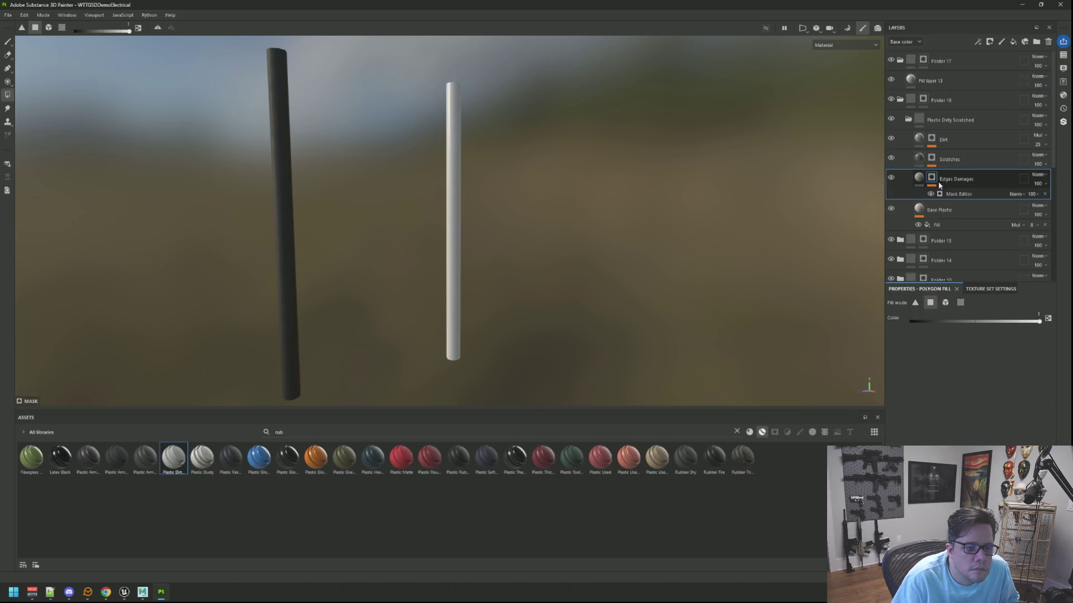
{"action": "left_click_drag", "start_coordinate": [930, 80], "coordinate": [996, 59]}
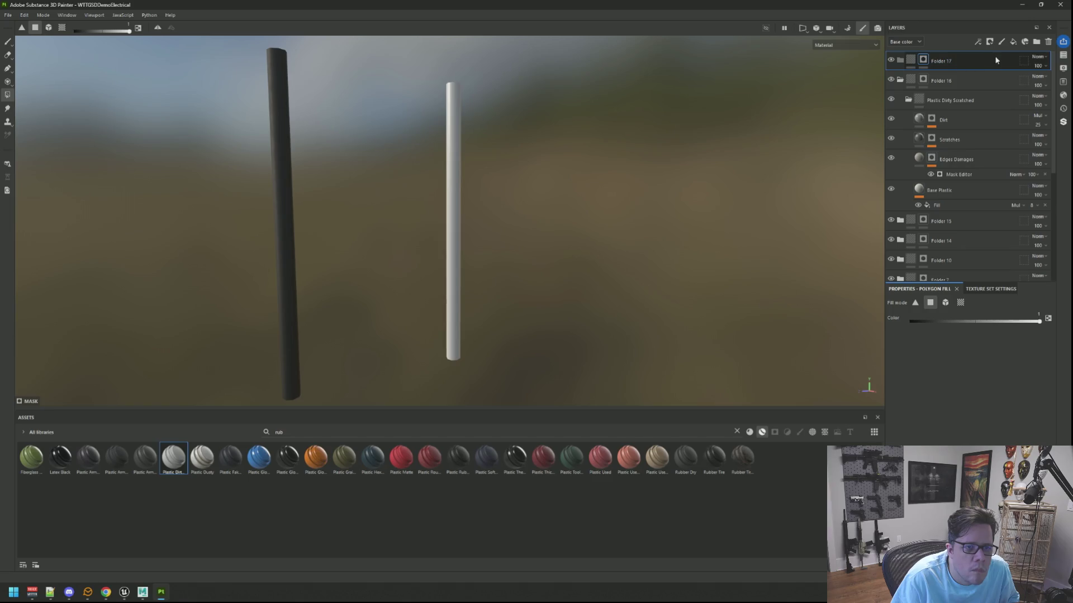
{"action": "key", "text": "ctrl+z"}
Make the fill red, mask Folder 17 to the right-hand pole and add Rubber Dry
{"action": "left_click", "coordinate": [967, 439]}
{"action": "left_click", "coordinate": [914, 223]}
{"action": "left_click", "coordinate": [928, 63]}
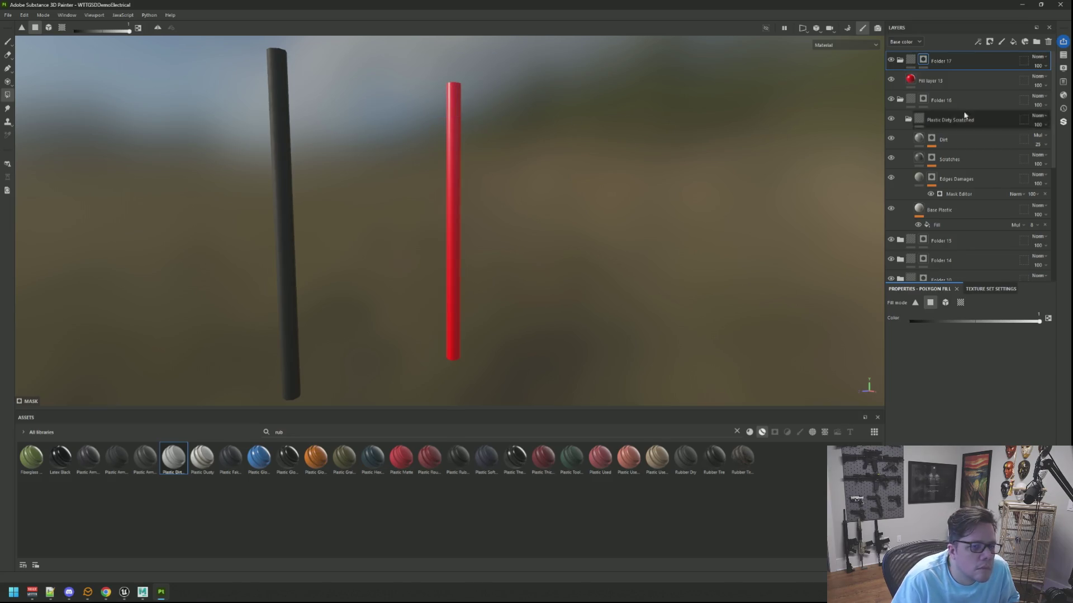
{"action": "left_click", "coordinate": [979, 83]}
{"action": "mouse_move", "coordinate": [685, 457]}
{"action": "left_mouse_down"}
{"action": "mouse_move", "coordinate": [949, 230]}
{"action": "mouse_move", "coordinate": [960, 73]}
{"action": "left_mouse_up"}
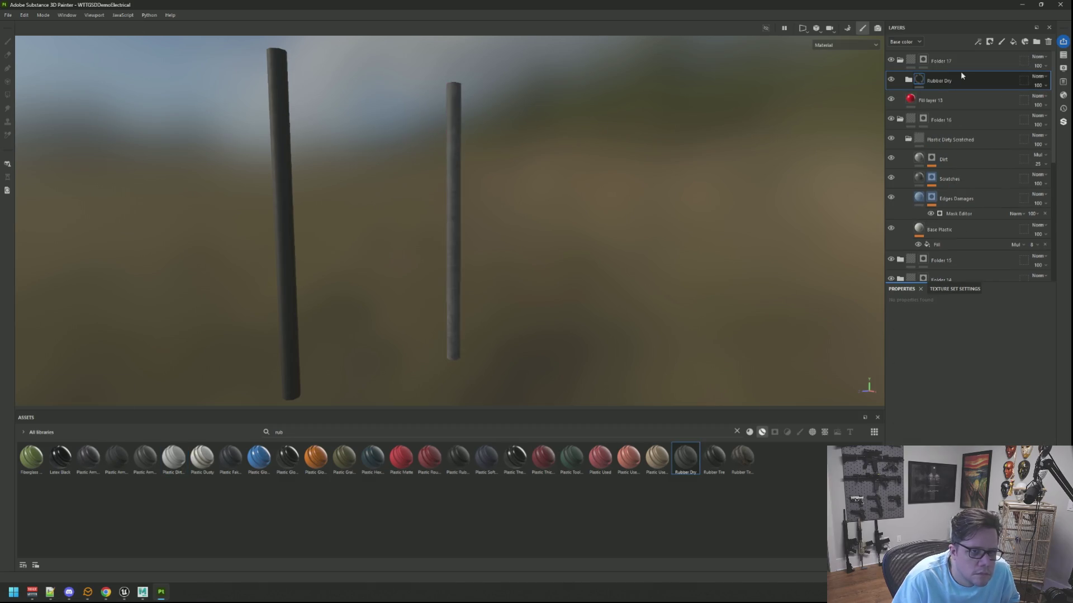
Paste the warm off-white hex value into the Rubber Base base colour
{"action": "left_click", "coordinate": [909, 81]}
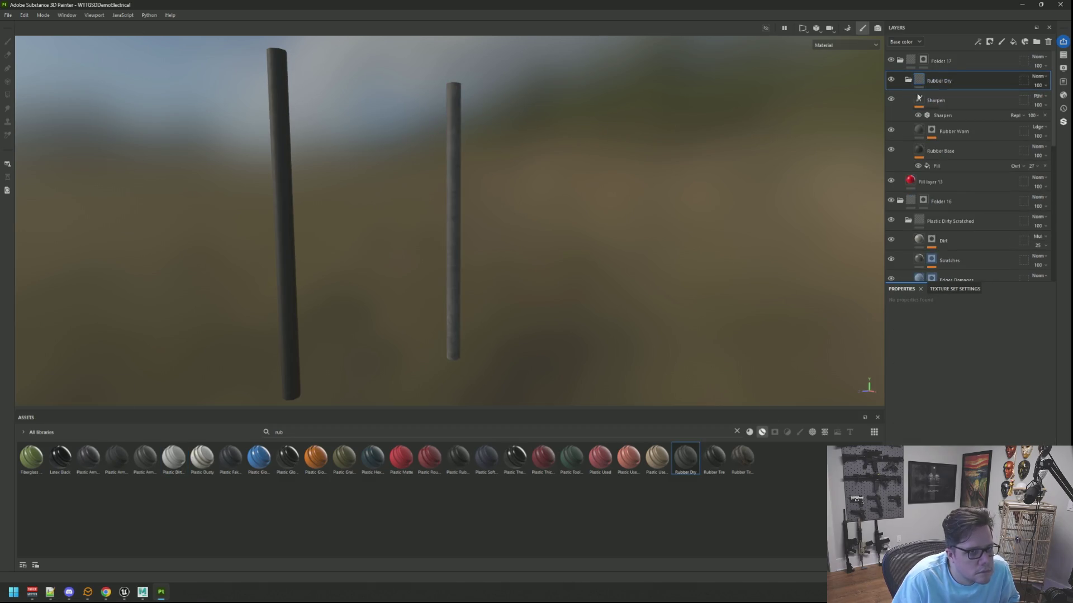
{"action": "left_click", "coordinate": [921, 152]}
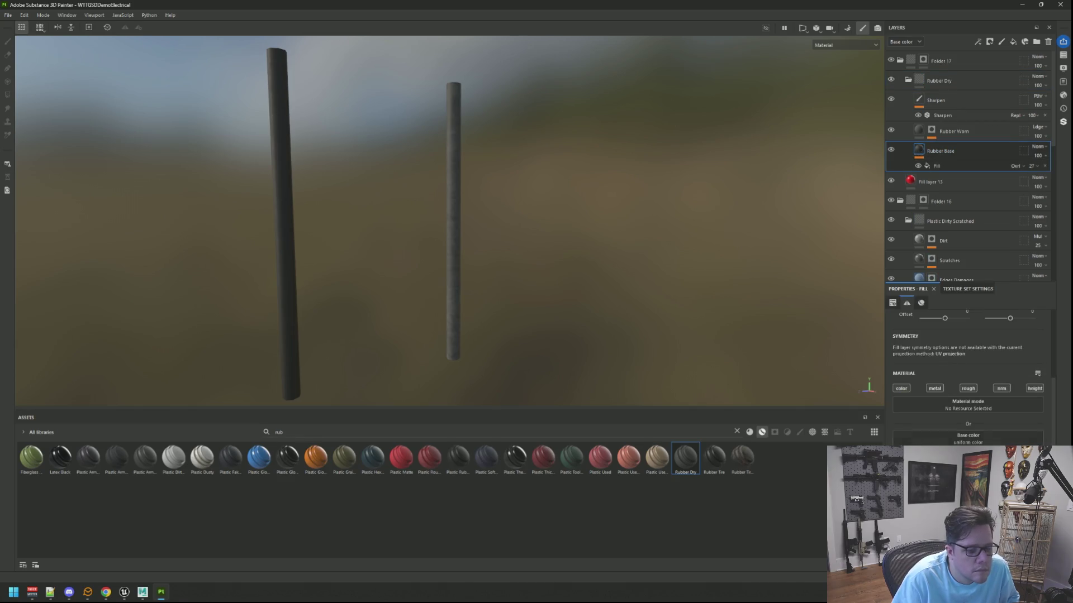
{"action": "left_click", "coordinate": [968, 438]}
{"action": "double_click", "coordinate": [906, 310]}
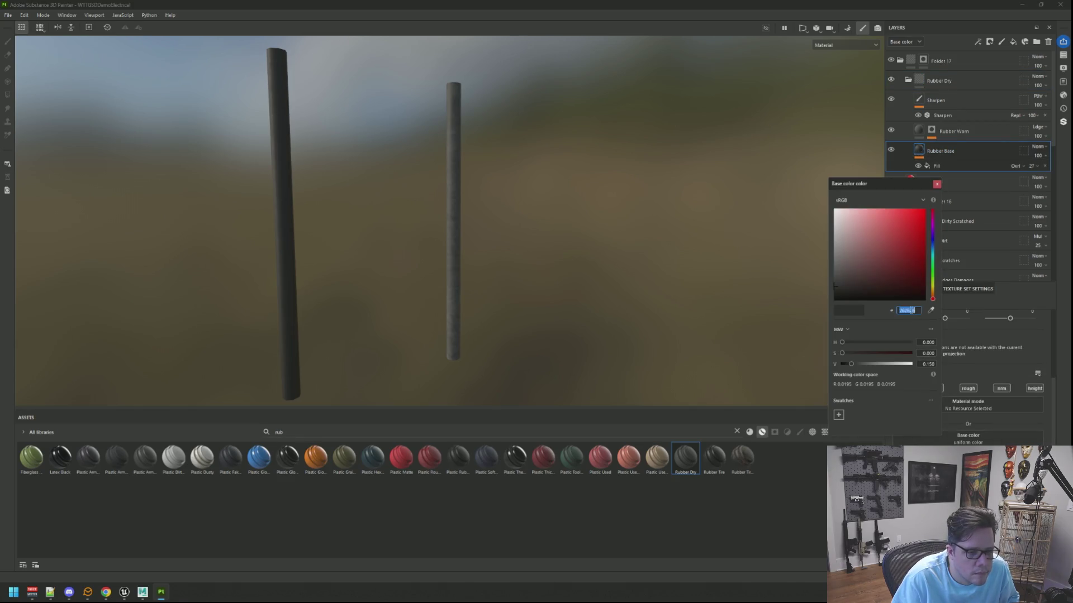
{"action": "type", "text": "C7C4BA"}
{"action": "left_click", "coordinate": [937, 184]}
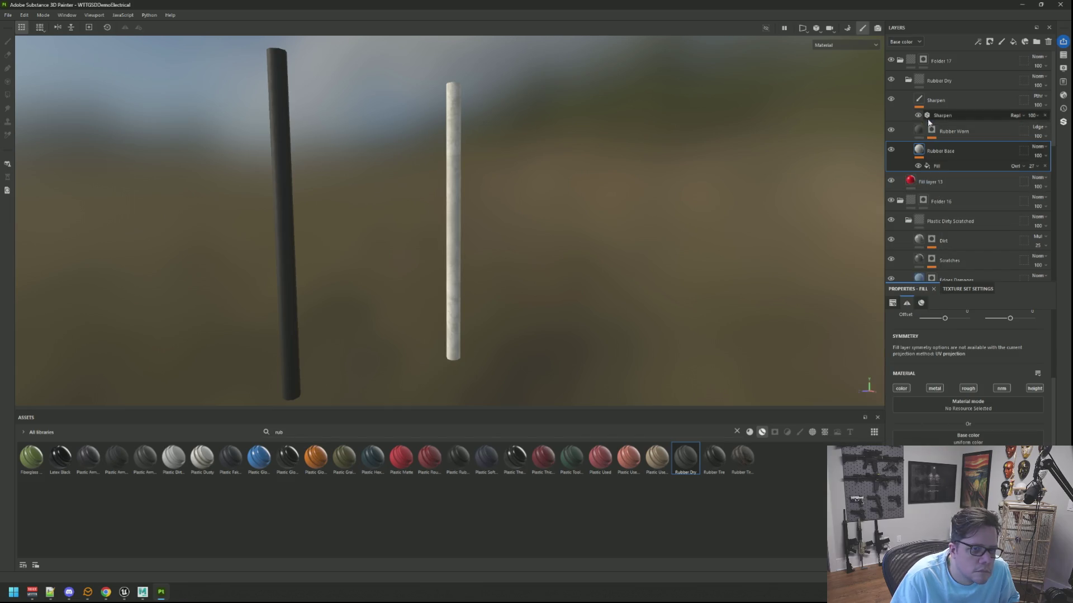
Paste the off-white into Rubber Worn as well and nudge it to a neutral pale grey
{"action": "left_click", "coordinate": [944, 131]}
{"action": "left_click", "coordinate": [968, 438]}
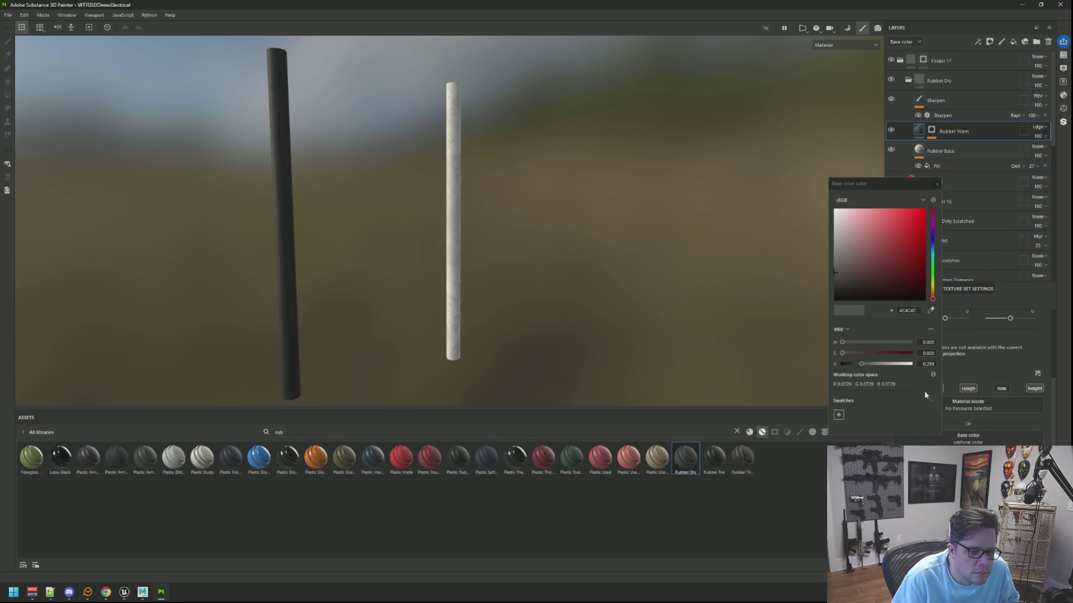
{"action": "double_click", "coordinate": [906, 310]}
{"action": "type", "text": "C7C4BA"}
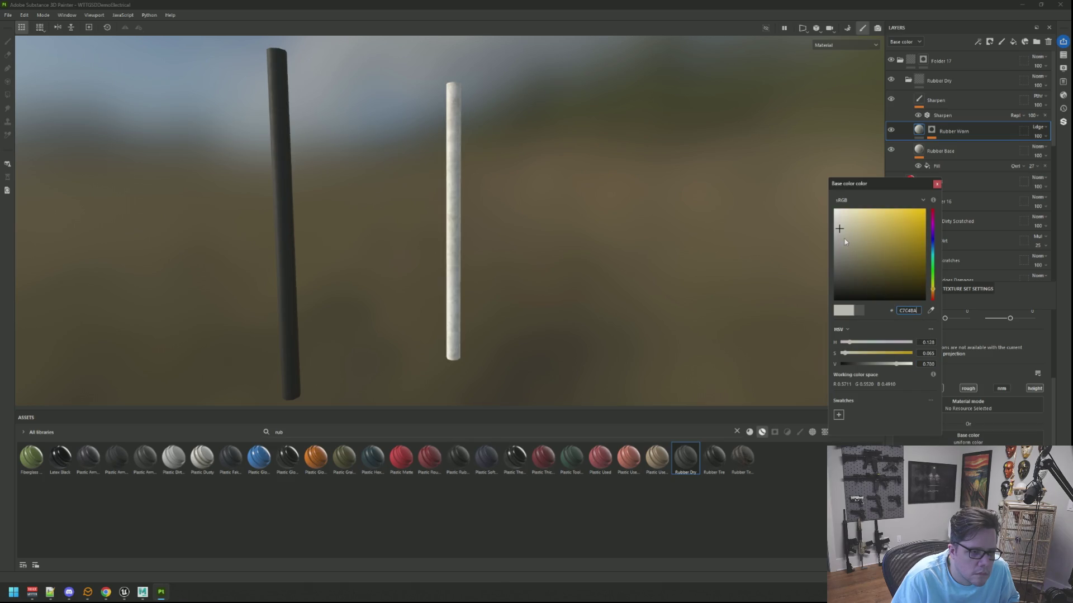
{"action": "left_click", "coordinate": [835, 227]}
{"action": "left_click", "coordinate": [836, 228]}
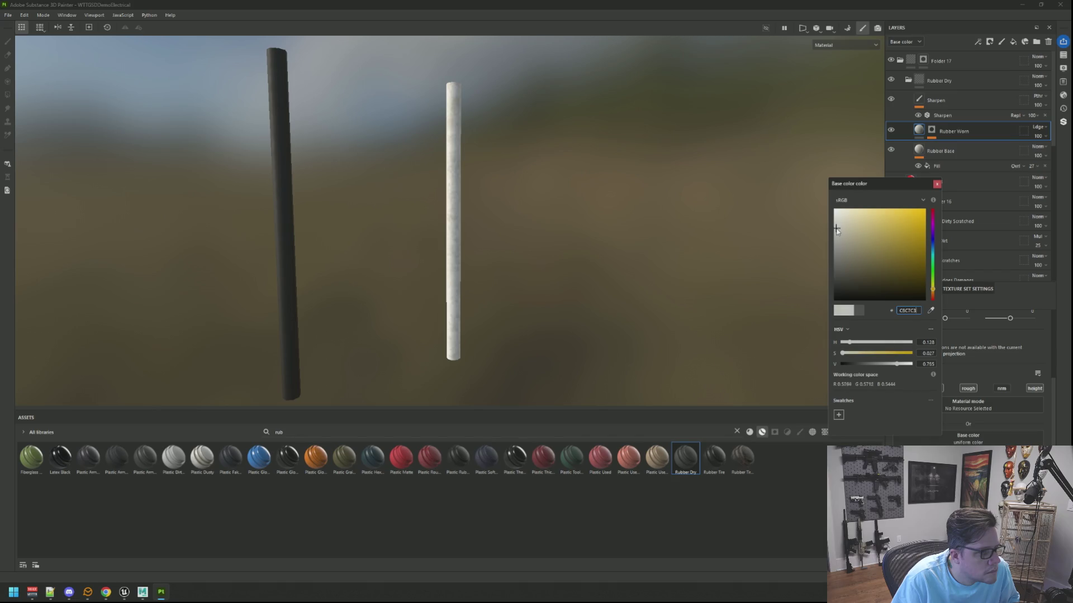
{"action": "left_click", "coordinate": [936, 185]}
Hide Rubber Worn and rotate the lighting and view to compare the wires
{"action": "scroll", "coordinate": [517, 203], "scroll_direction": "up", "scroll_amount": 5}
{"action": "right_click_drag", "start_coordinate": [484, 201], "coordinate": [550, 186], "text": "shift"}
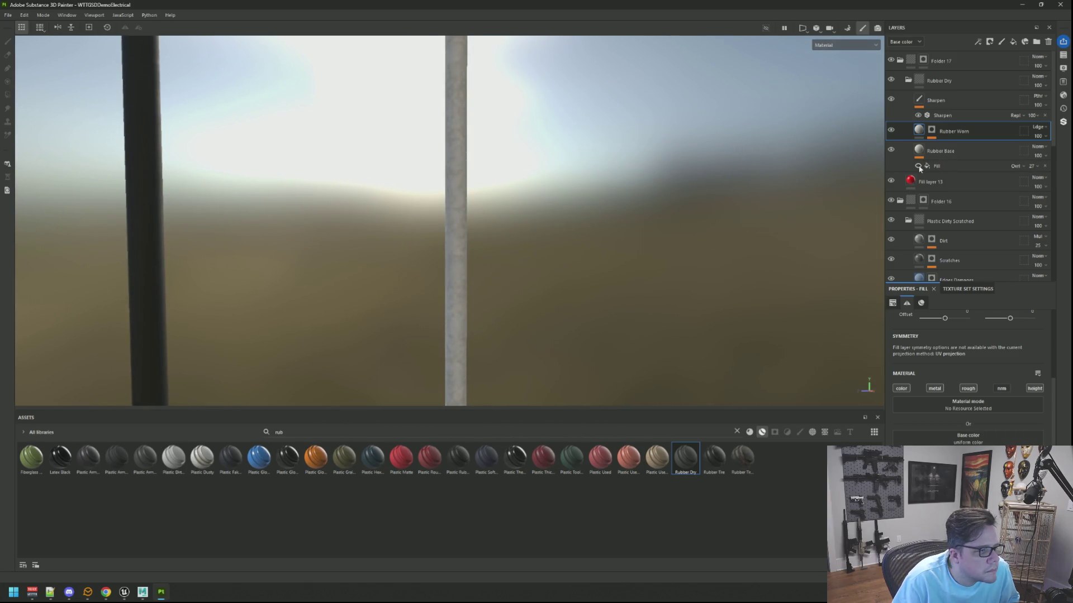
{"action": "left_click_drag", "start_coordinate": [532, 162], "coordinate": [643, 151], "text": "alt"}
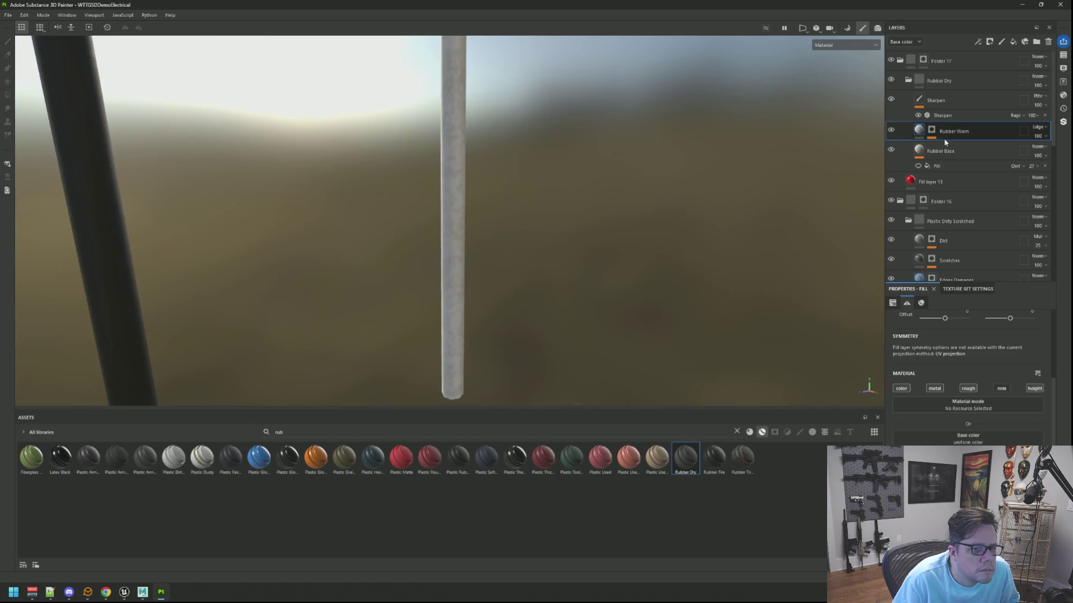
{"action": "left_click", "coordinate": [890, 129]}
{"action": "mouse_move", "coordinate": [454, 155]}
{"action": "left_mouse_down", "text": "alt"}
{"action": "mouse_move", "coordinate": [504, 160]}
{"action": "mouse_move", "coordinate": [450, 175]}
{"action": "mouse_move", "coordinate": [625, 175]}
{"action": "mouse_move", "coordinate": [597, 172]}
{"action": "left_mouse_up", "text": "alt"}
{"action": "scroll", "coordinate": [436, 143], "scroll_direction": "down", "scroll_amount": 5}
{"action": "scroll", "coordinate": [454, 169], "scroll_direction": "up", "scroll_amount": 5}
{"action": "scroll", "coordinate": [601, 176], "scroll_direction": "down", "scroll_amount": 3}
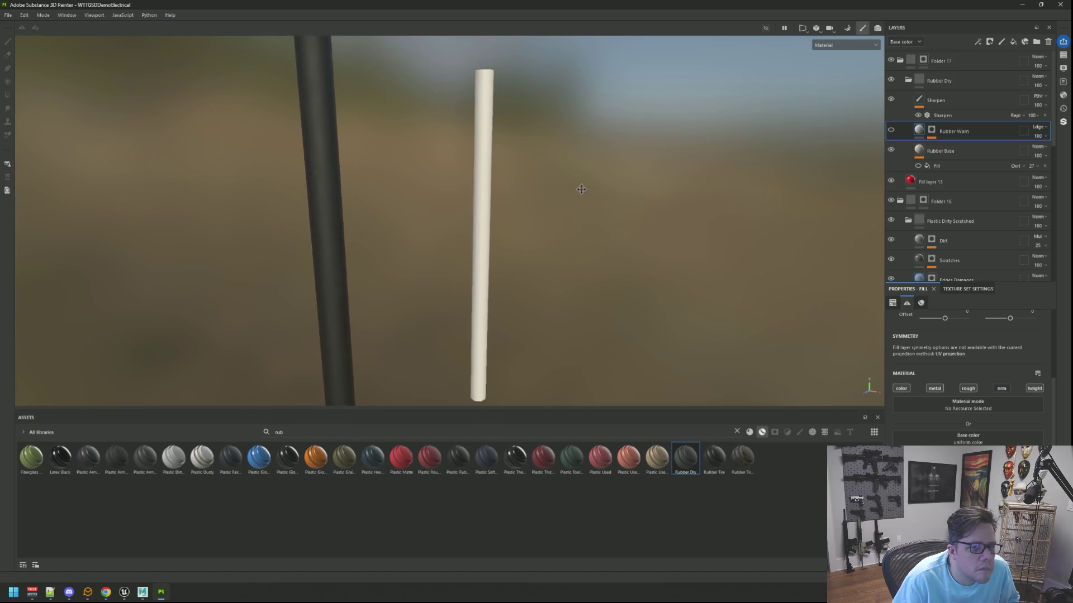
Brighten Rubber Base to off-white and darken the worn layer's colour to grey
{"action": "left_click", "coordinate": [909, 159]}
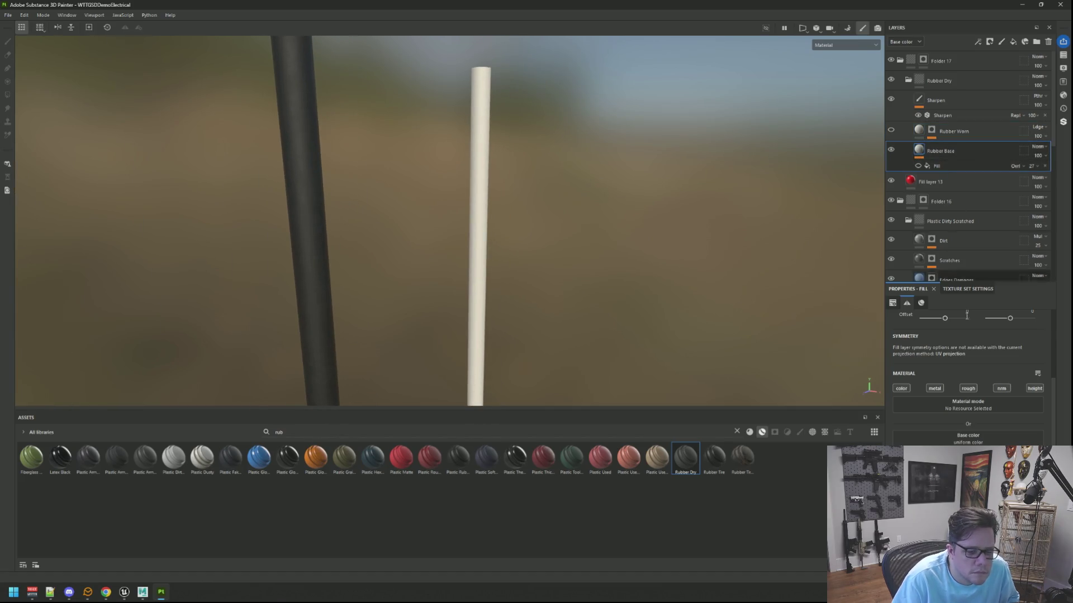
{"action": "left_click", "coordinate": [968, 438]}
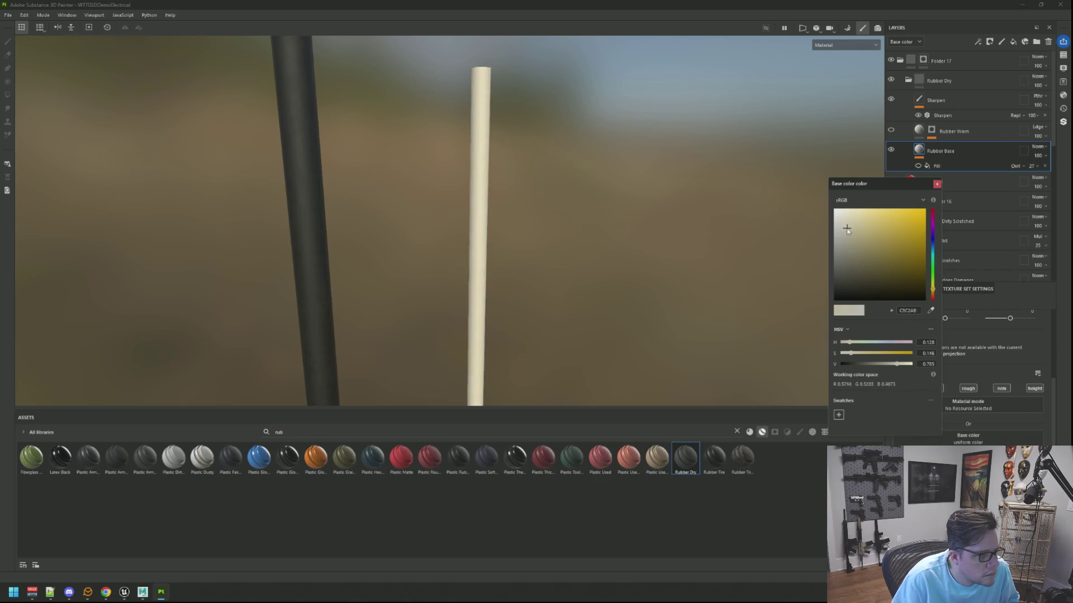
{"action": "left_click_drag", "start_coordinate": [848, 229], "coordinate": [842, 225]}
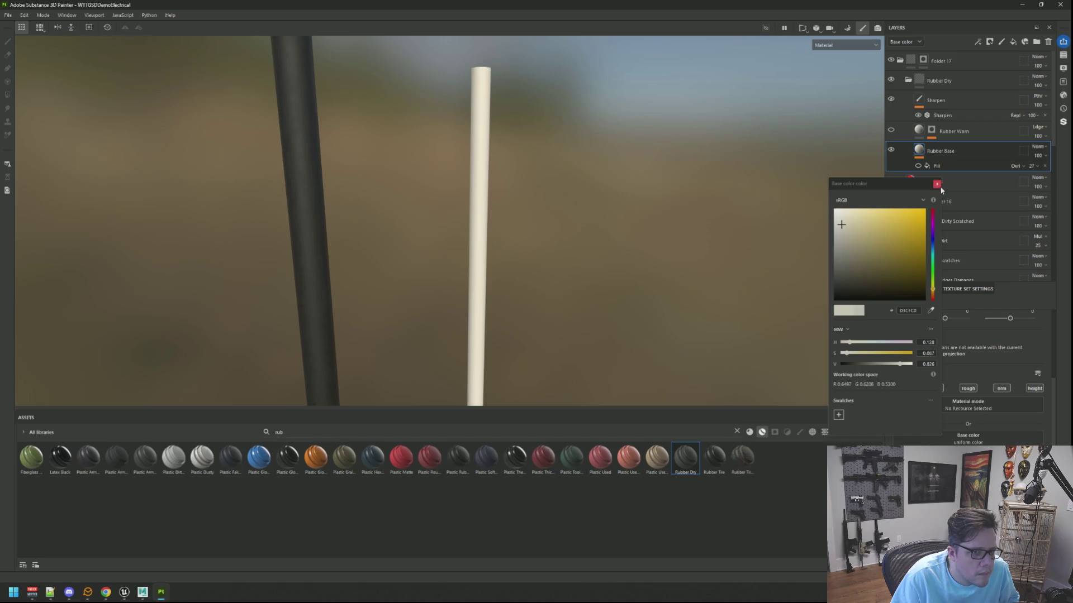
{"action": "left_click", "coordinate": [892, 134]}
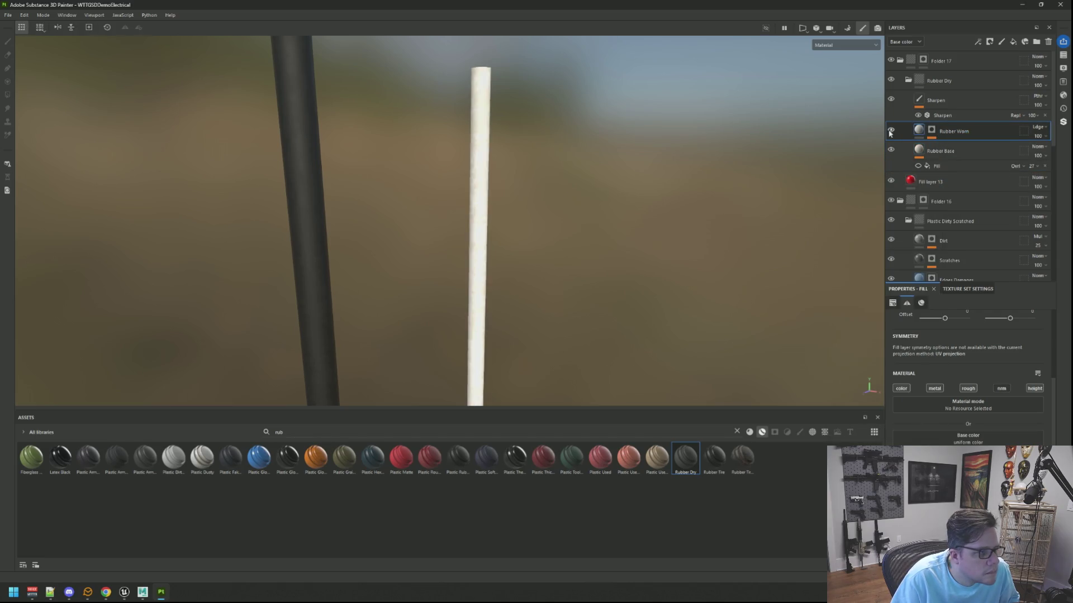
{"action": "mouse_move", "coordinate": [852, 162]}
{"action": "right_mouse_down", "text": "shift"}
{"action": "mouse_move", "coordinate": [591, 192]}
{"action": "mouse_move", "coordinate": [620, 194]}
{"action": "right_mouse_up", "text": "shift"}
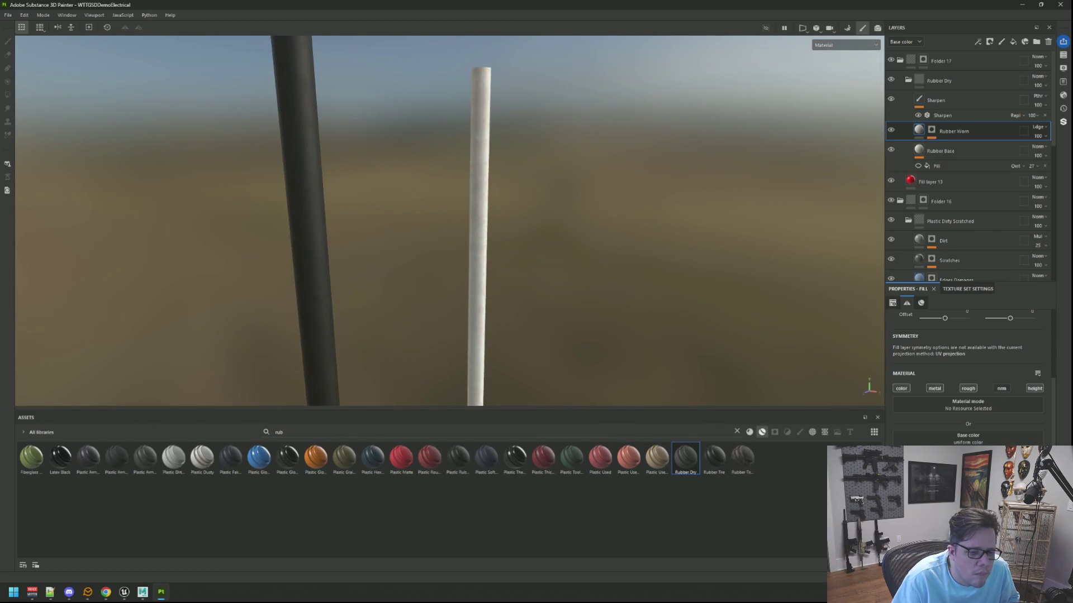
{"action": "left_click", "coordinate": [968, 449]}
{"action": "mouse_move", "coordinate": [836, 229]}
{"action": "left_mouse_down"}
{"action": "mouse_move", "coordinate": [850, 247]}
{"action": "mouse_move", "coordinate": [873, 229]}
{"action": "mouse_move", "coordinate": [839, 235]}
{"action": "left_mouse_up"}
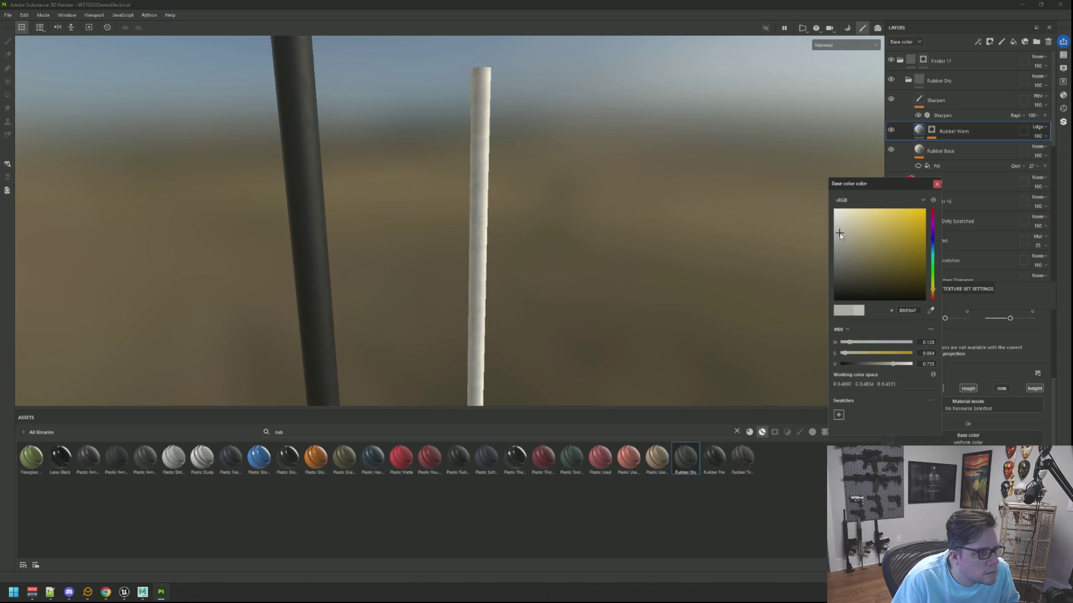
{"action": "left_click", "coordinate": [936, 184]}
Delete the Rubber Worn layer from the Rubber Dry group
{"action": "left_click", "coordinate": [931, 130]}
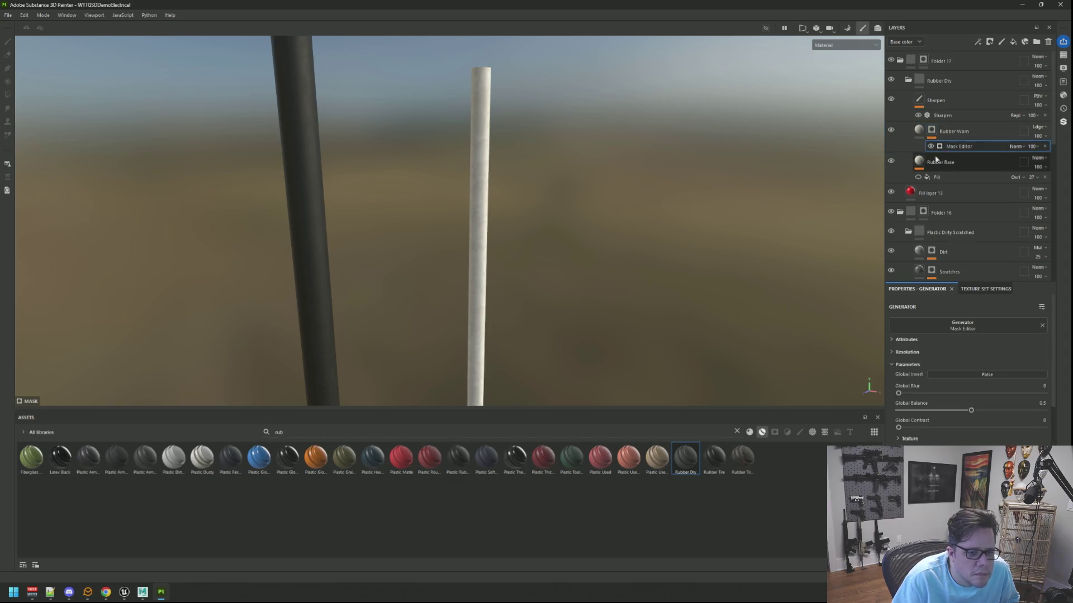
{"action": "left_click", "coordinate": [919, 131]}
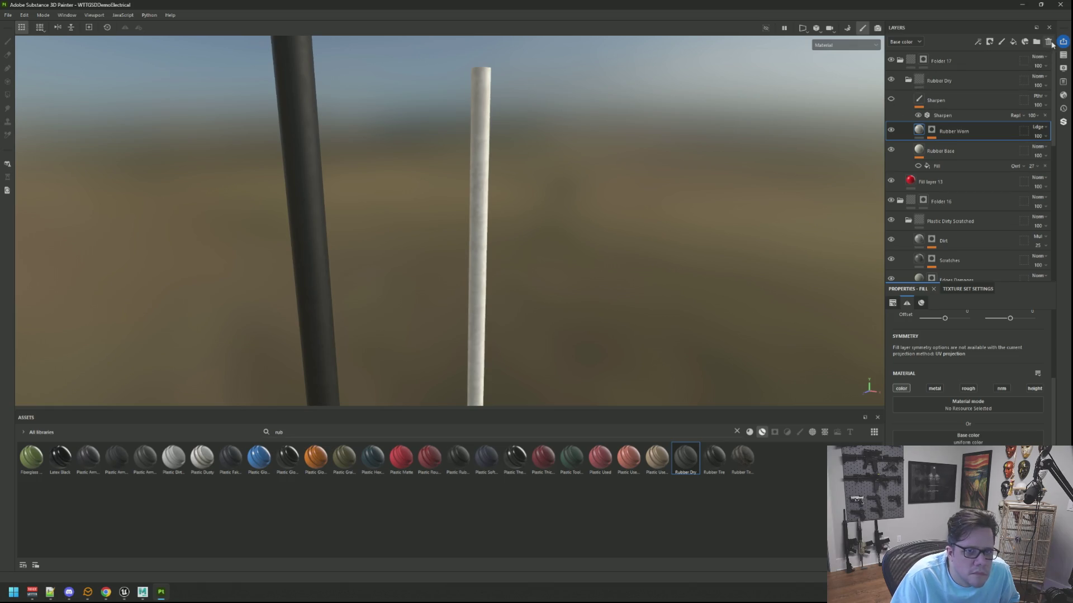
{"action": "key", "text": "Delete"}
{"action": "scroll", "coordinate": [581, 221], "scroll_direction": "down", "scroll_amount": 5}
{"action": "mouse_move", "coordinate": [588, 209]}
{"action": "left_mouse_down", "text": "alt"}
{"action": "mouse_move", "coordinate": [484, 235]}
{"action": "mouse_move", "coordinate": [496, 197]}
{"action": "mouse_move", "coordinate": [485, 229]}
{"action": "left_mouse_up", "text": "alt"}
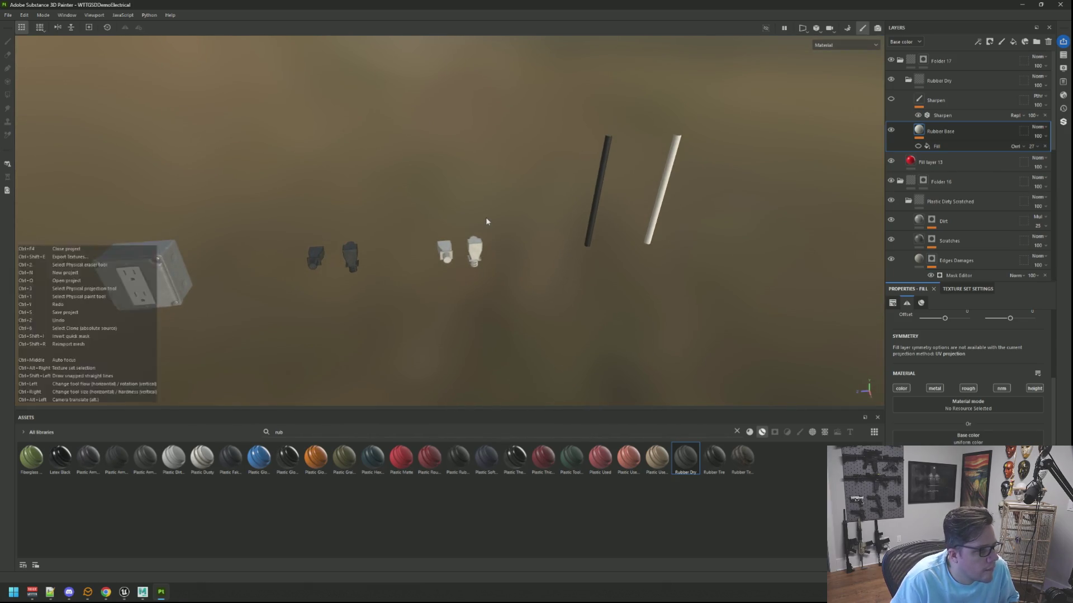
Export the textures with the UE5 output template, then switch over to Unreal Editor
{"action": "key", "text": "ctrl+shift+e"}
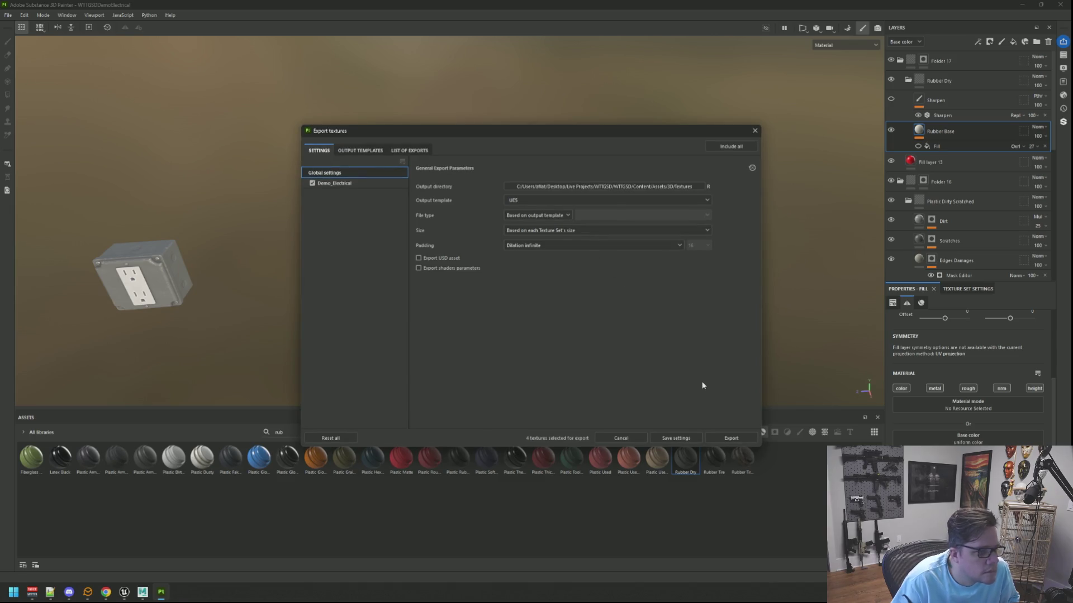
{"action": "left_click", "coordinate": [720, 438]}
{"action": "left_click", "coordinate": [673, 438]}
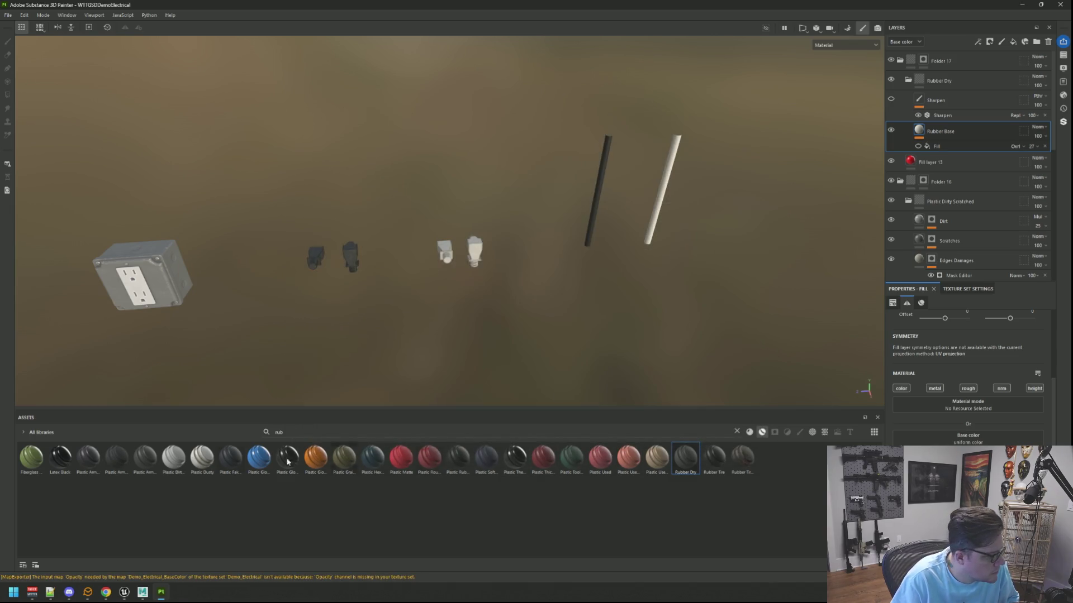
{"action": "key", "text": "alt+Tab"}
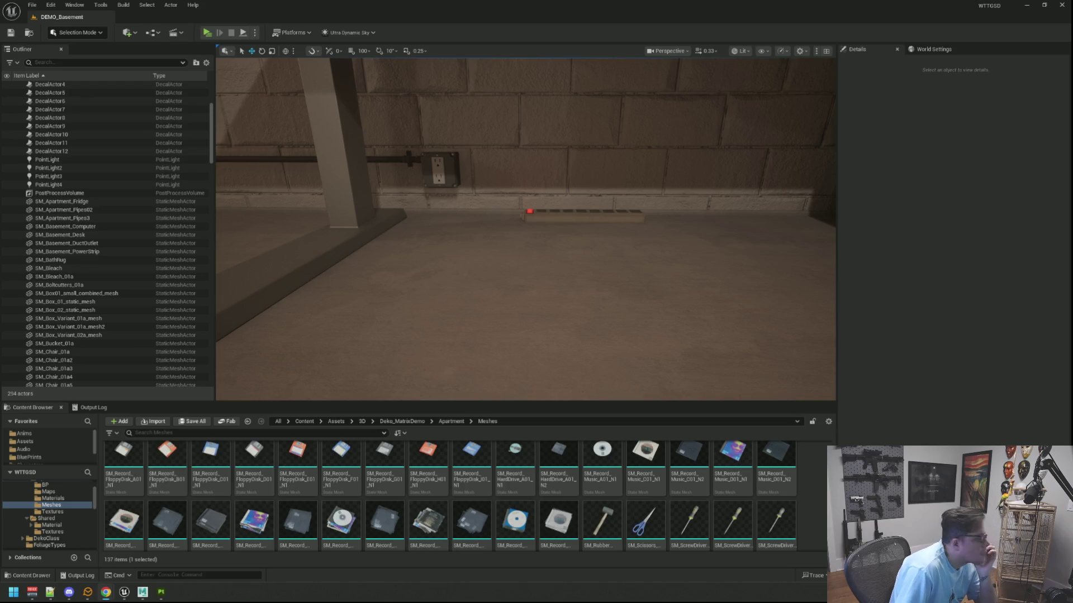
{"action": "mouse_move", "coordinate": [566, 215]}
{"action": "right_mouse_down"}
{"action": "mouse_move", "coordinate": [579, 240]}
{"action": "mouse_move", "coordinate": [539, 280]}
{"action": "right_mouse_up"}
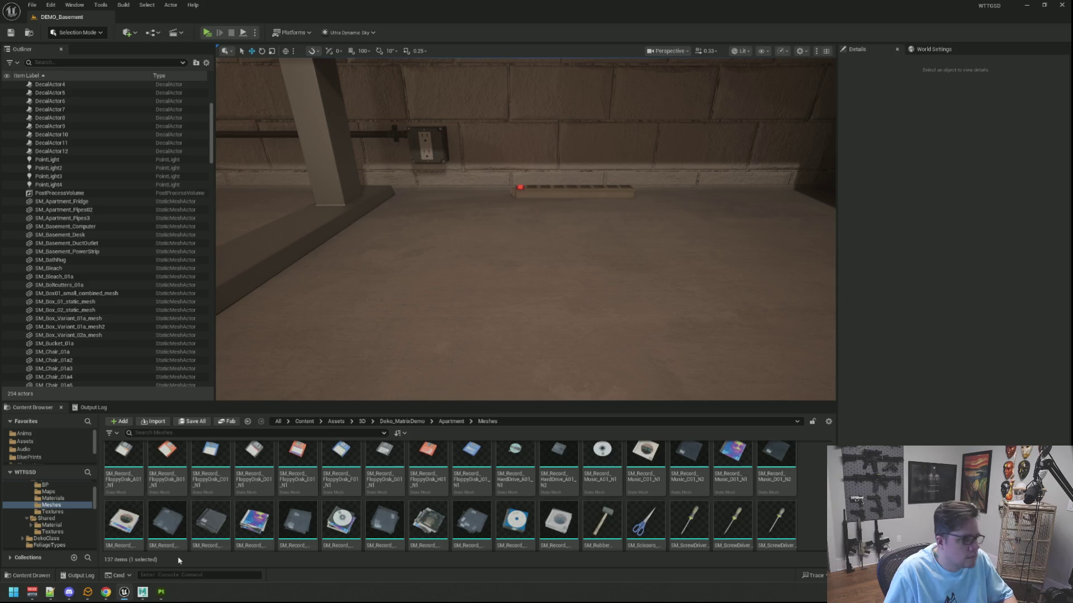
{"action": "left_click", "coordinate": [166, 589]}
{"action": "left_click_drag", "start_coordinate": [412, 305], "coordinate": [170, 494], "text": "alt"}
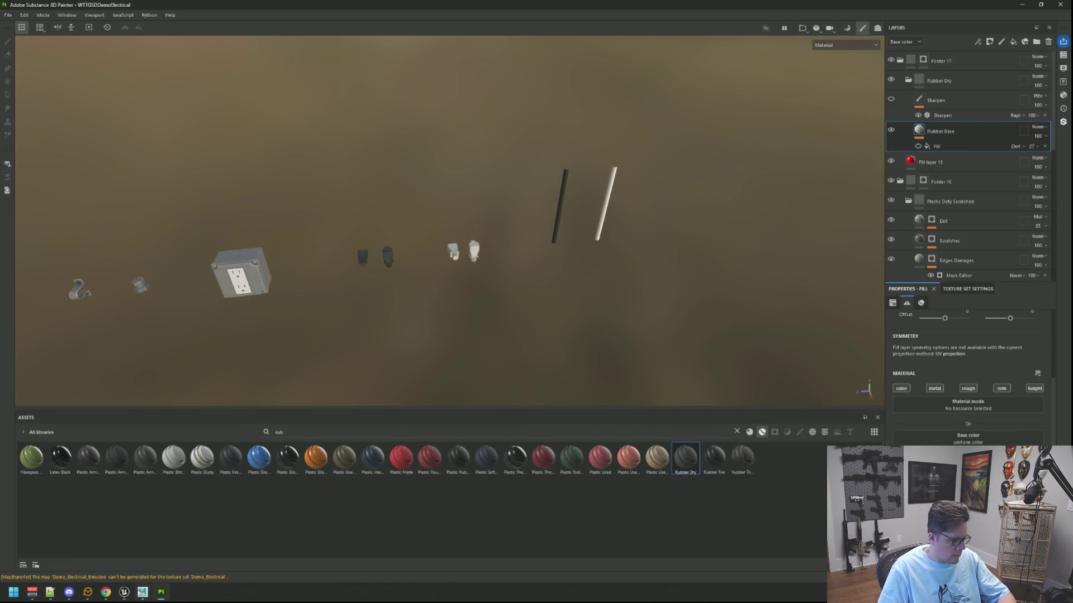
{"action": "left_click", "coordinate": [124, 592]}
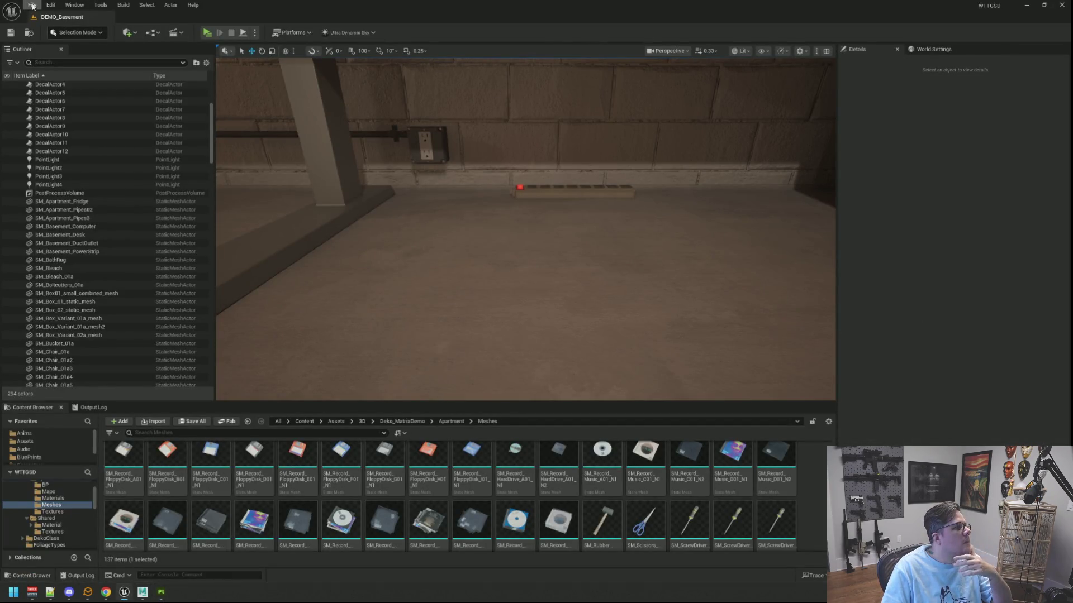
{"action": "left_click", "coordinate": [50, 5]}
{"action": "left_click", "coordinate": [102, 135]}
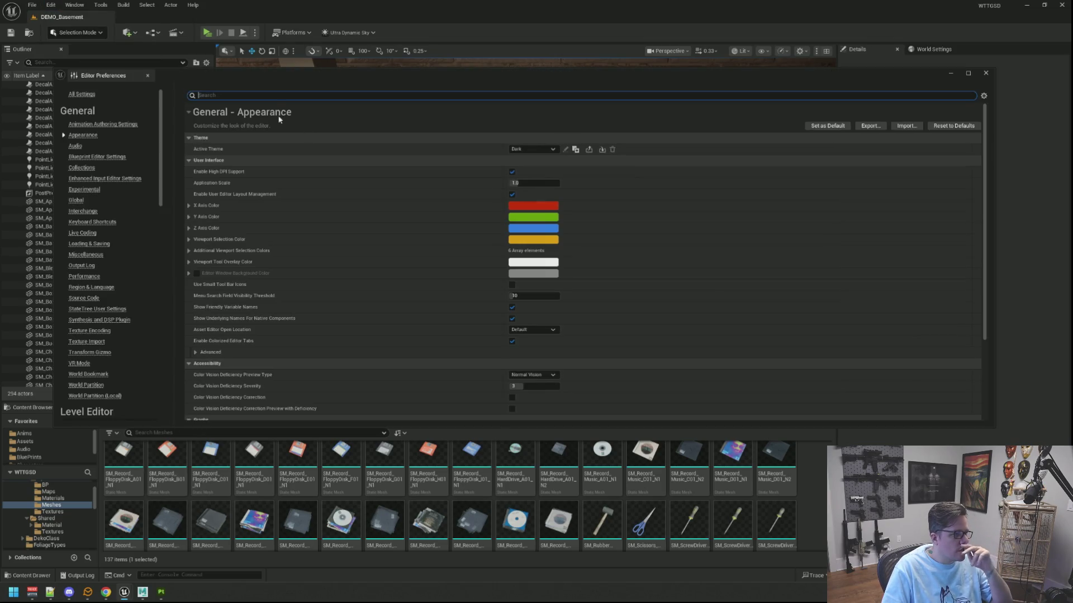
Search preferences for 'import', tick Show Import Dialog at Reimport, and close the preferences
{"action": "type", "text": "import"}
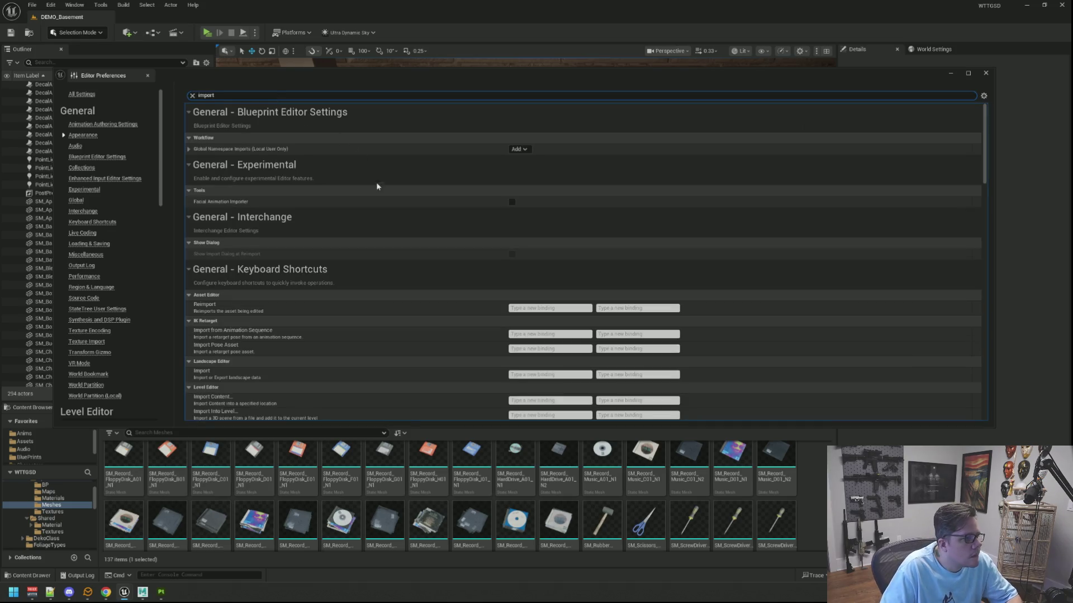
{"action": "left_click", "coordinate": [355, 200]}
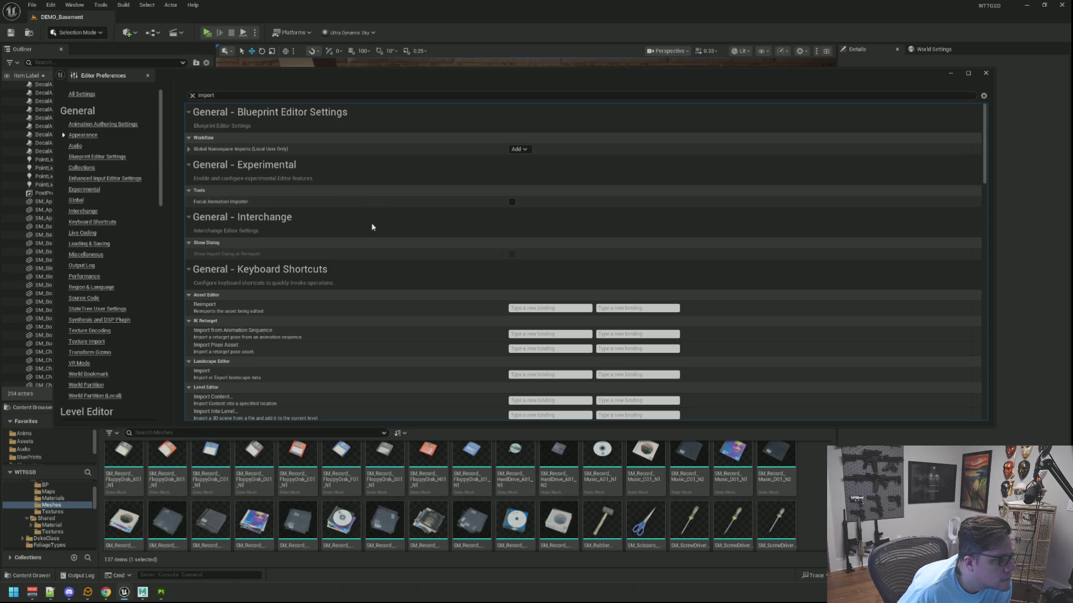
{"action": "scroll", "coordinate": [371, 221], "scroll_direction": "down", "scroll_amount": 6}
{"action": "scroll", "coordinate": [372, 226], "scroll_direction": "down", "scroll_amount": 5}
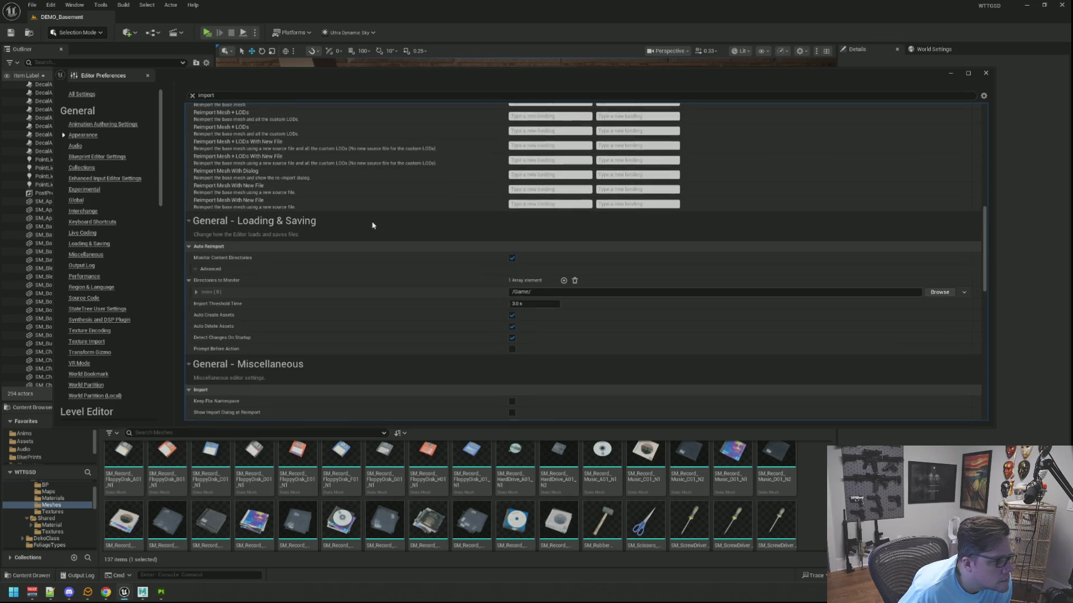
{"action": "scroll", "coordinate": [372, 225], "scroll_direction": "down", "scroll_amount": 3}
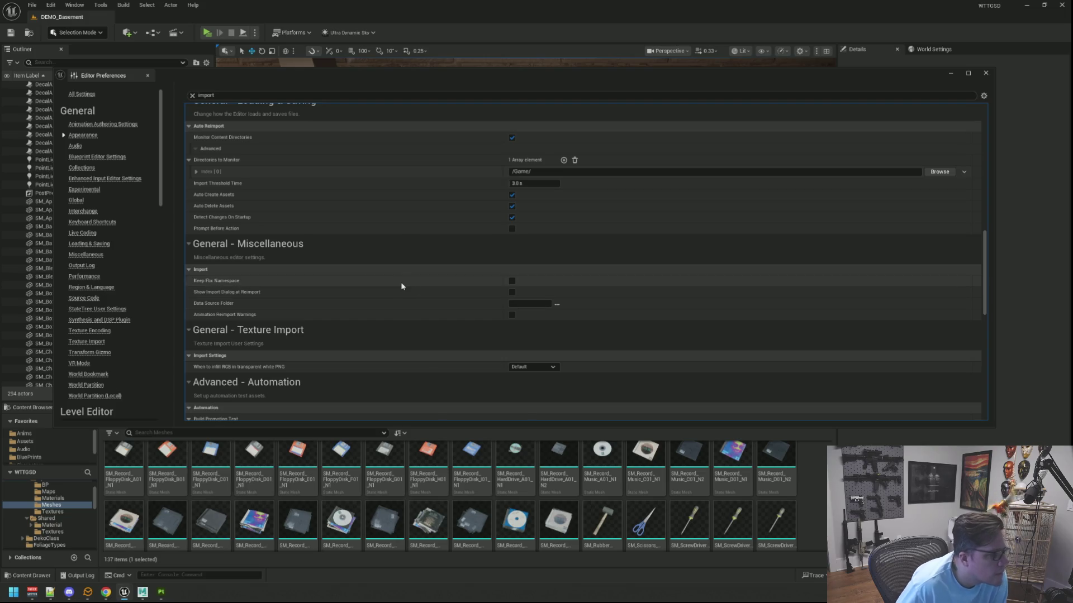
{"action": "scroll", "coordinate": [404, 292], "scroll_direction": "down", "scroll_amount": 3}
{"action": "scroll", "coordinate": [406, 293], "scroll_direction": "down", "scroll_amount": 8}
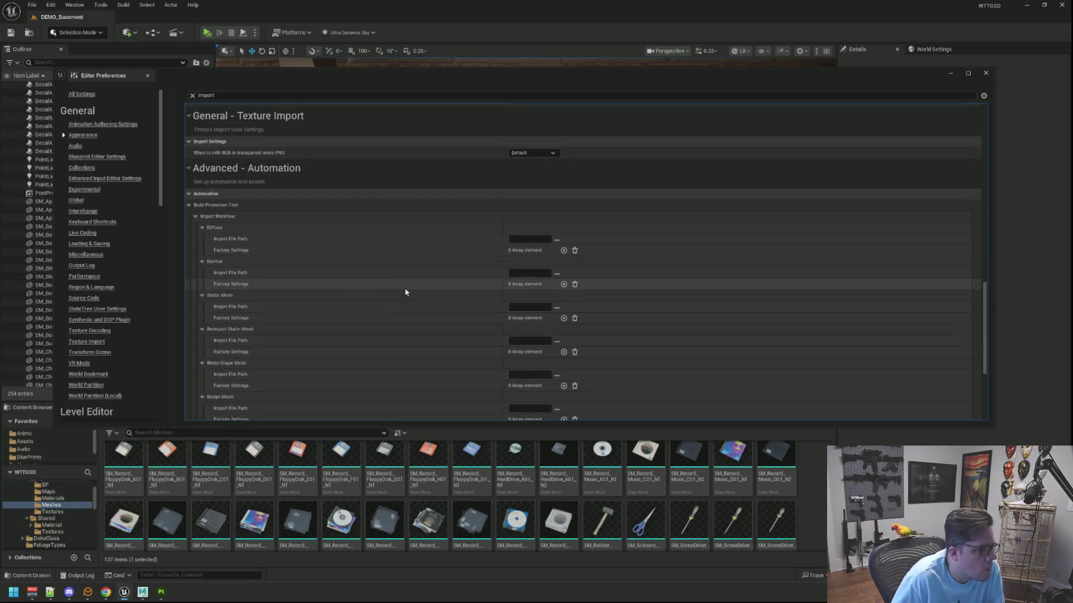
{"action": "scroll", "coordinate": [405, 287], "scroll_direction": "up", "scroll_amount": 4}
{"action": "scroll", "coordinate": [406, 287], "scroll_direction": "up", "scroll_amount": 7}
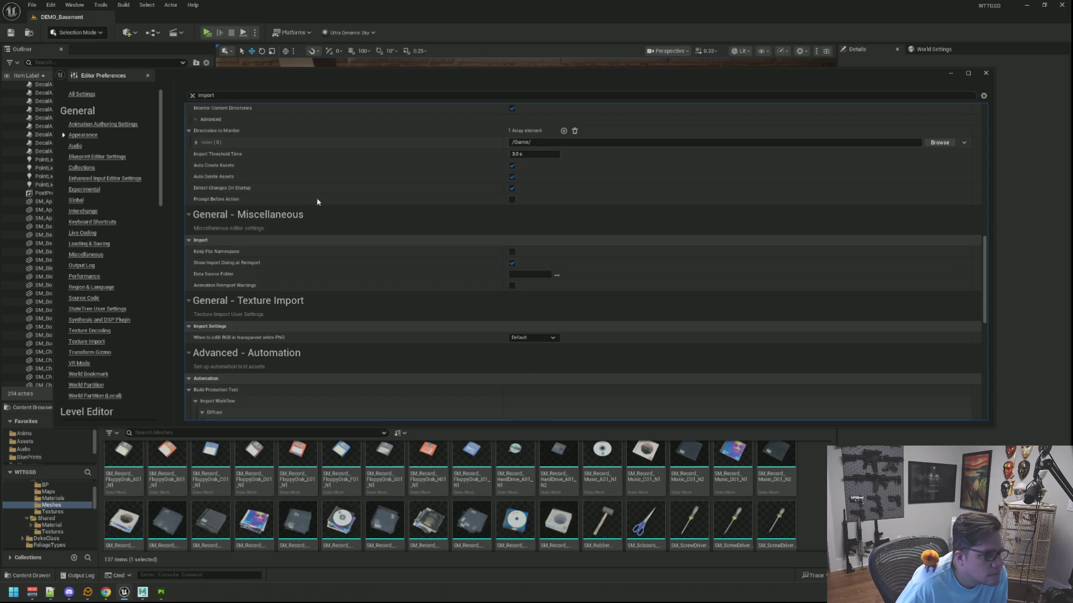
{"action": "left_click", "coordinate": [148, 76]}
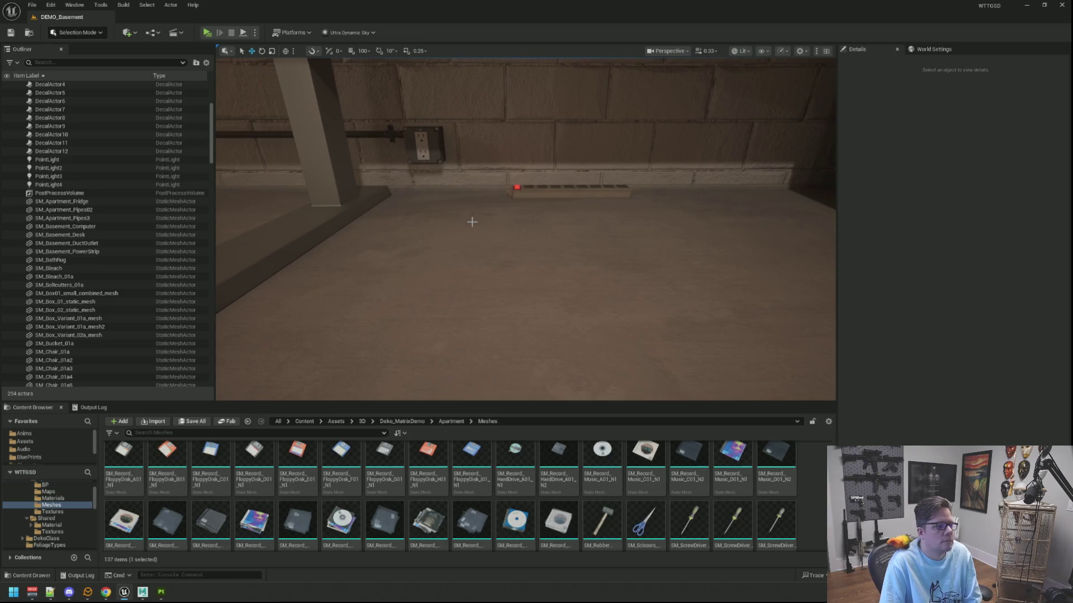
Focus on the power strip under the desk and rotate it slightly to a small angle
{"action": "scroll", "coordinate": [456, 242], "scroll_direction": "up", "scroll_amount": 5}
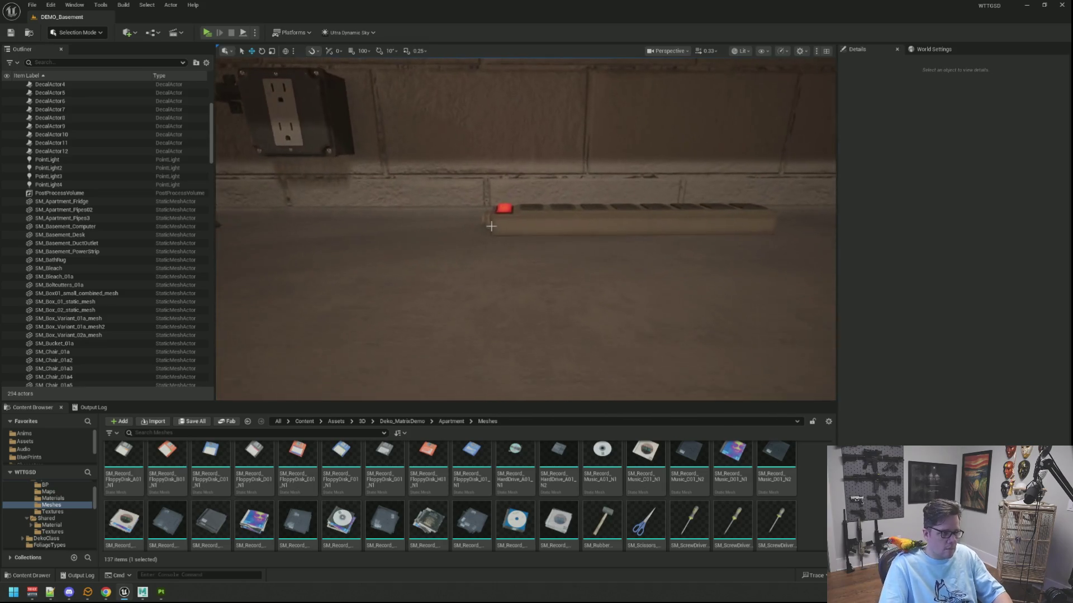
{"action": "left_click", "coordinate": [501, 205]}
{"action": "mouse_move", "coordinate": [501, 205]}
{"action": "right_mouse_down"}
{"action": "mouse_move", "coordinate": [497, 217]}
{"action": "mouse_move", "coordinate": [456, 223]}
{"action": "mouse_move", "coordinate": [510, 179]}
{"action": "right_mouse_up"}
{"action": "key", "text": "Escape"}
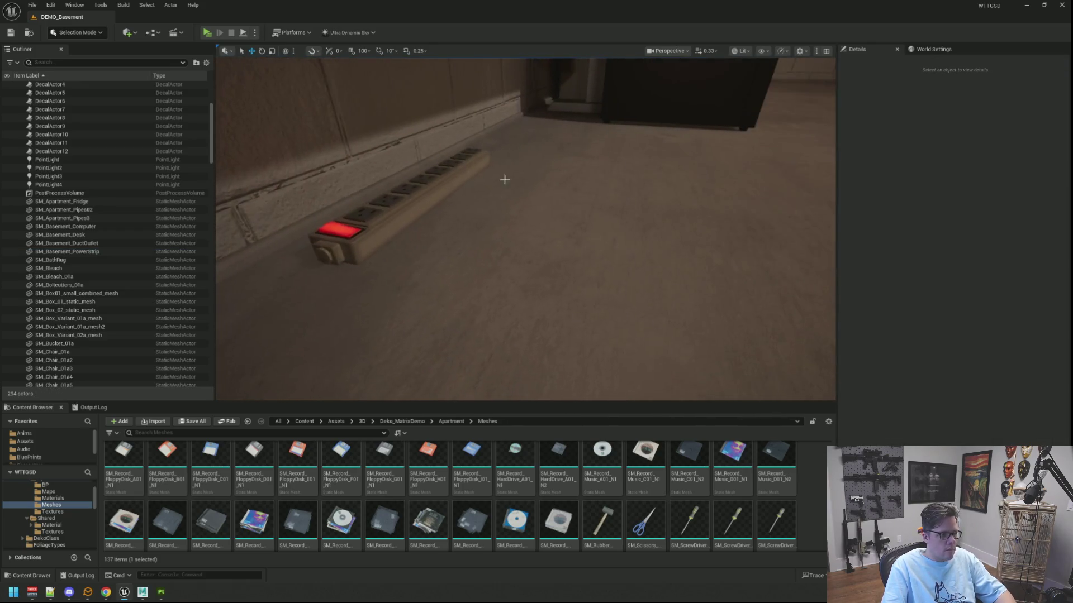
{"action": "left_click", "coordinate": [460, 192]}
{"action": "key", "text": "f"}
{"action": "mouse_move", "coordinate": [460, 192]}
{"action": "left_mouse_down", "text": "alt"}
{"action": "mouse_move", "coordinate": [564, 204]}
{"action": "mouse_move", "coordinate": [576, 217]}
{"action": "mouse_move", "coordinate": [552, 240]}
{"action": "left_mouse_up", "text": "alt"}
{"action": "scroll", "coordinate": [557, 210], "scroll_direction": "down", "scroll_amount": 3}
{"action": "key", "text": "e"}
{"action": "key", "text": "Escape"}
Fly the viewport around the wall outlet, strip, desk and PC to check placement
{"action": "right_click_drag", "start_coordinate": [573, 235], "coordinate": [605, 229]}
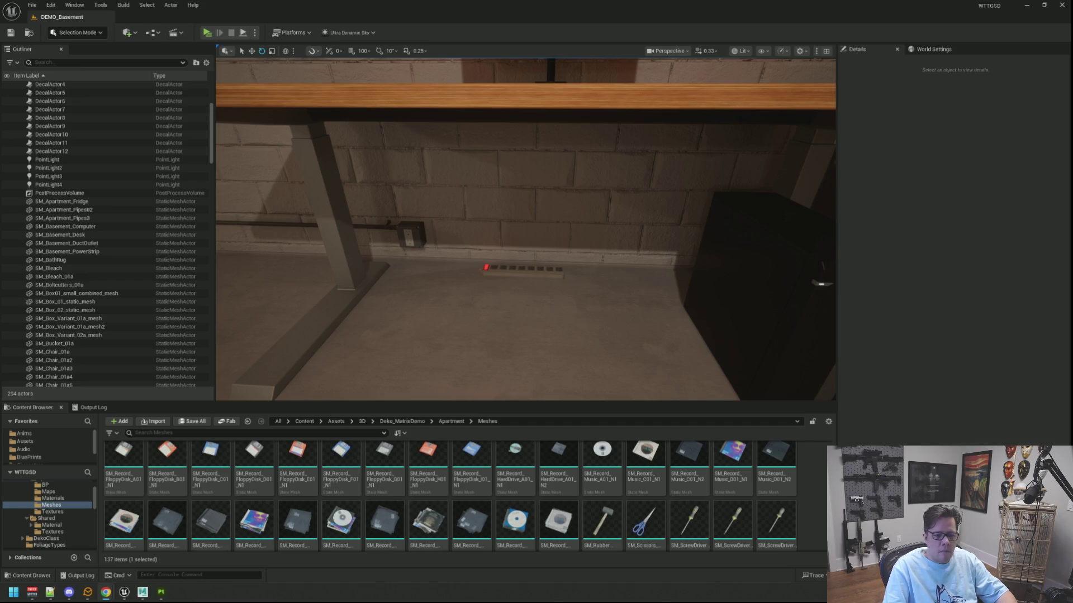
{"action": "right_click_drag", "start_coordinate": [525, 229], "coordinate": [525, 229]}
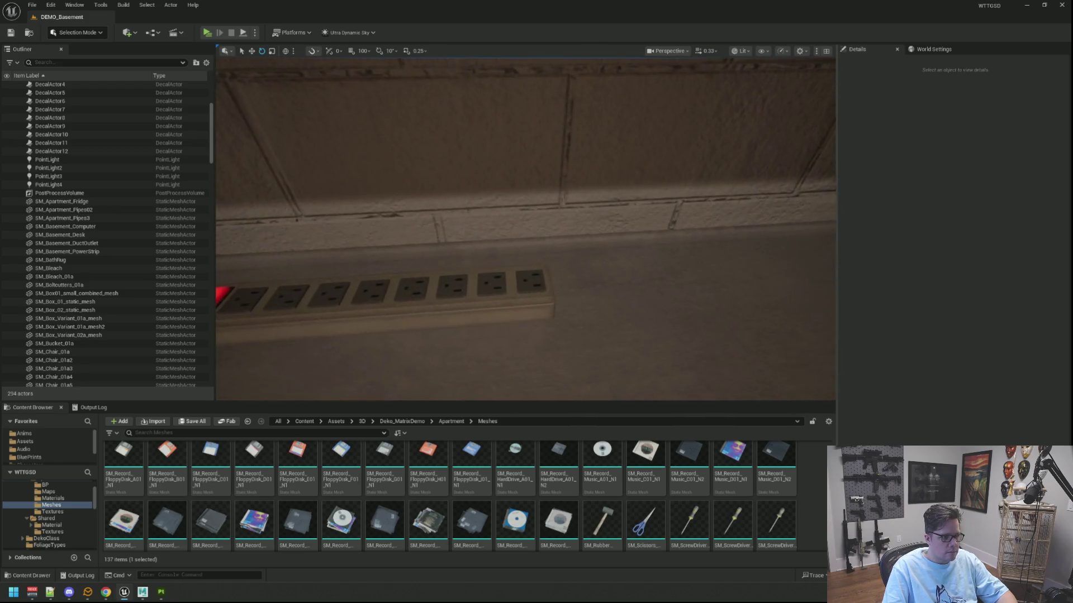
{"action": "right_click_drag", "start_coordinate": [525, 229], "coordinate": [525, 229]}
{"action": "scroll", "coordinate": [611, 220], "scroll_direction": "up", "scroll_amount": 10}
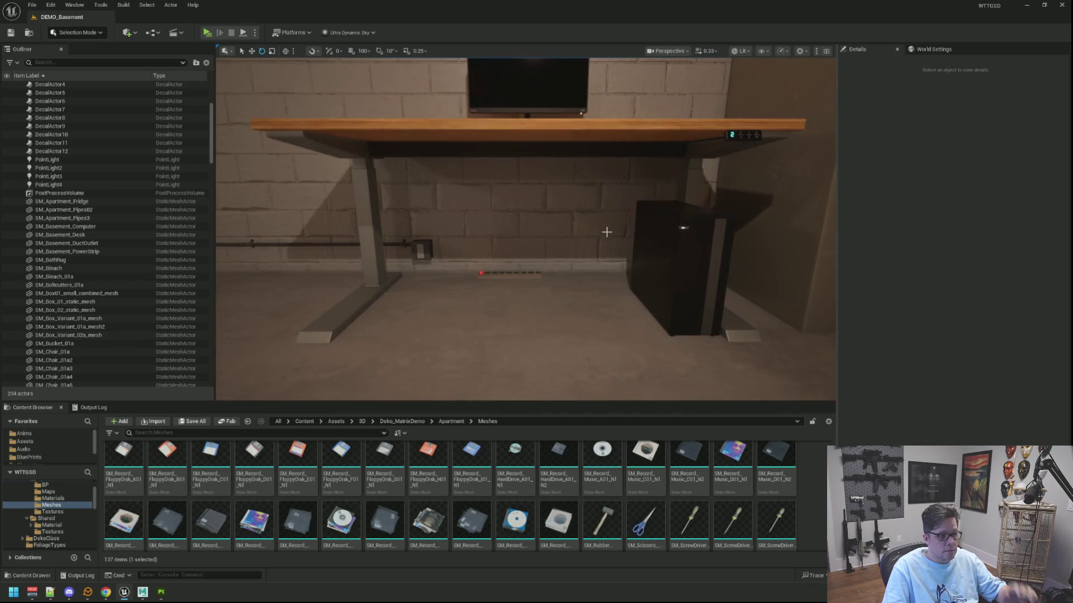
{"action": "scroll", "coordinate": [604, 241], "scroll_direction": "down", "scroll_amount": 3}
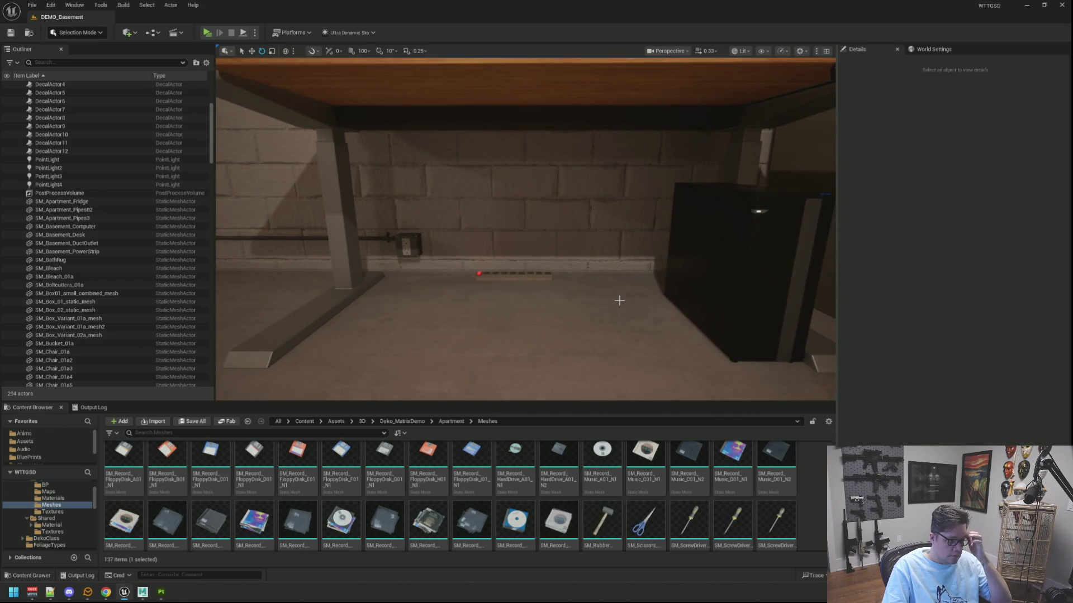
In the Maya scene, select and frame the SM_PowerPlugA power strip
{"action": "key", "text": "alt+Tab"}
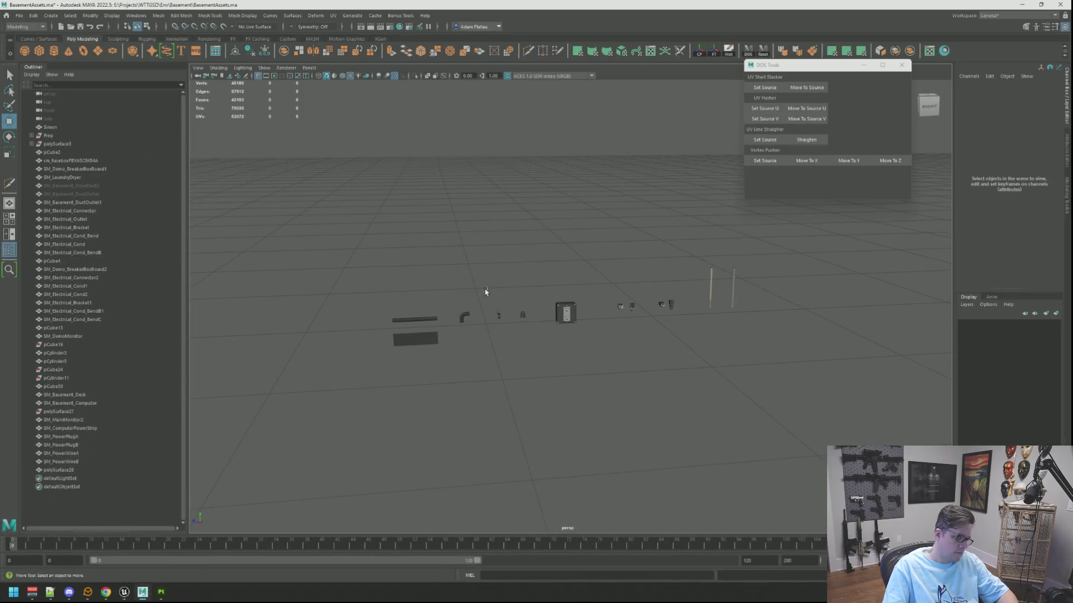
{"action": "mouse_move", "coordinate": [548, 318]}
{"action": "left_mouse_down", "text": "alt"}
{"action": "mouse_move", "coordinate": [479, 307]}
{"action": "mouse_move", "coordinate": [404, 320]}
{"action": "mouse_move", "coordinate": [460, 332]}
{"action": "mouse_move", "coordinate": [592, 314]}
{"action": "mouse_move", "coordinate": [507, 330]}
{"action": "mouse_move", "coordinate": [510, 358]}
{"action": "left_mouse_up", "text": "alt"}
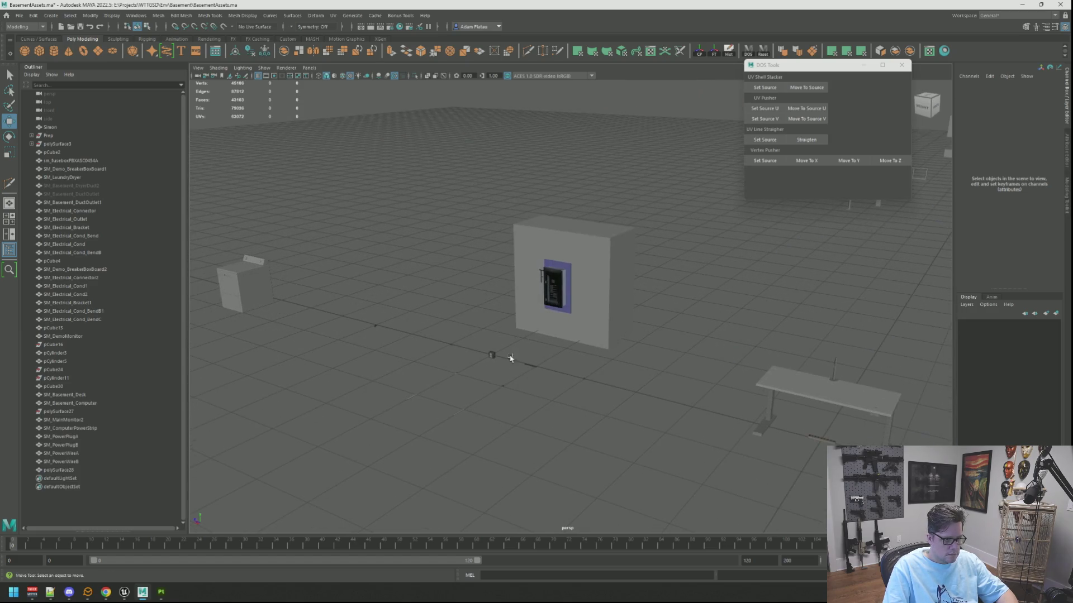
{"action": "left_click", "coordinate": [452, 346]}
{"action": "key", "text": "f"}
{"action": "scroll", "coordinate": [459, 335], "scroll_direction": "down", "scroll_amount": 10}
{"action": "left_click_drag", "start_coordinate": [575, 354], "coordinate": [540, 341], "text": "alt"}
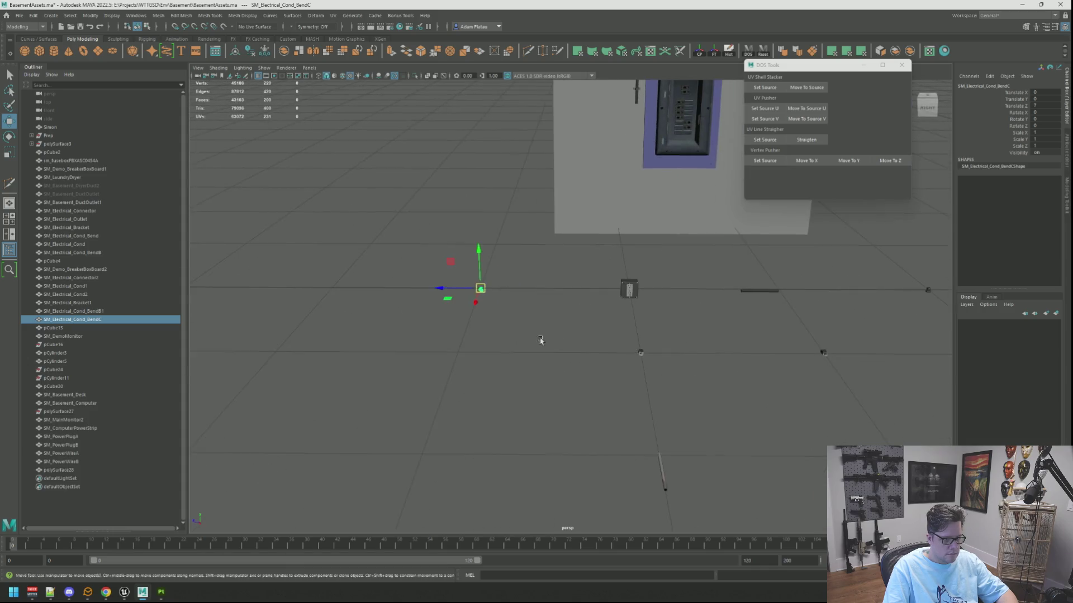
{"action": "left_click", "coordinate": [641, 353]}
{"action": "key", "text": "f"}
{"action": "scroll", "coordinate": [627, 328], "scroll_direction": "down", "scroll_amount": 10}
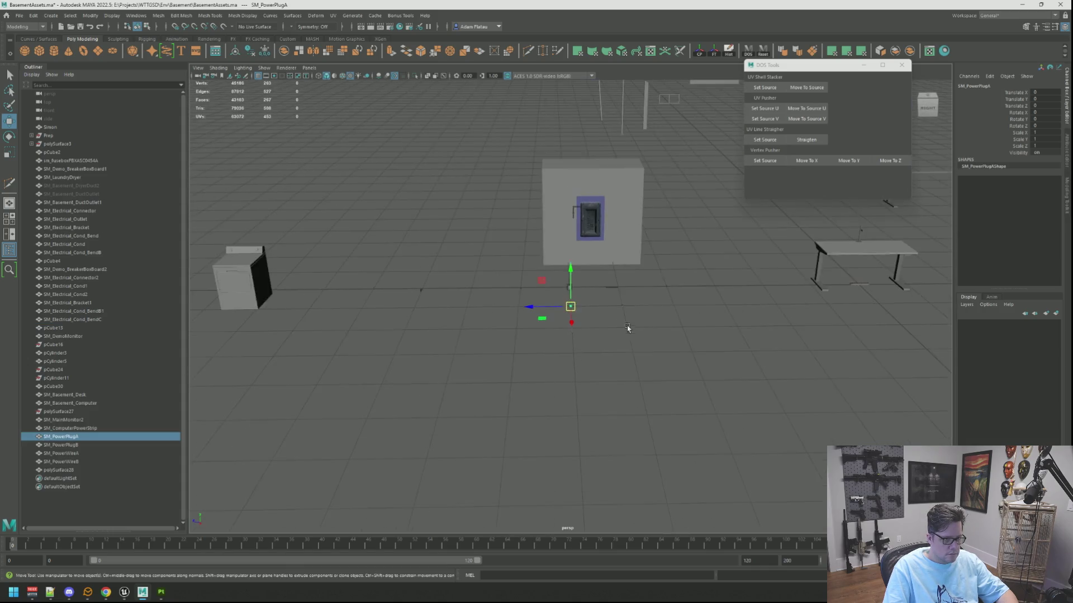
{"action": "mouse_move", "coordinate": [627, 328]}
{"action": "left_mouse_down", "text": "alt"}
{"action": "mouse_move", "coordinate": [505, 317]}
{"action": "mouse_move", "coordinate": [524, 333]}
{"action": "mouse_move", "coordinate": [589, 340]}
{"action": "mouse_move", "coordinate": [540, 335]}
{"action": "mouse_move", "coordinate": [551, 337]}
{"action": "mouse_move", "coordinate": [522, 359]}
{"action": "mouse_move", "coordinate": [440, 378]}
{"action": "left_mouse_up", "text": "alt"}
Move SM_PowerPlugA near the table, freeze its transforms and export it as FBX
{"action": "double_click", "coordinate": [65, 437]}
{"action": "middle_click_drag", "start_coordinate": [441, 378], "coordinate": [645, 334]}
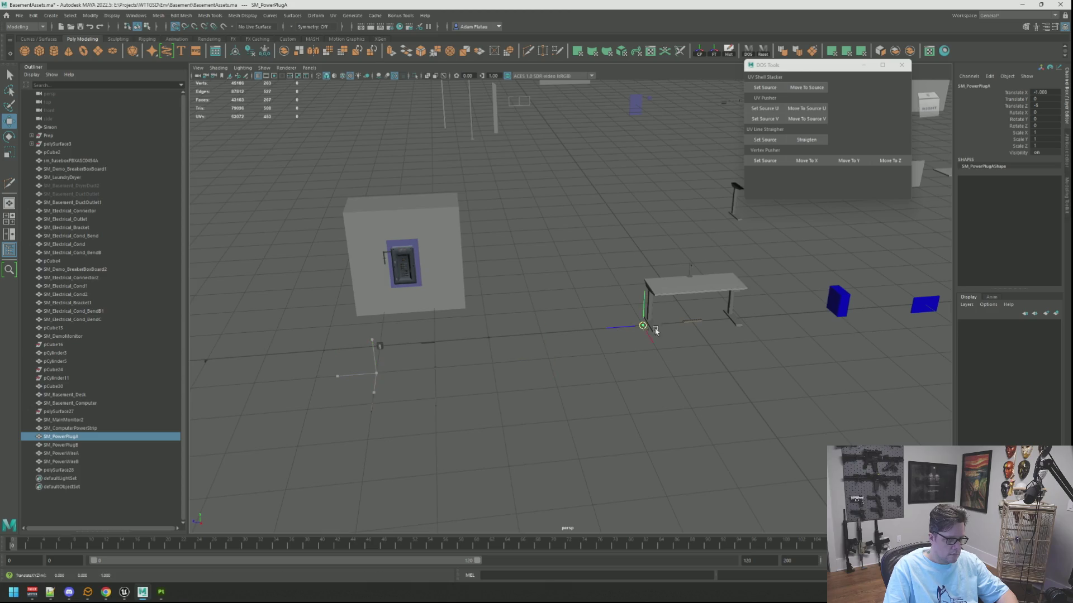
{"action": "key", "text": "f"}
{"action": "left_click_drag", "start_coordinate": [443, 326], "coordinate": [551, 354], "text": "alt"}
{"action": "left_click", "coordinate": [715, 55]}
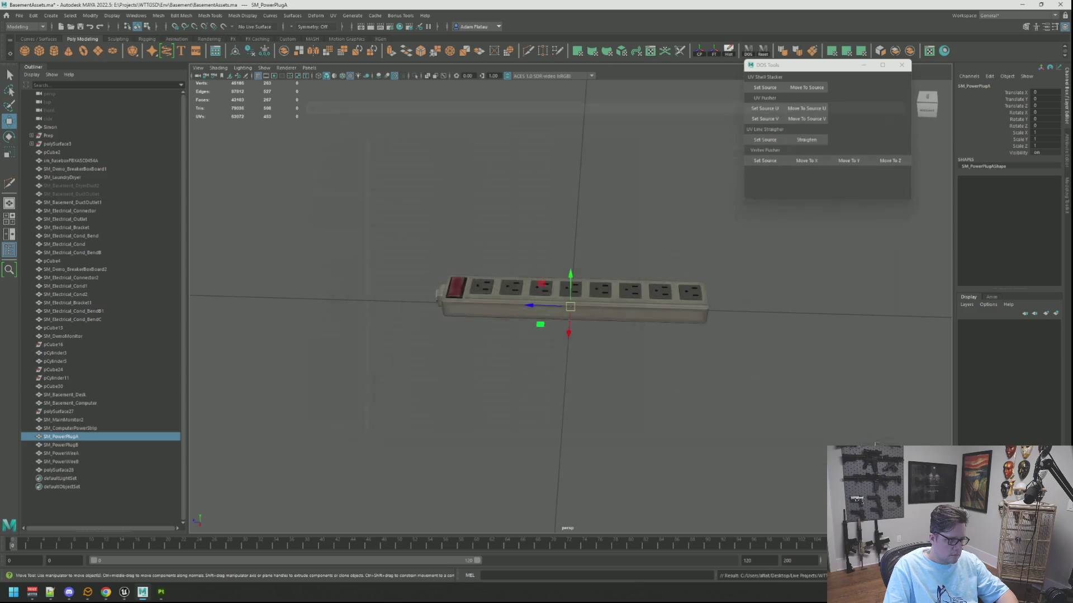
Move SM_PowerWireA onto the power strip, freeze its transforms and export it as FBX
{"action": "mouse_move", "coordinate": [430, 263]}
{"action": "left_mouse_down", "text": "alt"}
{"action": "mouse_move", "coordinate": [456, 293]}
{"action": "mouse_move", "coordinate": [526, 287]}
{"action": "mouse_move", "coordinate": [439, 313]}
{"action": "mouse_move", "coordinate": [589, 331]}
{"action": "left_mouse_up", "text": "alt"}
{"action": "left_click", "coordinate": [611, 320]}
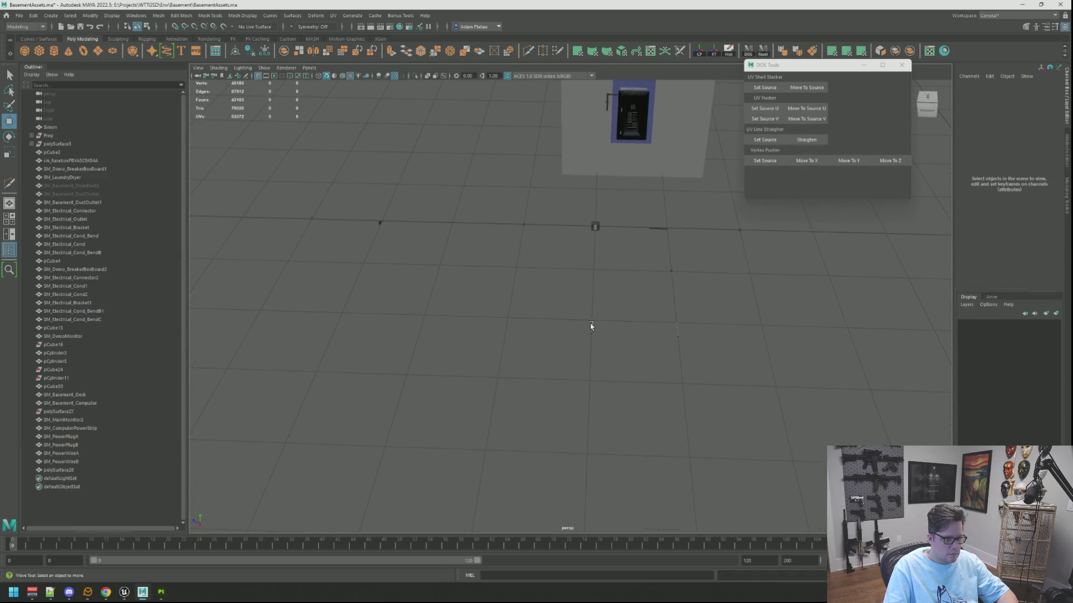
{"action": "left_click", "coordinate": [591, 326]}
{"action": "key", "text": "f"}
{"action": "left_click_drag", "start_coordinate": [665, 289], "coordinate": [479, 318], "text": "alt"}
{"action": "scroll", "coordinate": [469, 320], "scroll_direction": "up", "scroll_amount": 3}
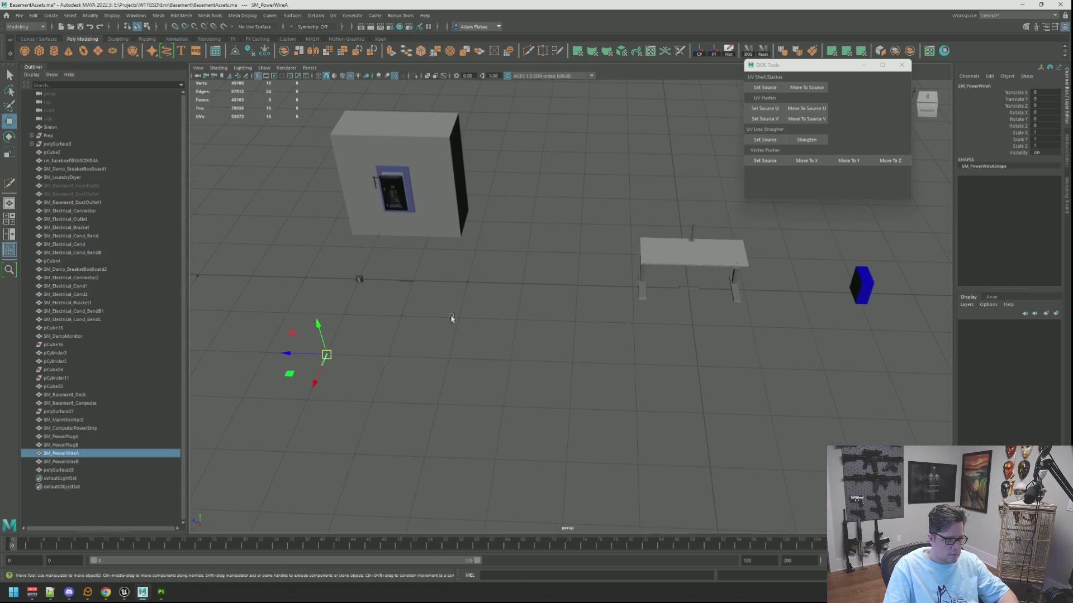
{"action": "mouse_move", "coordinate": [326, 355]}
{"action": "left_mouse_down"}
{"action": "mouse_move", "coordinate": [637, 318]}
{"action": "mouse_move", "coordinate": [683, 290]}
{"action": "left_mouse_up"}
{"action": "key", "text": "f"}
{"action": "right_click_drag", "start_coordinate": [598, 294], "coordinate": [518, 267], "text": "alt"}
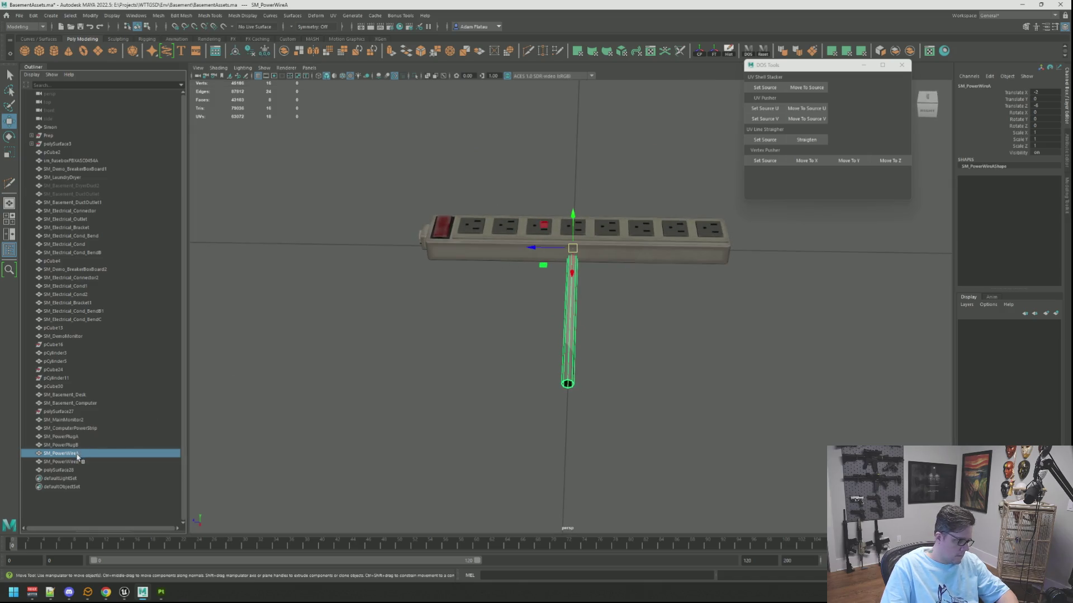
{"action": "left_click_drag", "start_coordinate": [412, 371], "coordinate": [646, 307], "text": "alt"}
{"action": "left_click", "coordinate": [718, 54]}
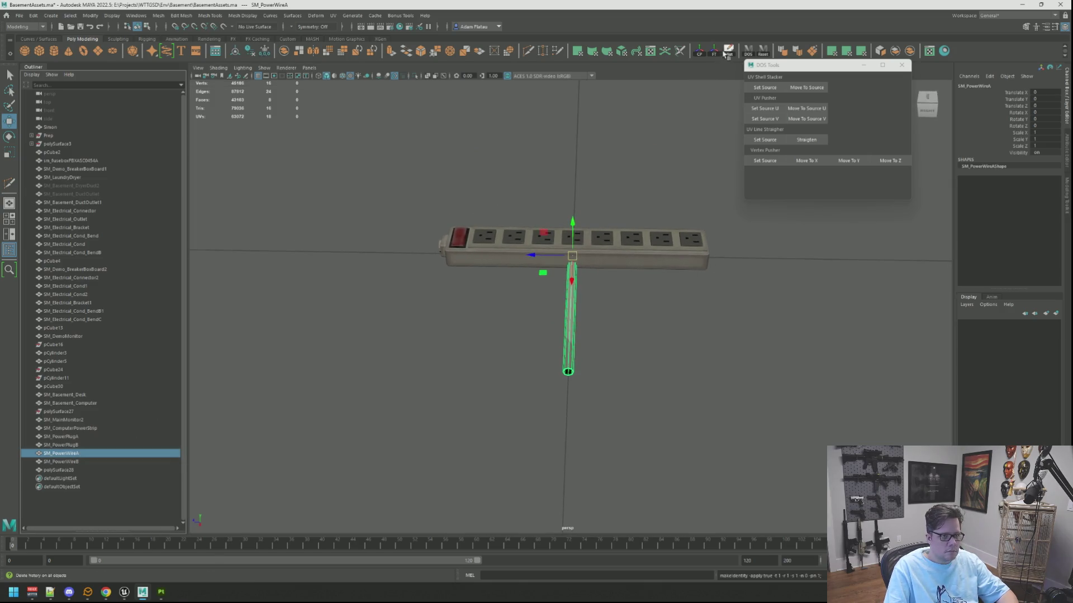
{"action": "key", "text": "ctrl+alt+e"}
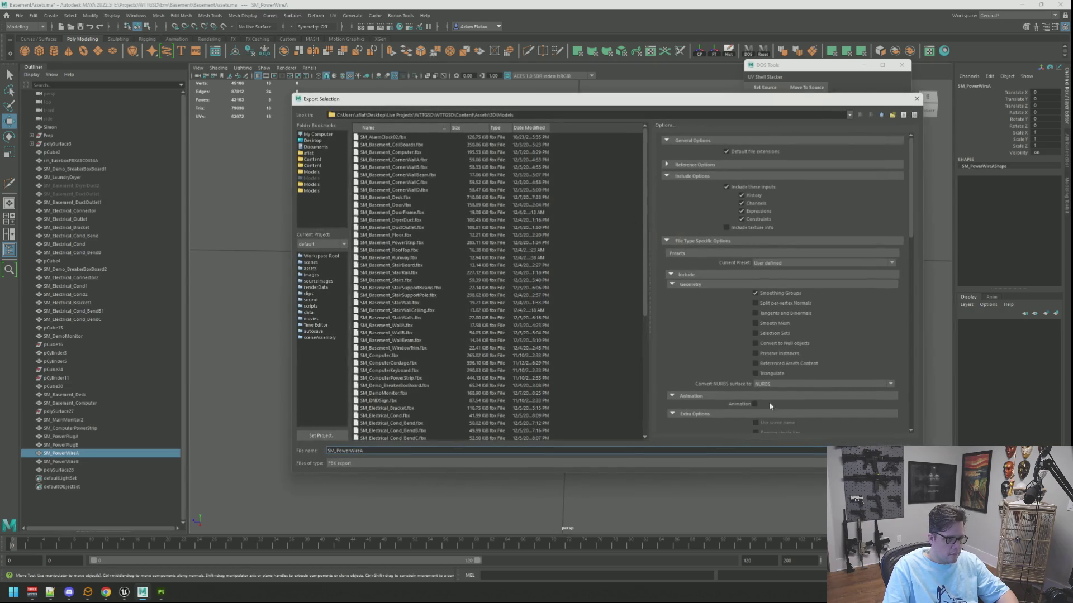
{"action": "key", "text": "Return"}
Move SM_PowerPlugB under the table and export it as FBX
{"action": "left_click", "coordinate": [682, 343]}
{"action": "right_click_drag", "start_coordinate": [682, 343], "coordinate": [608, 278], "text": "alt"}
{"action": "left_click_drag", "start_coordinate": [608, 279], "coordinate": [676, 313], "text": "alt"}
{"action": "left_click", "coordinate": [523, 333]}
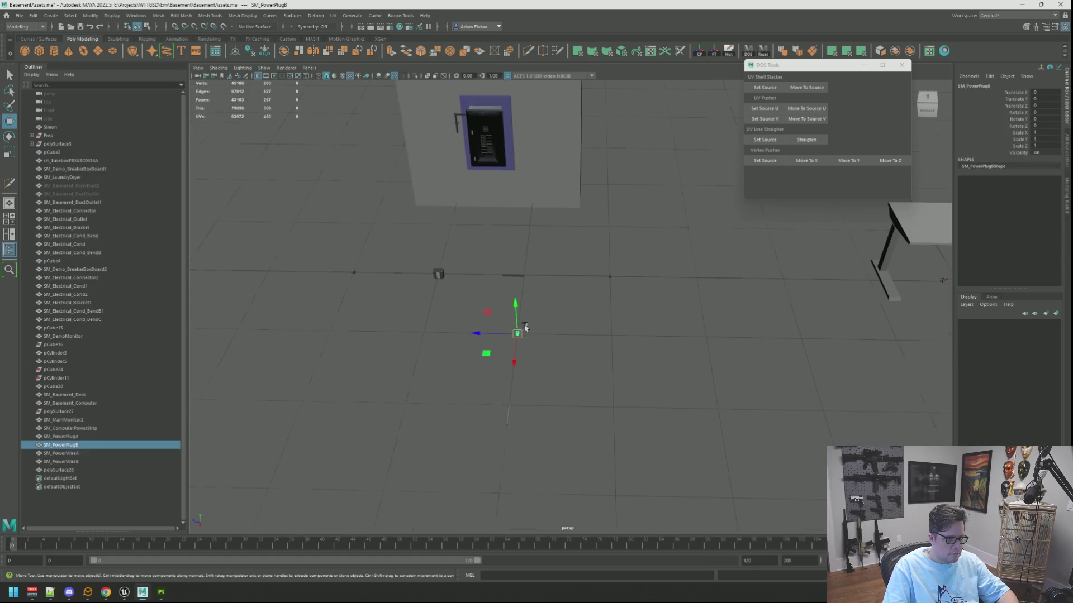
{"action": "key", "text": "f"}
{"action": "left_click_drag", "start_coordinate": [708, 280], "coordinate": [802, 289], "text": "alt"}
{"action": "mouse_move", "coordinate": [802, 290]}
{"action": "middle_mouse_down", "text": "alt"}
{"action": "mouse_move", "coordinate": [653, 285]}
{"action": "mouse_move", "coordinate": [598, 307]}
{"action": "middle_mouse_up", "text": "alt"}
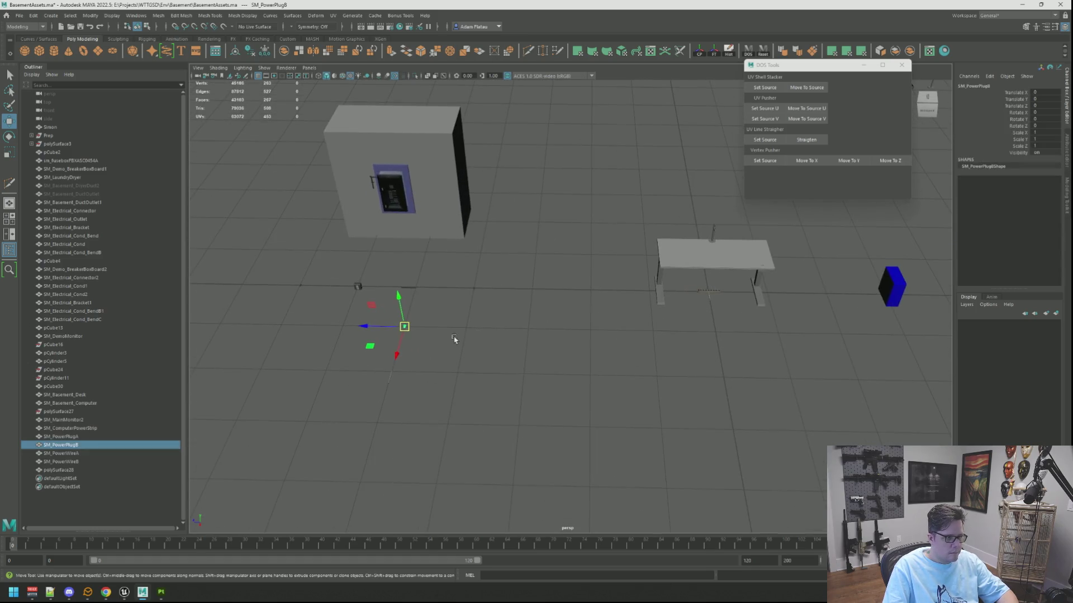
{"action": "mouse_move", "coordinate": [407, 327]}
{"action": "left_mouse_down"}
{"action": "mouse_move", "coordinate": [745, 289]}
{"action": "mouse_move", "coordinate": [706, 291]}
{"action": "left_mouse_up"}
{"action": "key", "text": "f"}
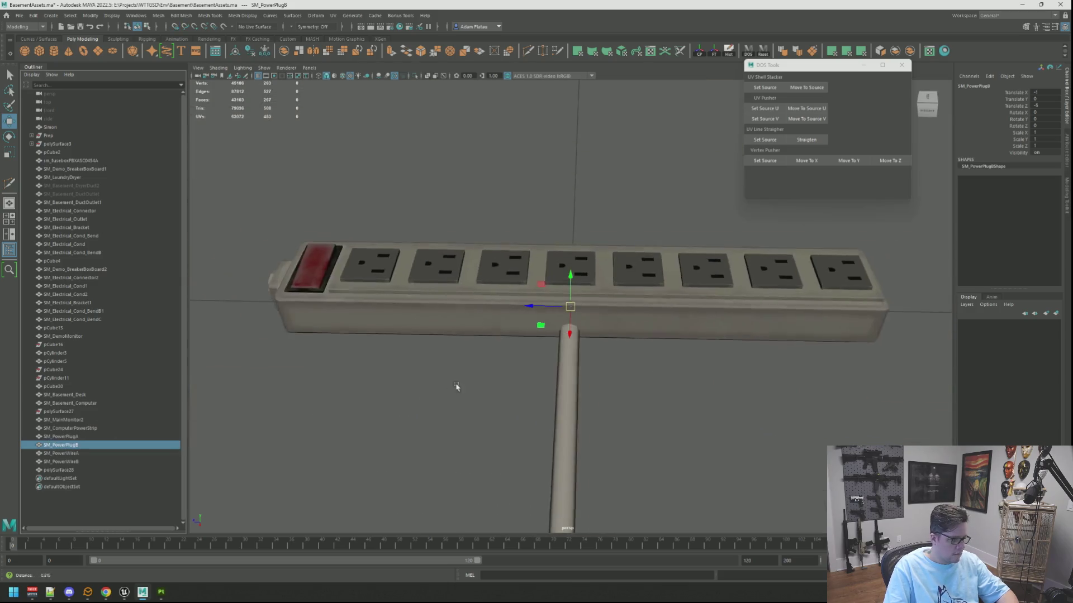
{"action": "scroll", "coordinate": [448, 388], "scroll_direction": "down", "scroll_amount": 5}
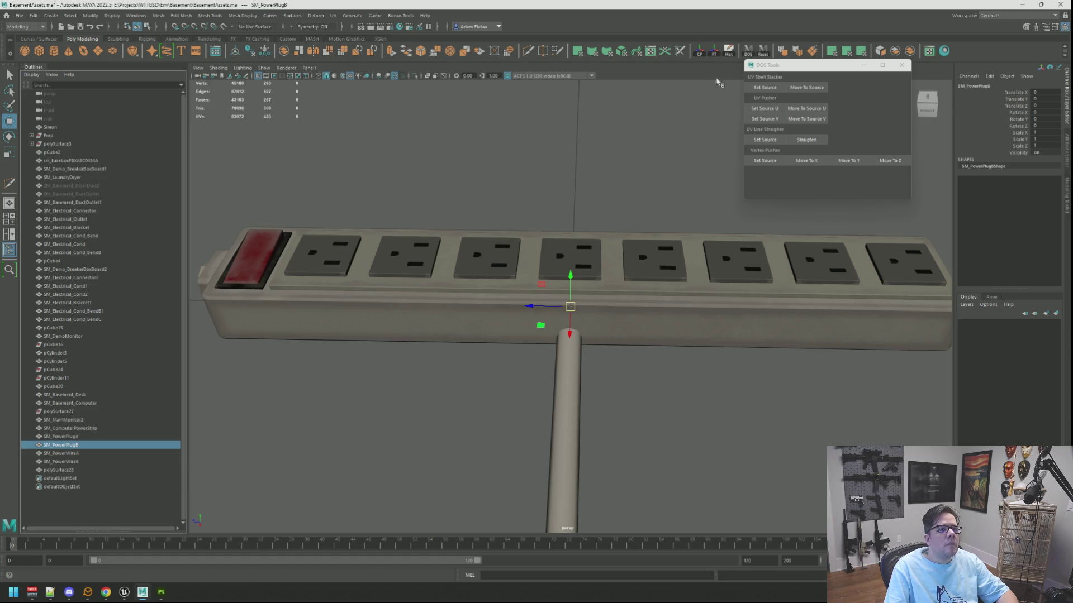
{"action": "scroll", "coordinate": [621, 221], "scroll_direction": "down", "scroll_amount": 3}
{"action": "left_click_drag", "start_coordinate": [615, 218], "coordinate": [621, 221], "text": "alt"}
{"action": "key", "text": "ctrl+shift+e"}
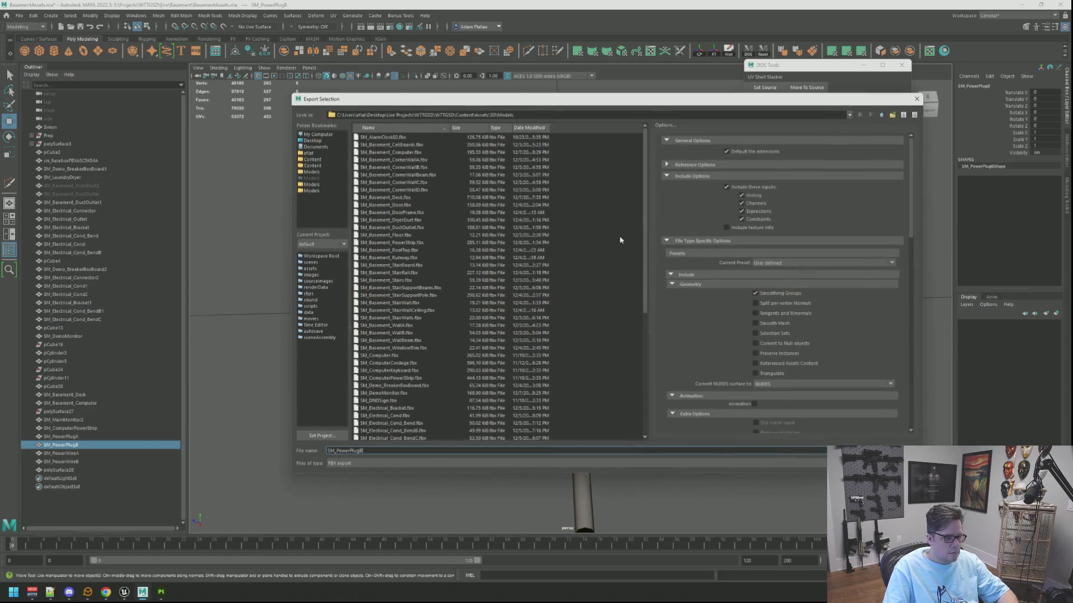
{"action": "key", "text": "Return"}
Place SM_PowerWireB on the strip and export it as FBX to Models
{"action": "scroll", "coordinate": [486, 304], "scroll_direction": "down", "scroll_amount": 8}
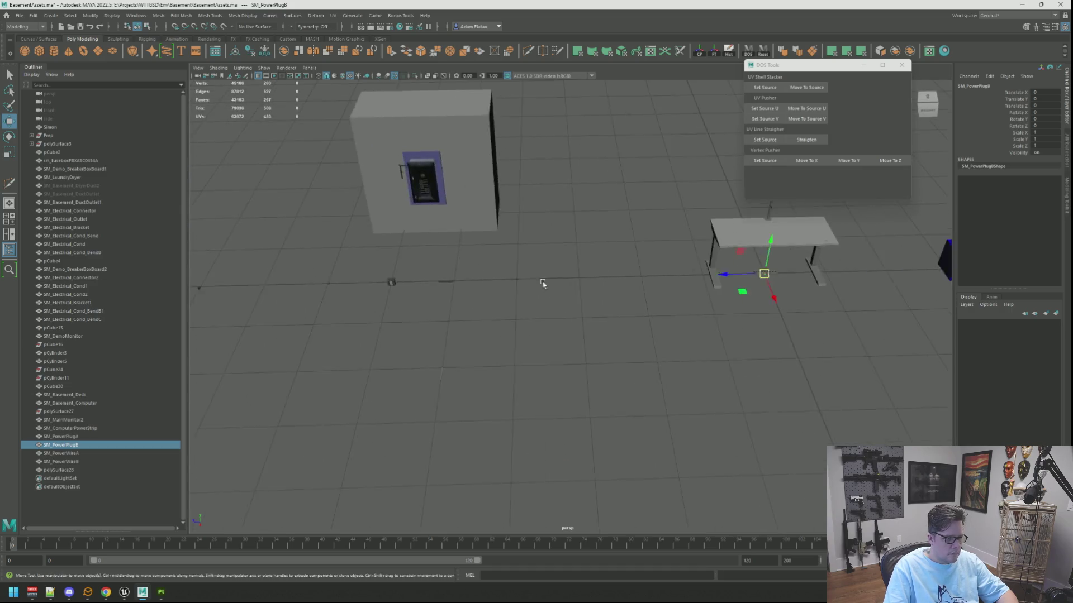
{"action": "left_click", "coordinate": [367, 407]}
{"action": "mouse_move", "coordinate": [367, 407]}
{"action": "left_mouse_down", "text": "alt"}
{"action": "mouse_move", "coordinate": [237, 411]}
{"action": "mouse_move", "coordinate": [540, 350]}
{"action": "mouse_move", "coordinate": [352, 404]}
{"action": "mouse_move", "coordinate": [705, 330]}
{"action": "mouse_move", "coordinate": [748, 298]}
{"action": "left_mouse_up", "text": "alt"}
{"action": "double_click", "coordinate": [146, 462]}
{"action": "key", "text": "f"}
{"action": "mouse_move", "coordinate": [683, 266]}
{"action": "left_mouse_down", "text": "alt"}
{"action": "mouse_move", "coordinate": [611, 268]}
{"action": "mouse_move", "coordinate": [711, 91]}
{"action": "left_mouse_up", "text": "alt"}
{"action": "left_click", "coordinate": [716, 53]}
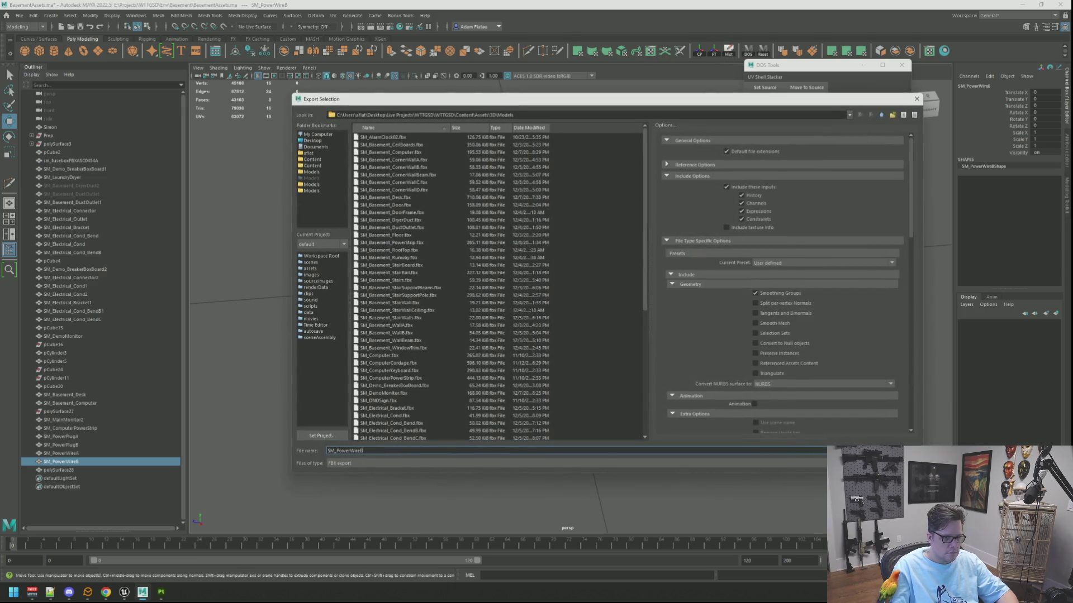
{"action": "key", "text": "Return"}
{"action": "left_click", "coordinate": [484, 420]}
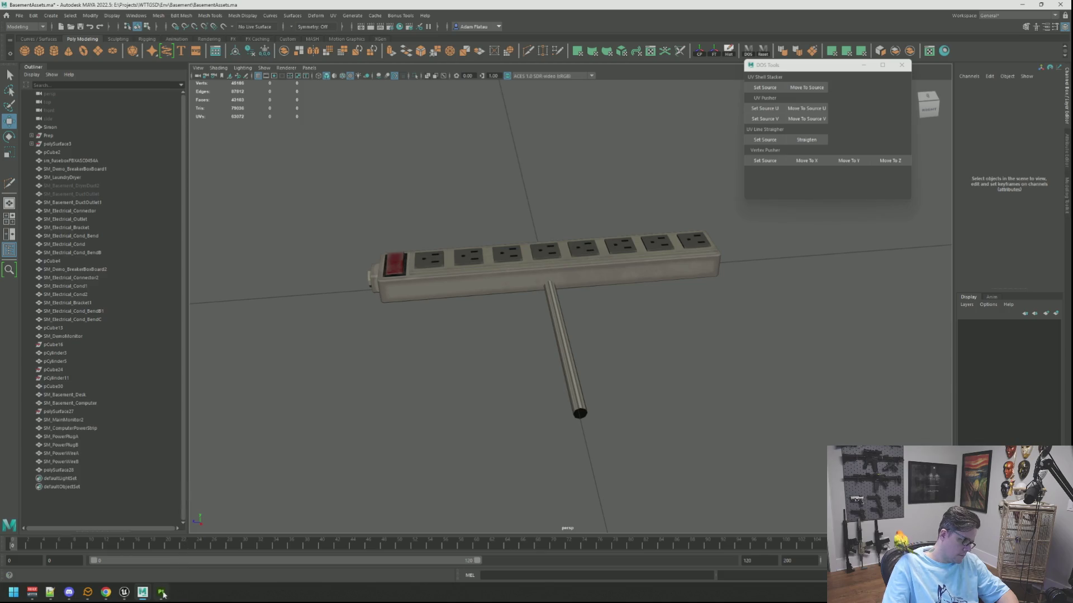
{"action": "left_click", "coordinate": [163, 594]}
{"action": "left_click", "coordinate": [125, 594]}
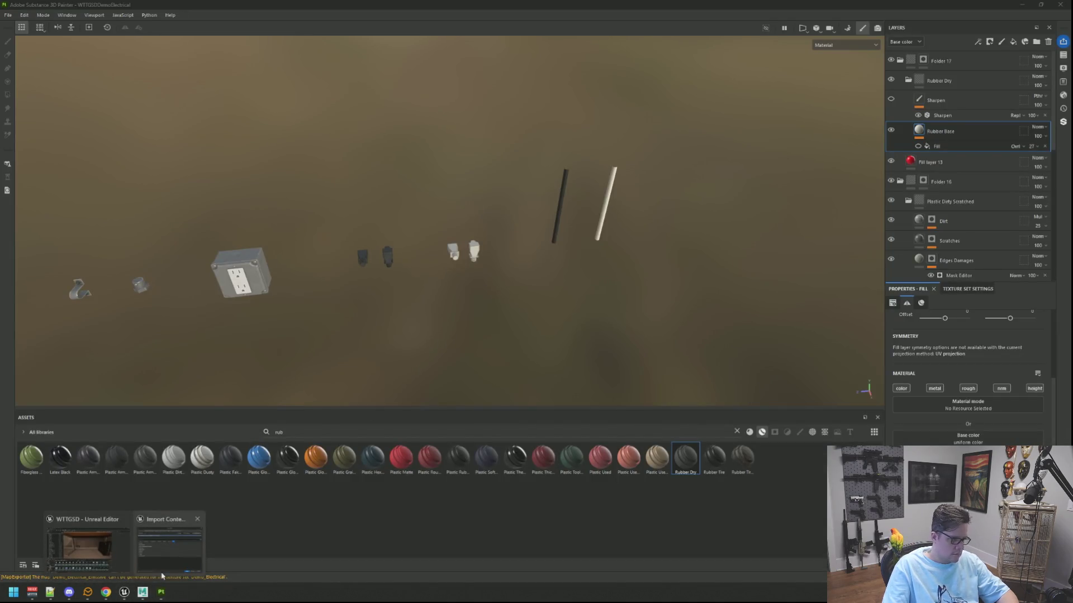
Accept the Import Content dialogs for the exported plug and wire meshes in Unreal
{"action": "left_click", "coordinate": [169, 542]}
{"action": "left_click", "coordinate": [644, 441]}
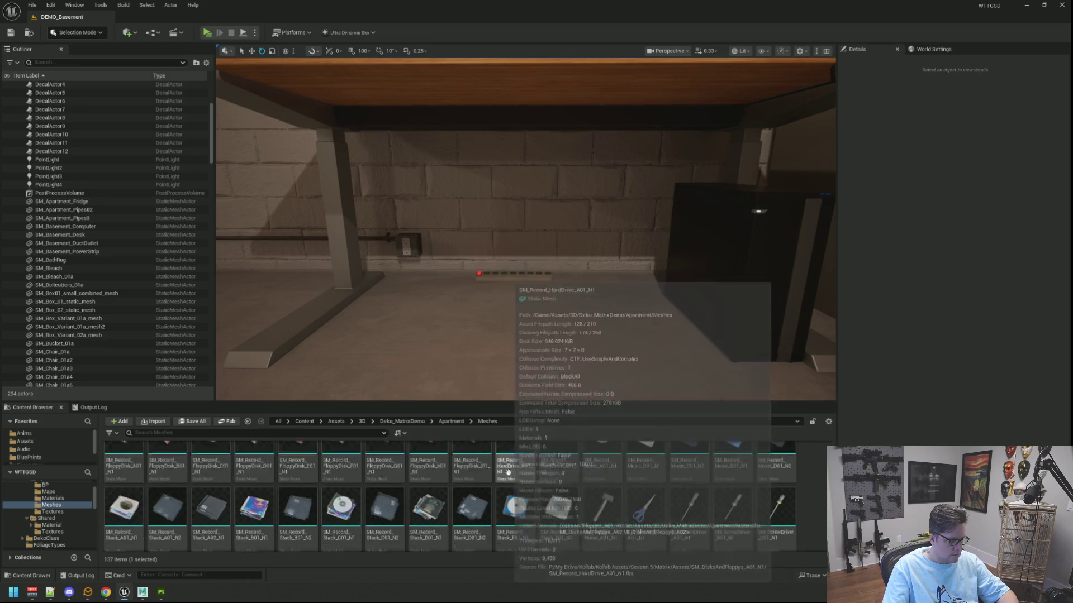
{"action": "left_click", "coordinate": [651, 438]}
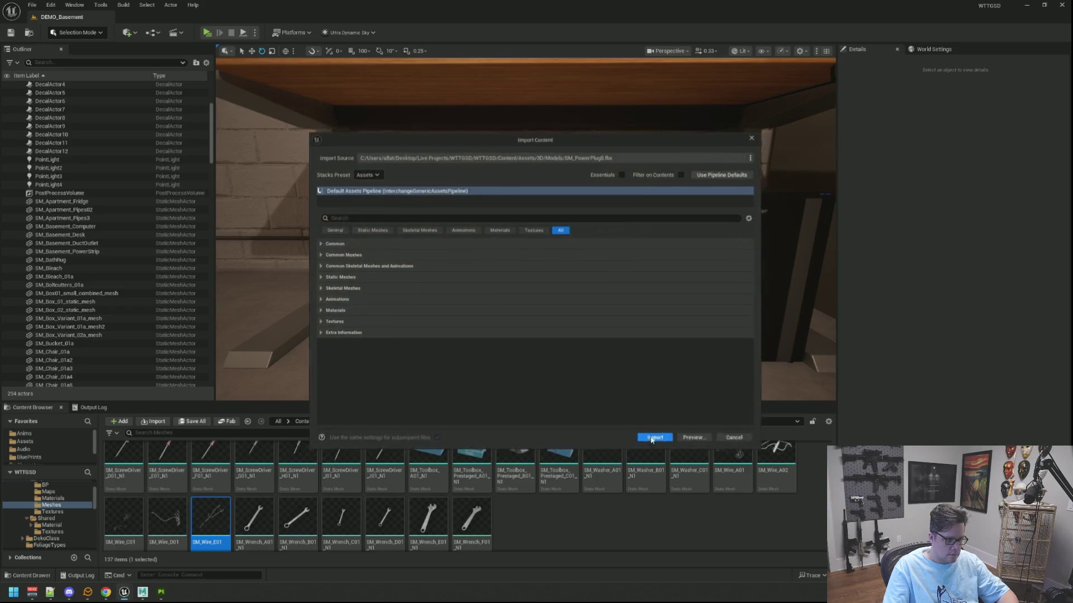
{"action": "left_click", "coordinate": [650, 441]}
{"action": "left_click", "coordinate": [650, 441]}
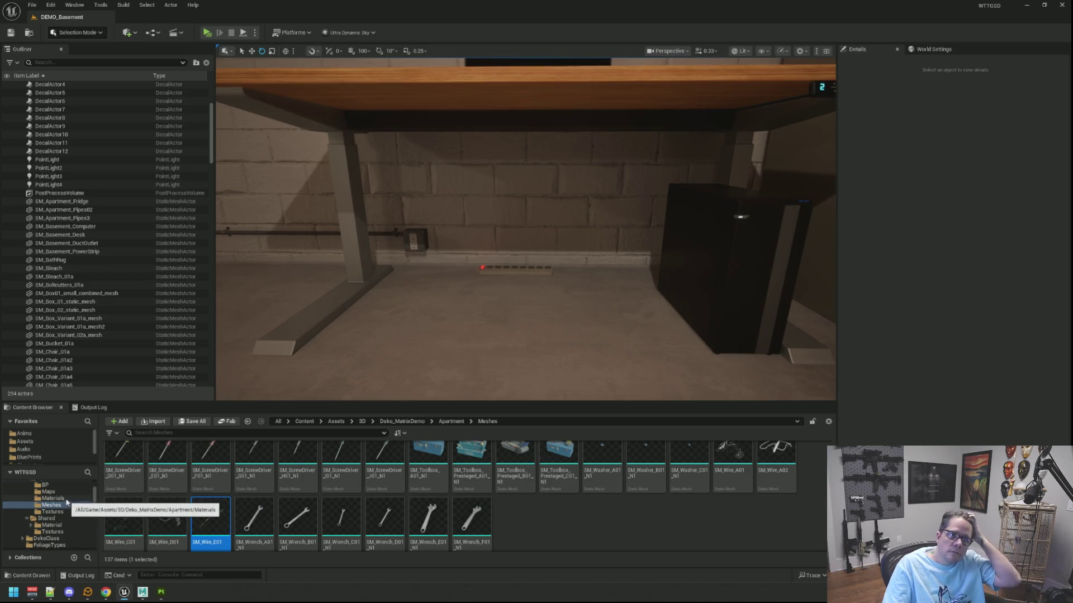
Browse the Content Browser to Assets > 3D > Models to list the power meshes
{"action": "left_click", "coordinate": [58, 472]}
{"action": "left_click", "coordinate": [24, 442]}
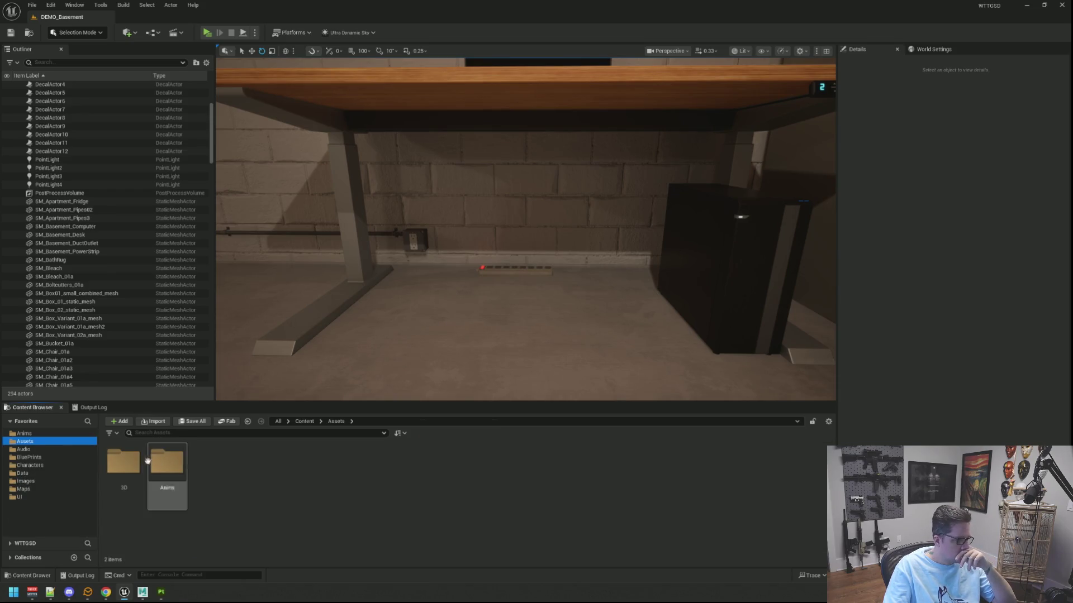
{"action": "double_click", "coordinate": [123, 461]}
{"action": "double_click", "coordinate": [465, 452]}
{"action": "type", "text": "Power"}
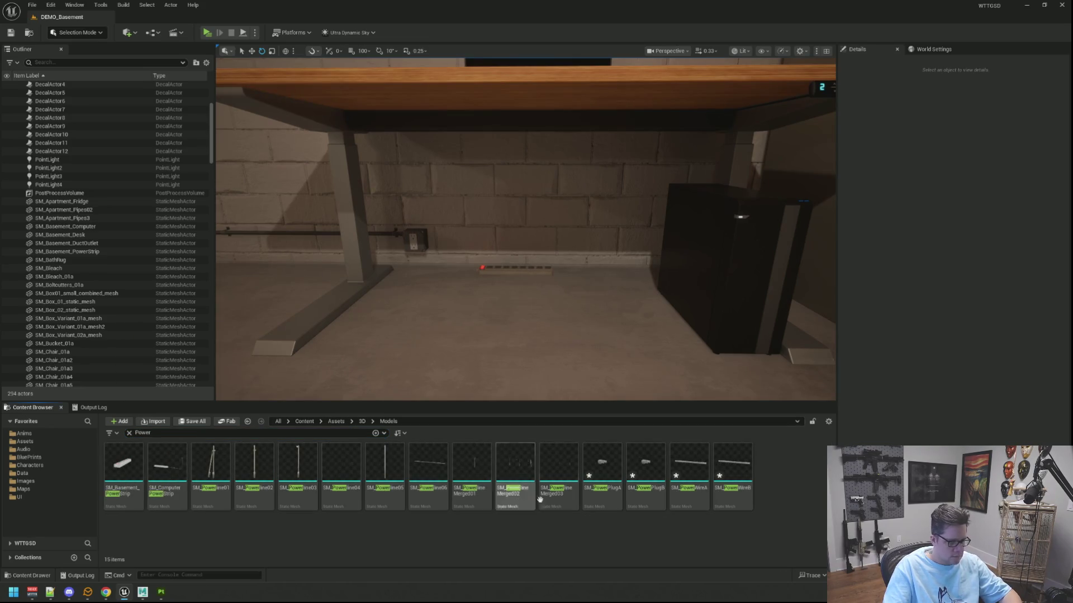
{"action": "right_click", "coordinate": [553, 492]}
Disable Nanite on SM_PowerPlugB from its Nanite context menu
{"action": "right_click", "coordinate": [592, 492]}
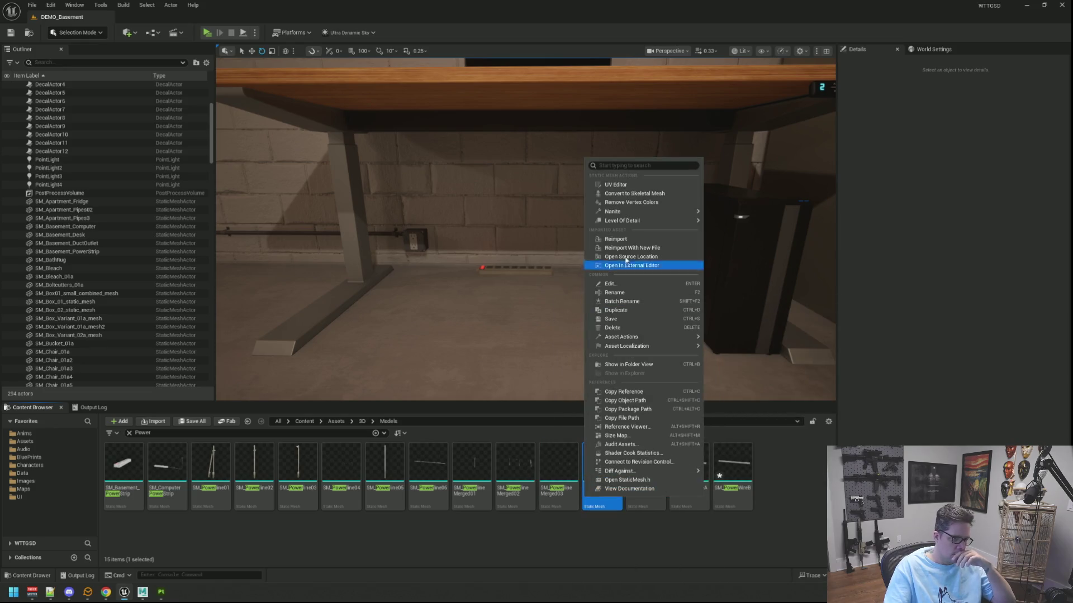
{"action": "mouse_move", "coordinate": [692, 211]}
{"action": "left_click", "coordinate": [751, 241]}
{"action": "left_click", "coordinate": [654, 447]}
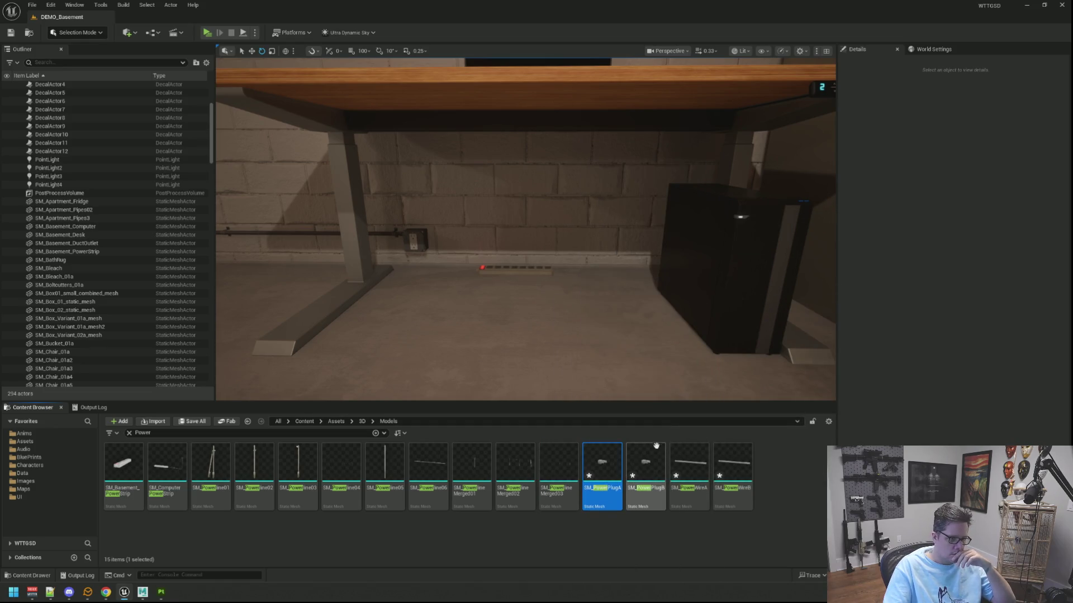
{"action": "right_click", "coordinate": [654, 450]}
{"action": "mouse_move", "coordinate": [729, 178]}
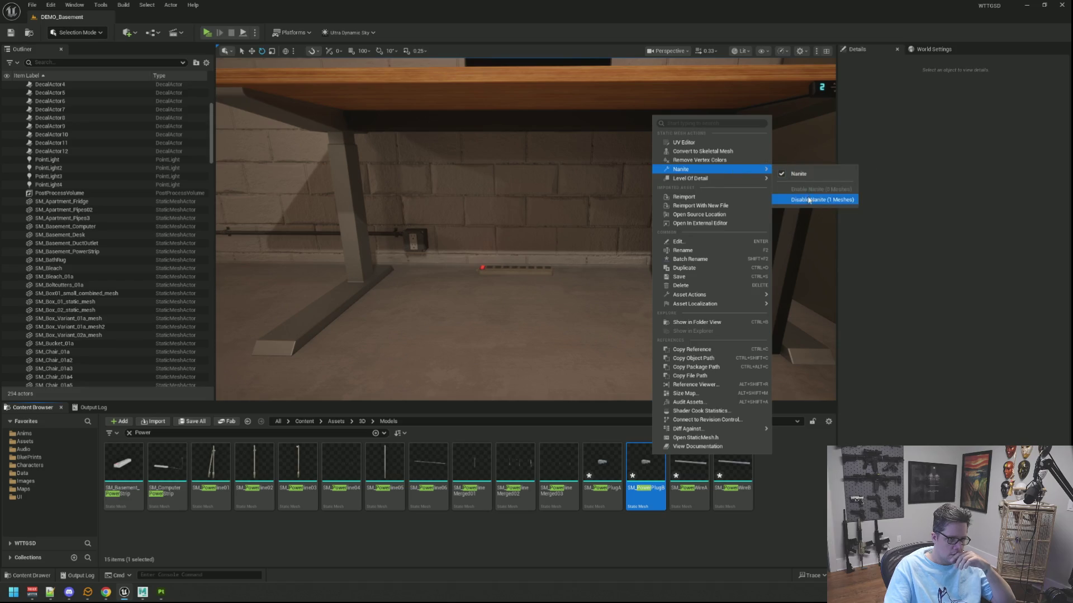
{"action": "left_click", "coordinate": [693, 470]}
Disable Nanite on SM_PowerWireA and SM_PowerWireB
{"action": "right_click", "coordinate": [705, 461]}
{"action": "mouse_move", "coordinate": [788, 185]}
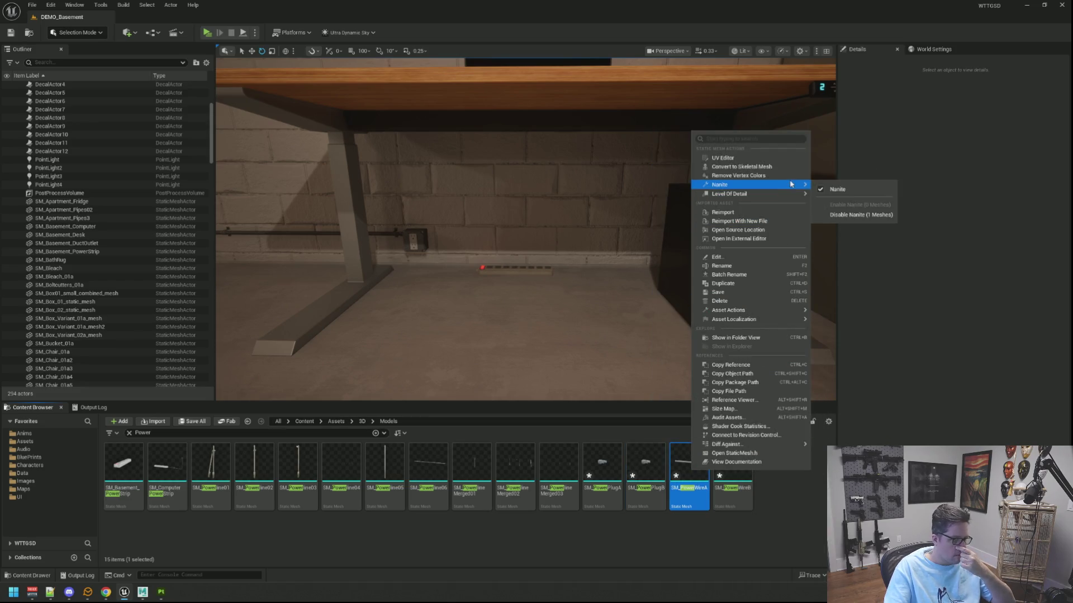
{"action": "left_click", "coordinate": [840, 215]}
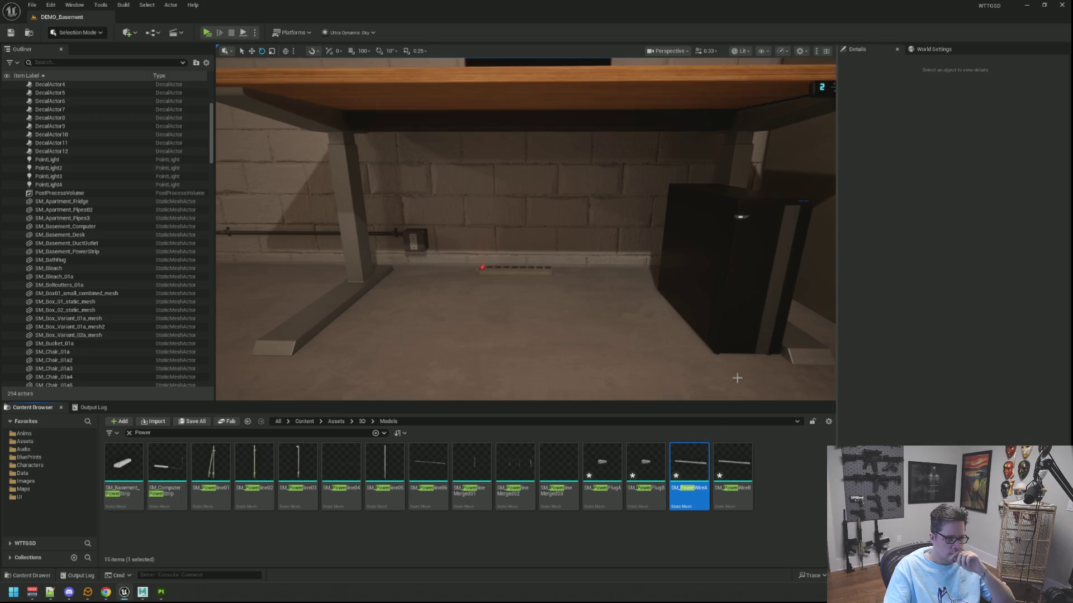
{"action": "right_click", "coordinate": [738, 466]}
{"action": "mouse_move", "coordinate": [826, 197]}
{"action": "left_click", "coordinate": [873, 228]}
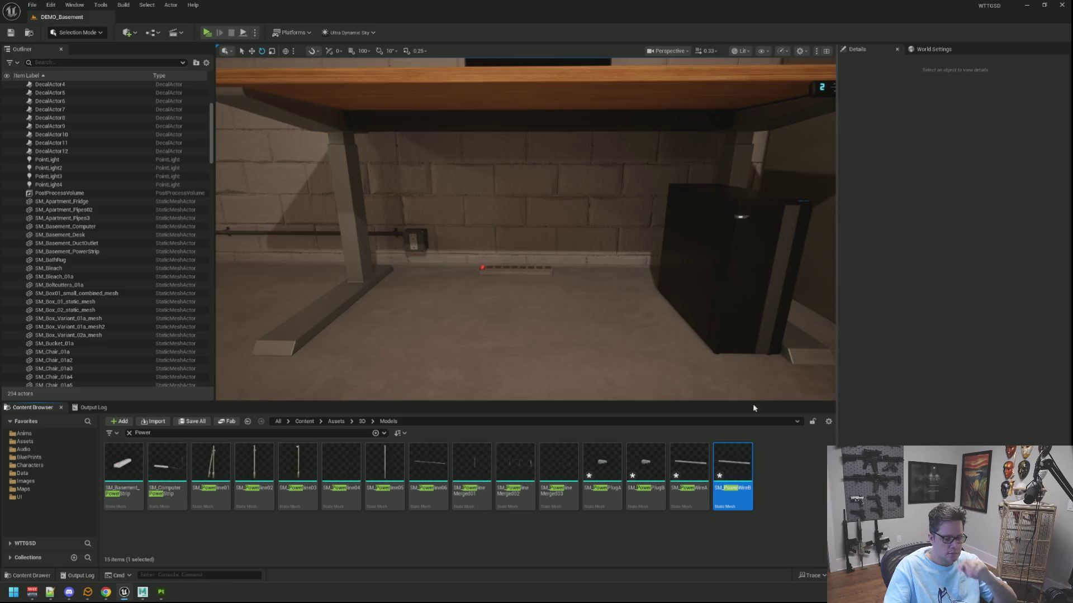
{"action": "left_click", "coordinate": [622, 535]}
Open SM_PowerPlugA, SM_PowerPlugB, SM_PowerWireA and SM_PowerWireB in the Static Mesh Editor
{"action": "double_click", "coordinate": [604, 466]}
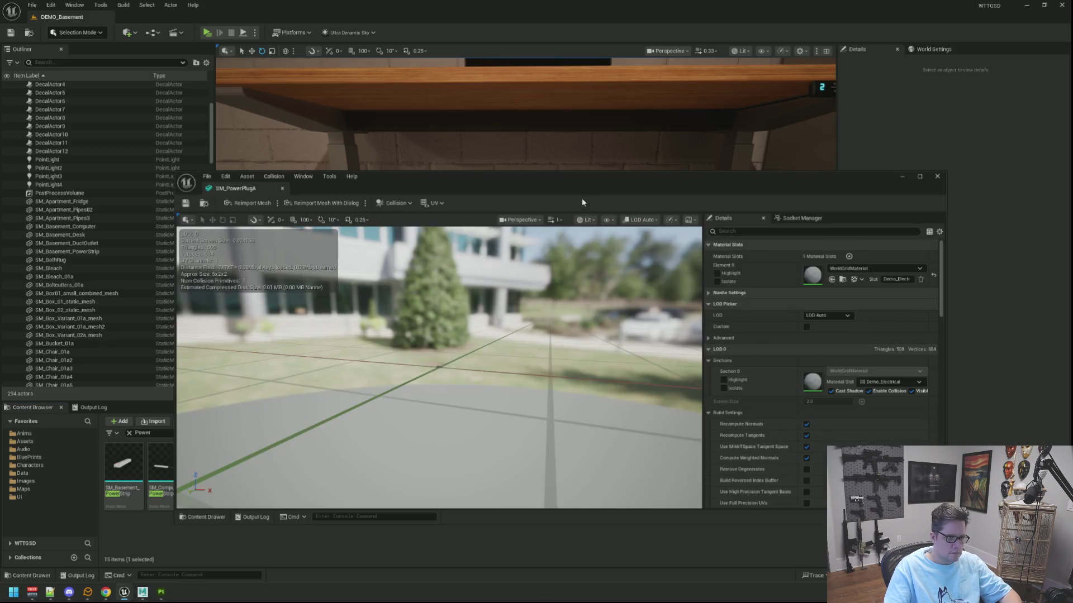
{"action": "left_click_drag", "start_coordinate": [583, 200], "coordinate": [575, 85]}
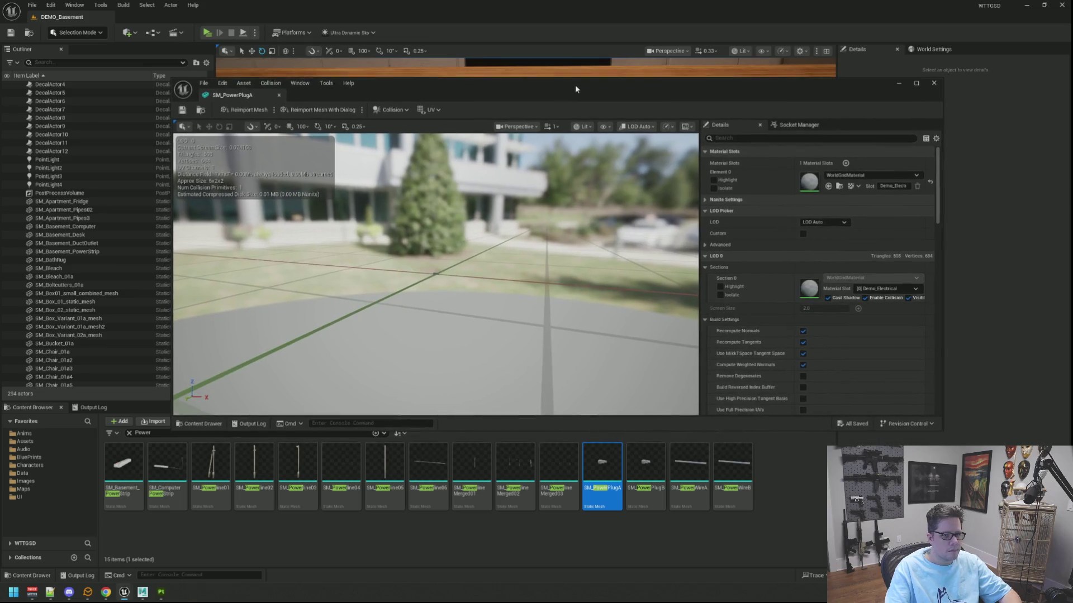
{"action": "double_click", "coordinate": [646, 464]}
{"action": "double_click", "coordinate": [689, 464]}
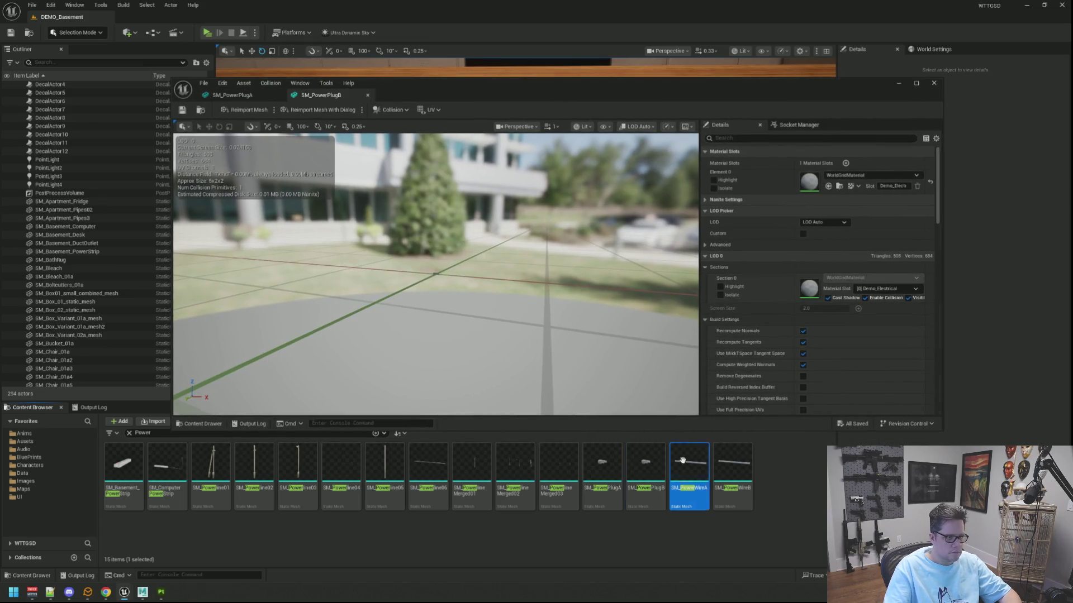
{"action": "double_click", "coordinate": [723, 464]}
{"action": "left_click", "coordinate": [238, 96]}
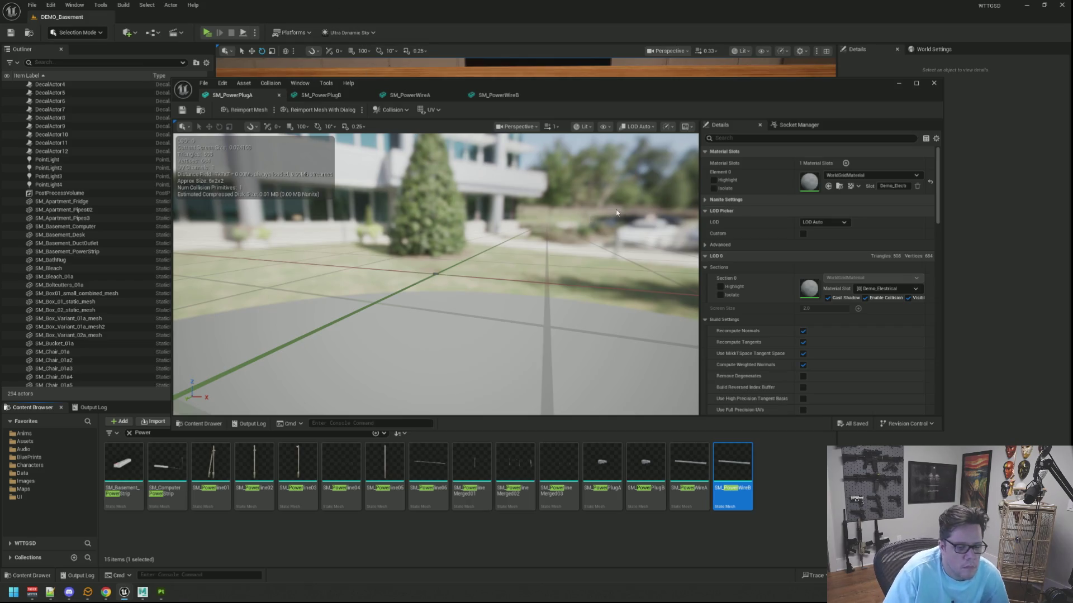
Set Element 0 of SM_PowerPlugA and SM_PowerPlugB to MI_Demo_Electrical
{"action": "left_click", "coordinate": [880, 176]}
{"action": "type", "text": "Demo_el"}
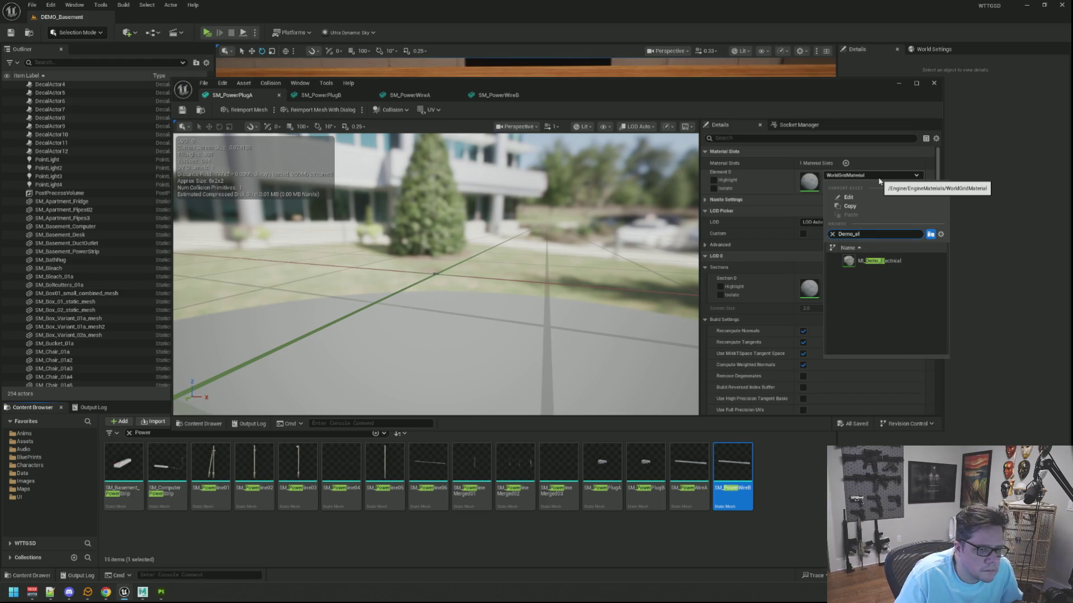
{"action": "left_click", "coordinate": [871, 267]}
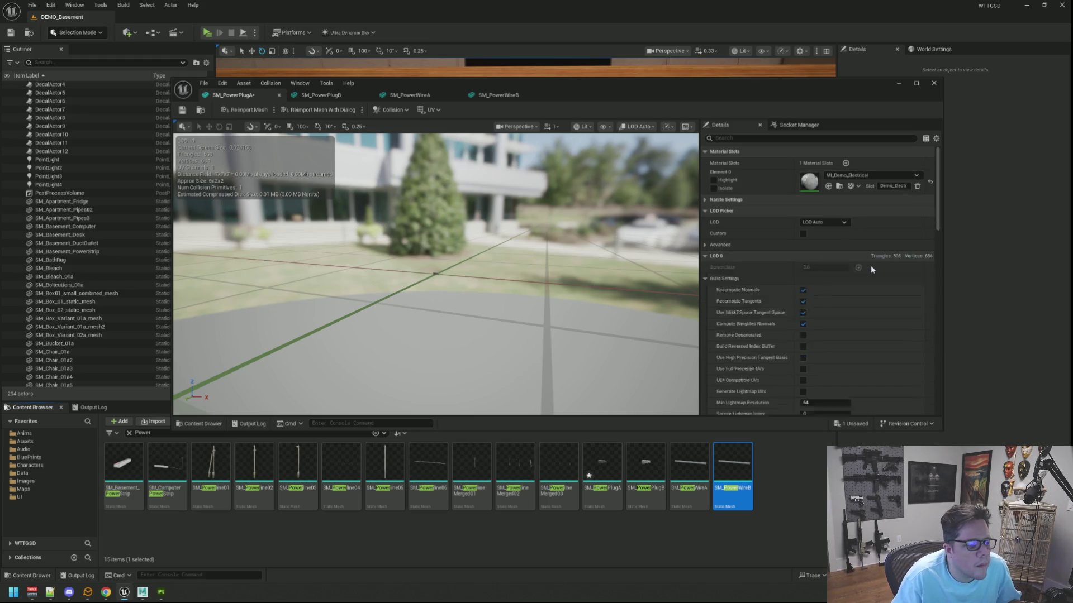
{"action": "left_click", "coordinate": [320, 94]}
{"action": "left_click", "coordinate": [858, 177]}
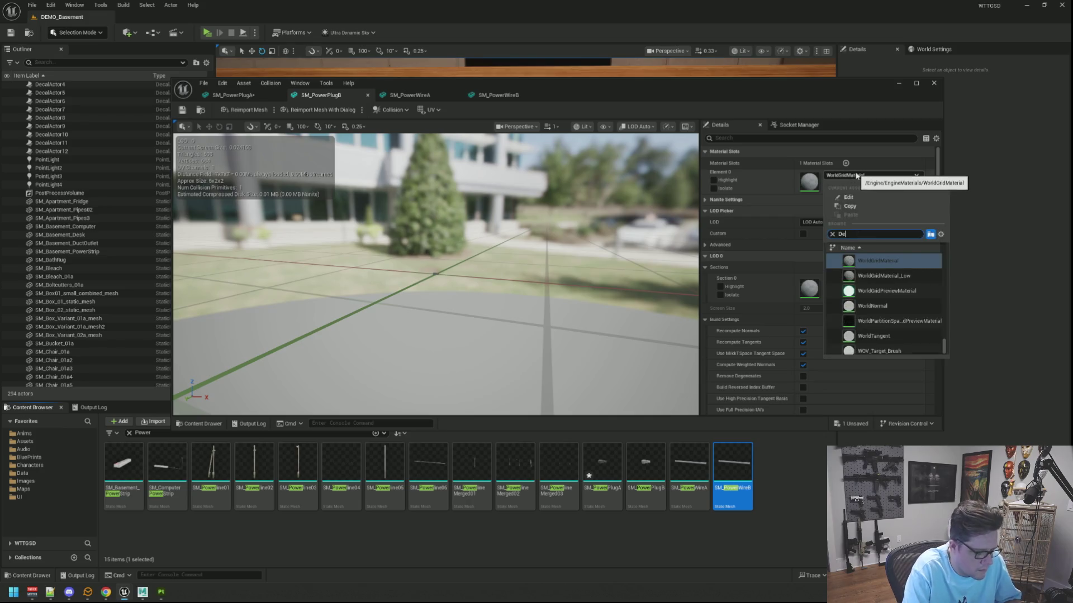
{"action": "type", "text": "mo-"}
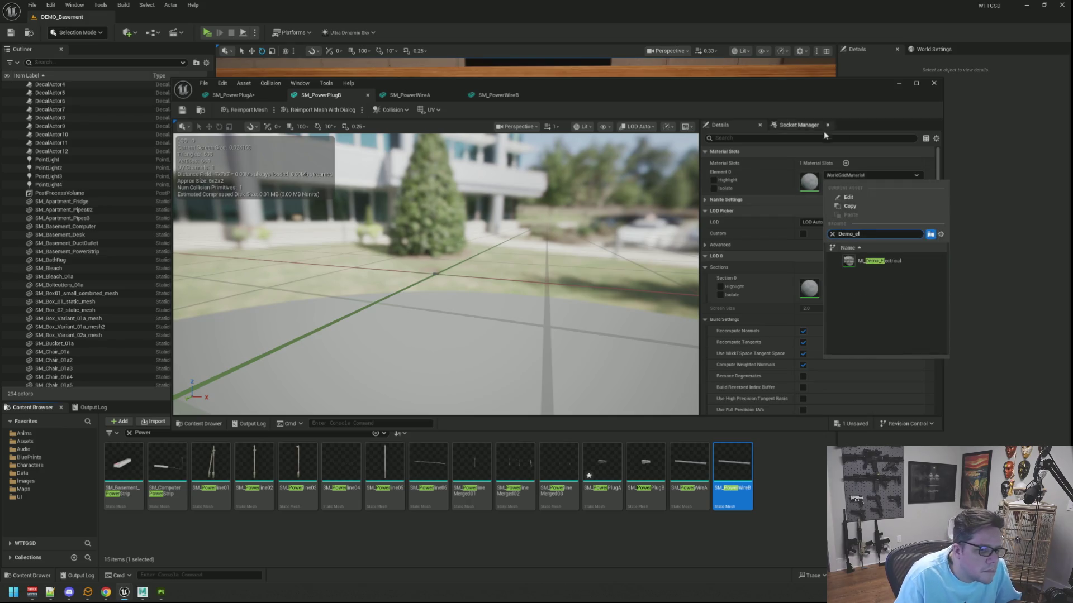
{"action": "left_click", "coordinate": [880, 261]}
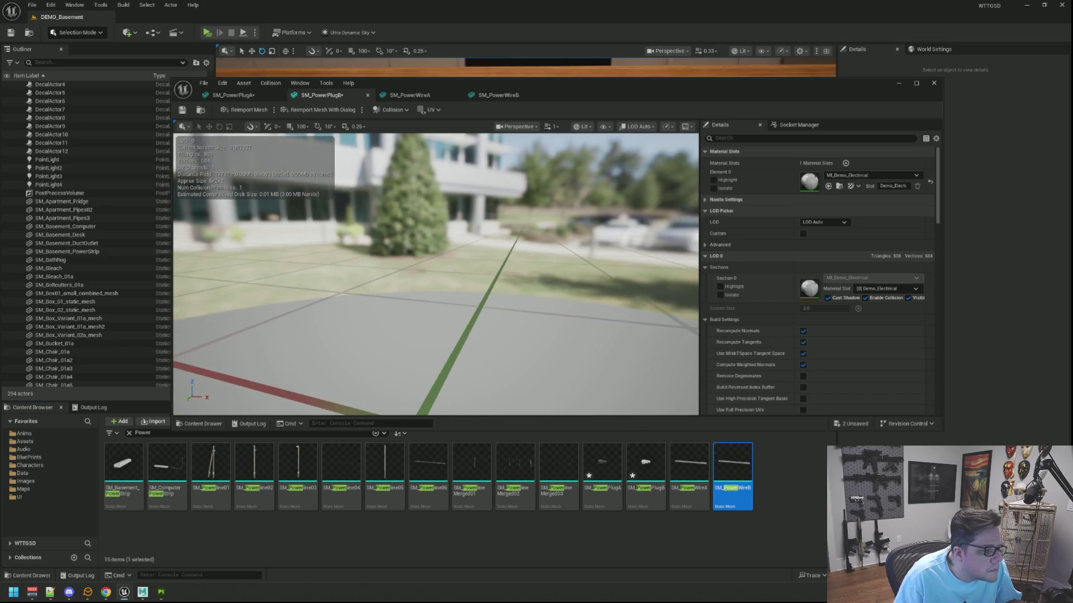
{"action": "left_click", "coordinate": [645, 469]}
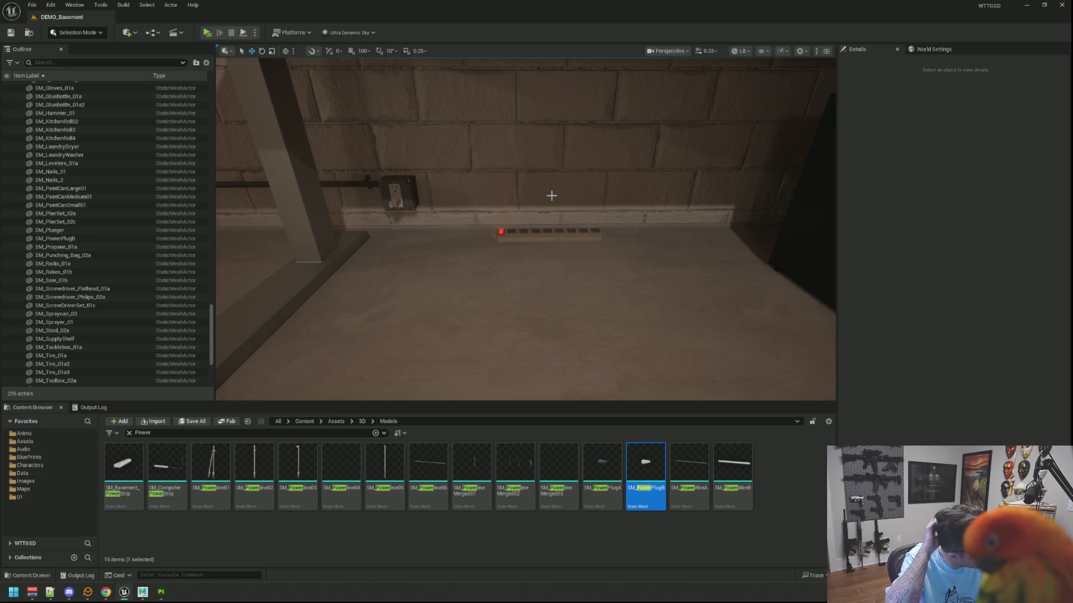
Remove the 'Power' search, expand the folder tree and browse into NVSplineTools
{"action": "mouse_move", "coordinate": [547, 164]}
{"action": "left_mouse_down"}
{"action": "mouse_move", "coordinate": [550, 257]}
{"action": "mouse_move", "coordinate": [550, 195]}
{"action": "left_mouse_up"}
{"action": "left_click", "coordinate": [41, 545]}
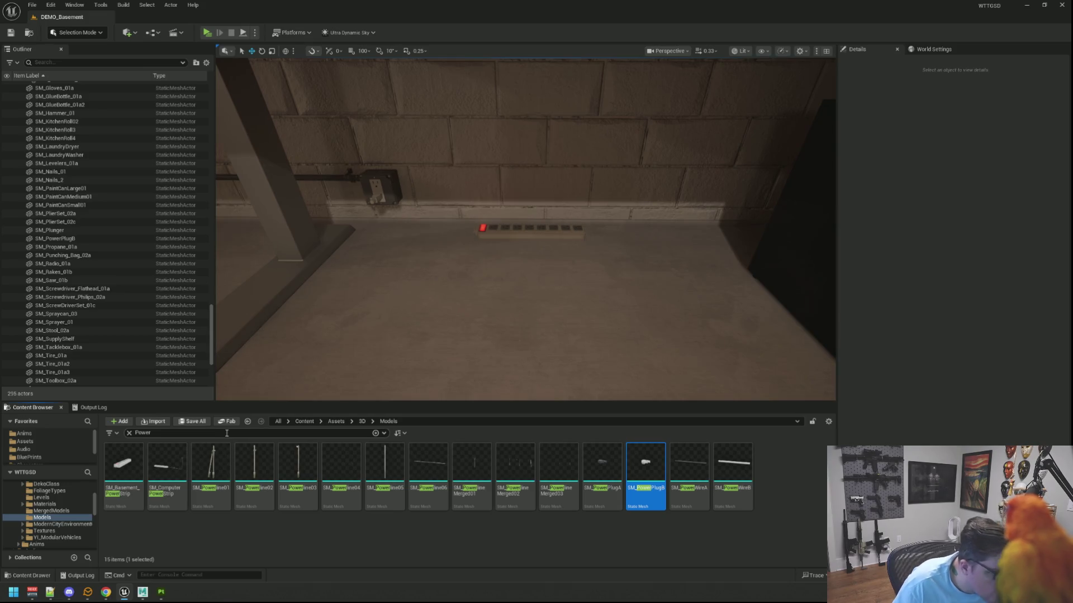
{"action": "left_click", "coordinate": [129, 433]}
{"action": "scroll", "coordinate": [76, 508], "scroll_direction": "down", "scroll_amount": 5}
{"action": "scroll", "coordinate": [76, 508], "scroll_direction": "down", "scroll_amount": 5}
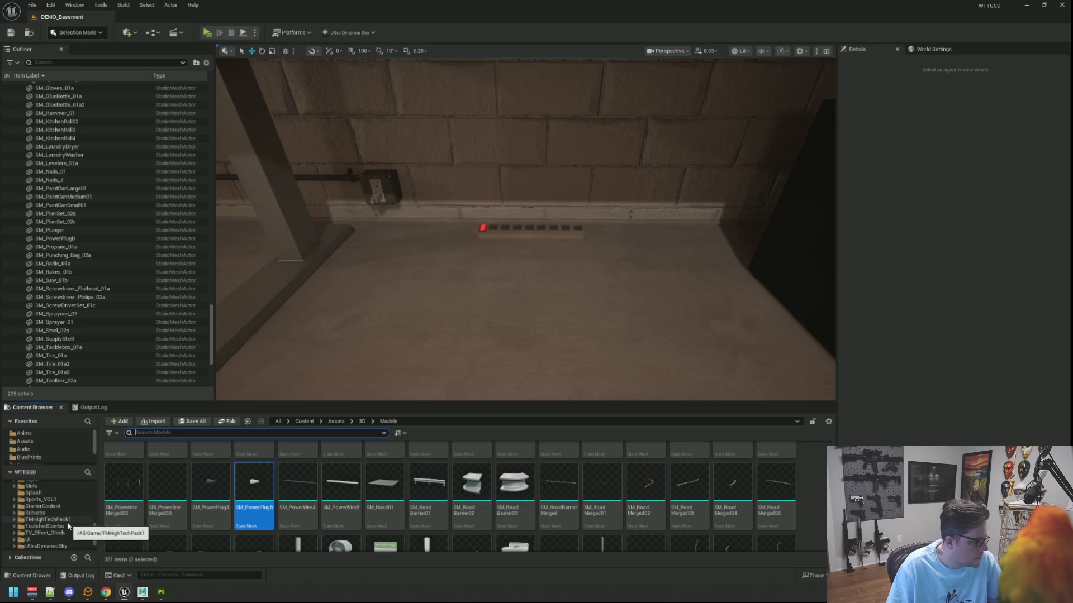
{"action": "scroll", "coordinate": [70, 522], "scroll_direction": "up", "scroll_amount": 4}
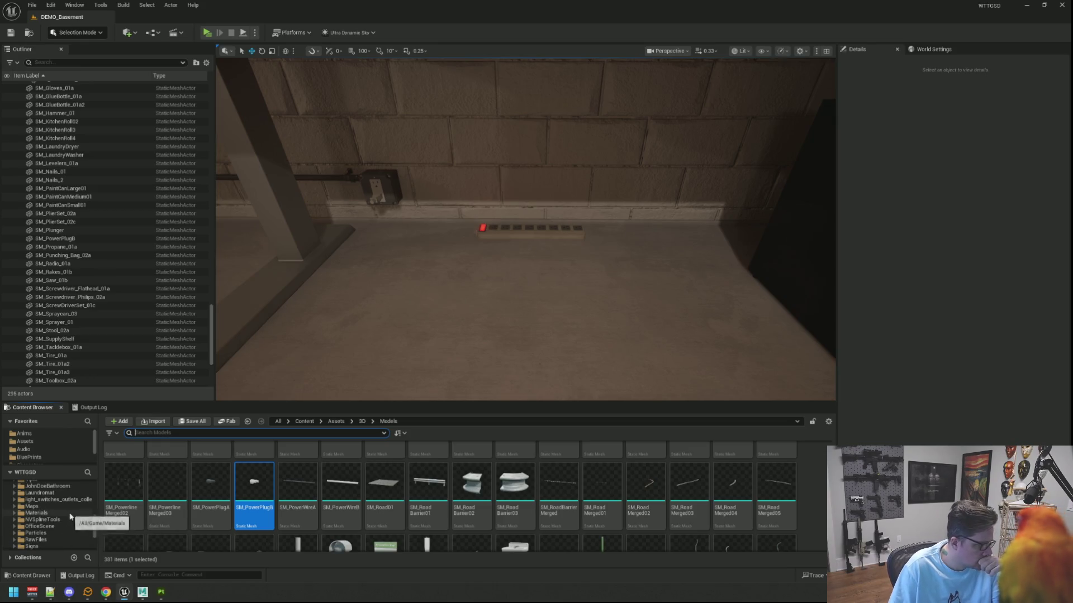
{"action": "left_click", "coordinate": [42, 520]}
{"action": "left_click", "coordinate": [167, 464]}
{"action": "double_click", "coordinate": [123, 464]}
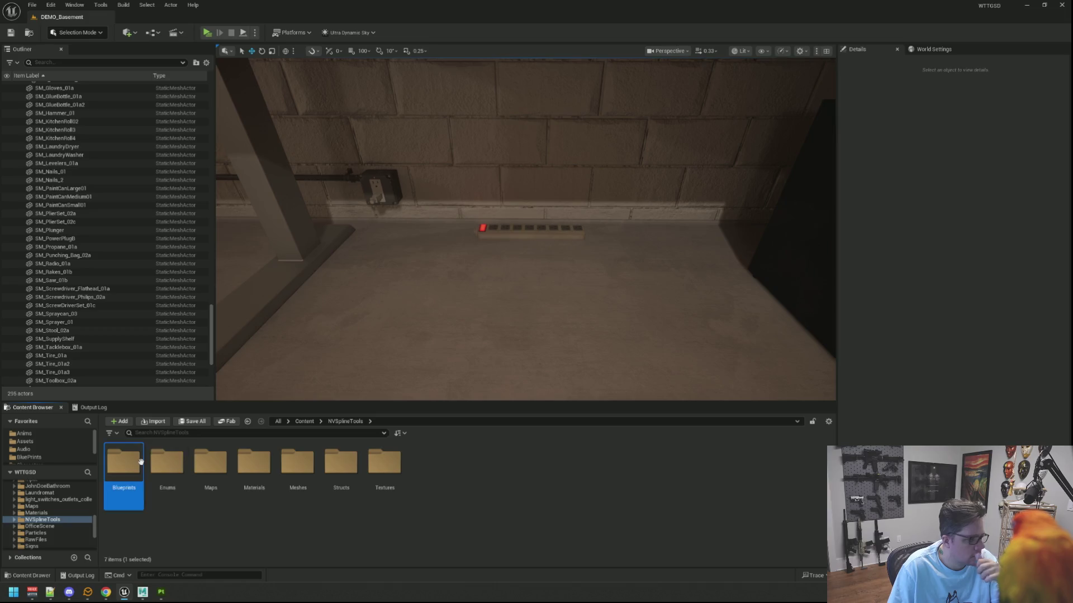
Drop a BP_NVSplineMesh_Child actor on the basement floor and set its spline mesh to SM_PowerWireB
{"action": "left_click_drag", "start_coordinate": [423, 309], "coordinate": [425, 310]}
{"action": "mouse_move", "coordinate": [425, 310]}
{"action": "right_mouse_down"}
{"action": "mouse_move", "coordinate": [486, 324]}
{"action": "mouse_move", "coordinate": [466, 327]}
{"action": "right_mouse_up"}
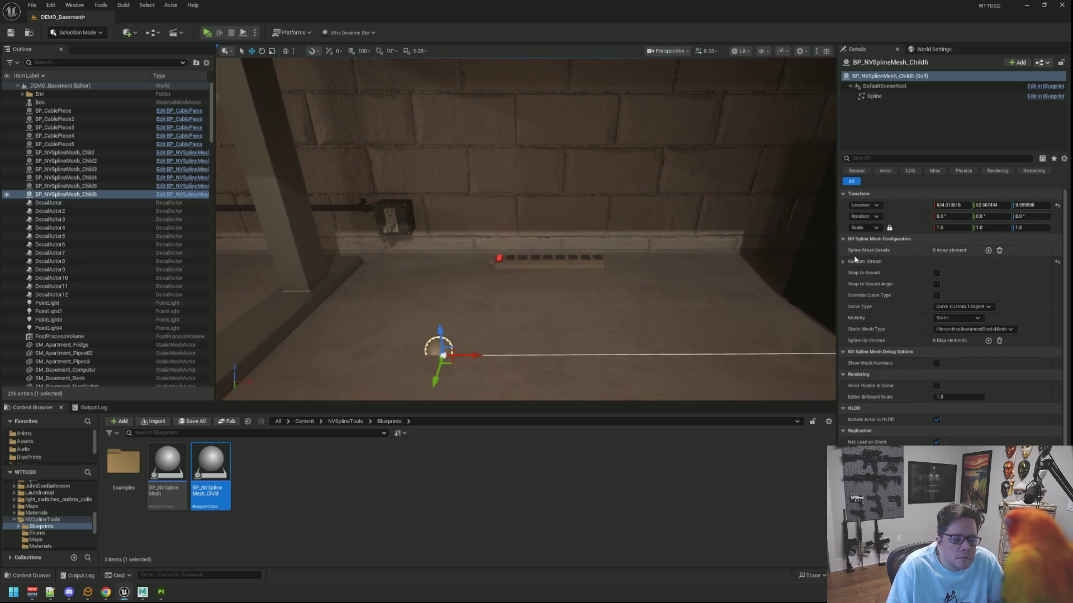
{"action": "left_click", "coordinate": [987, 250]}
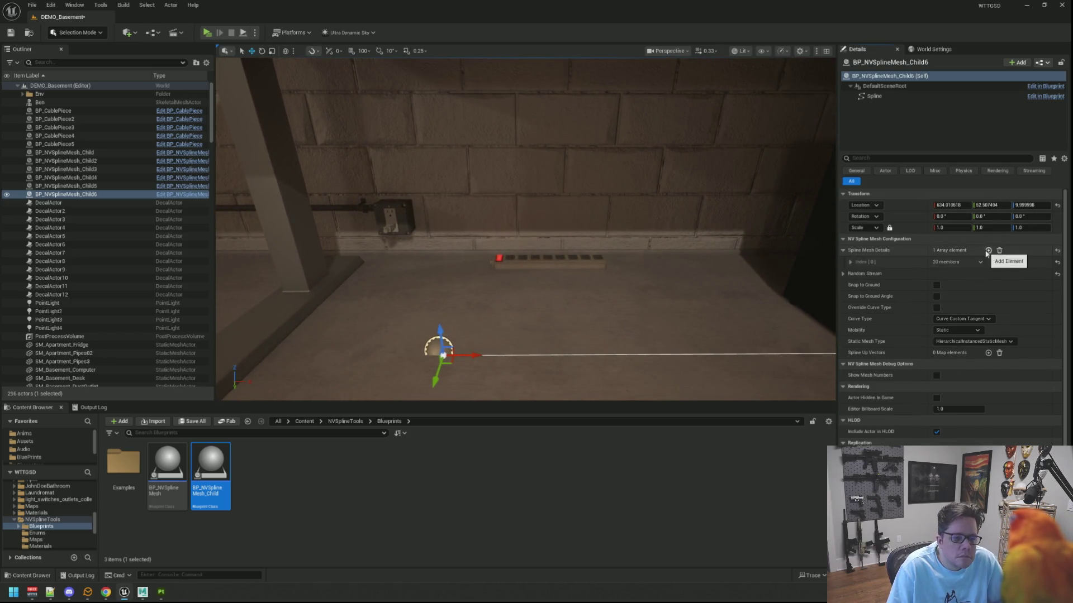
{"action": "left_click", "coordinate": [869, 262]}
{"action": "left_click", "coordinate": [988, 273]}
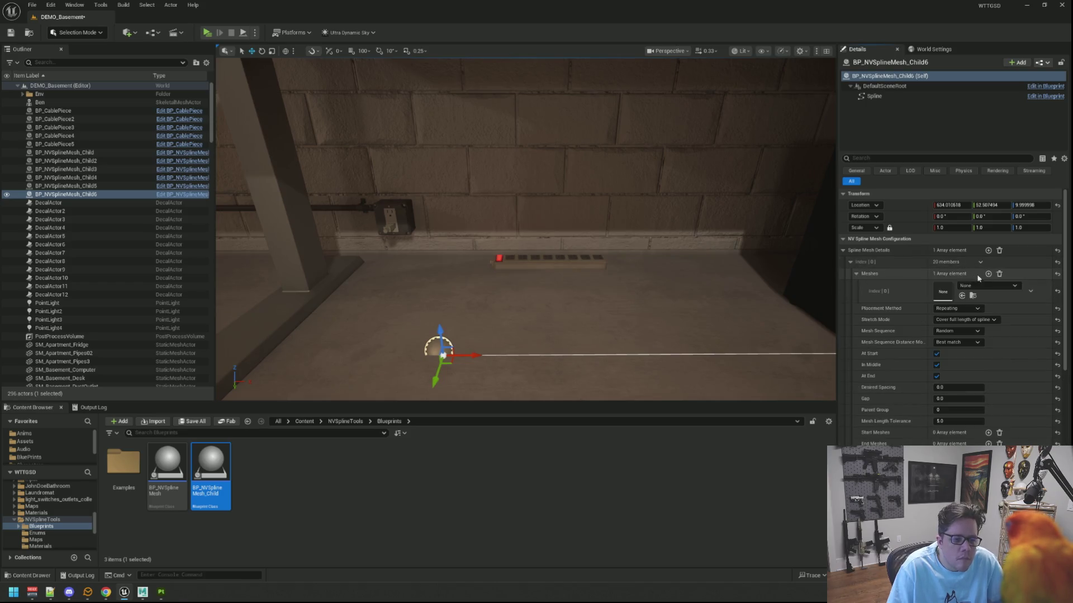
{"action": "left_click", "coordinate": [967, 286]}
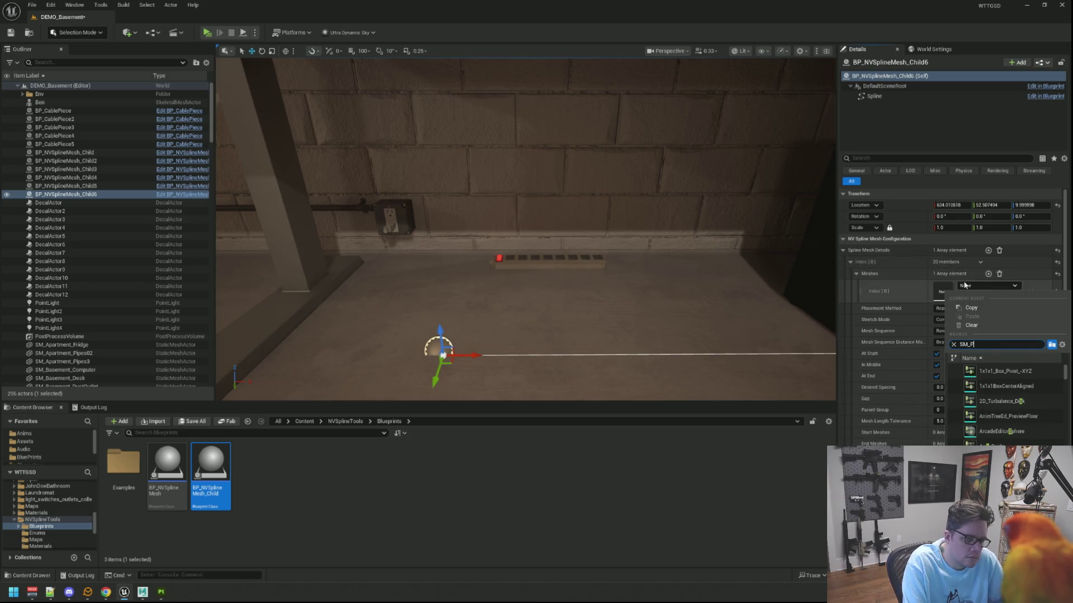
{"action": "type", "text": "owerWire"}
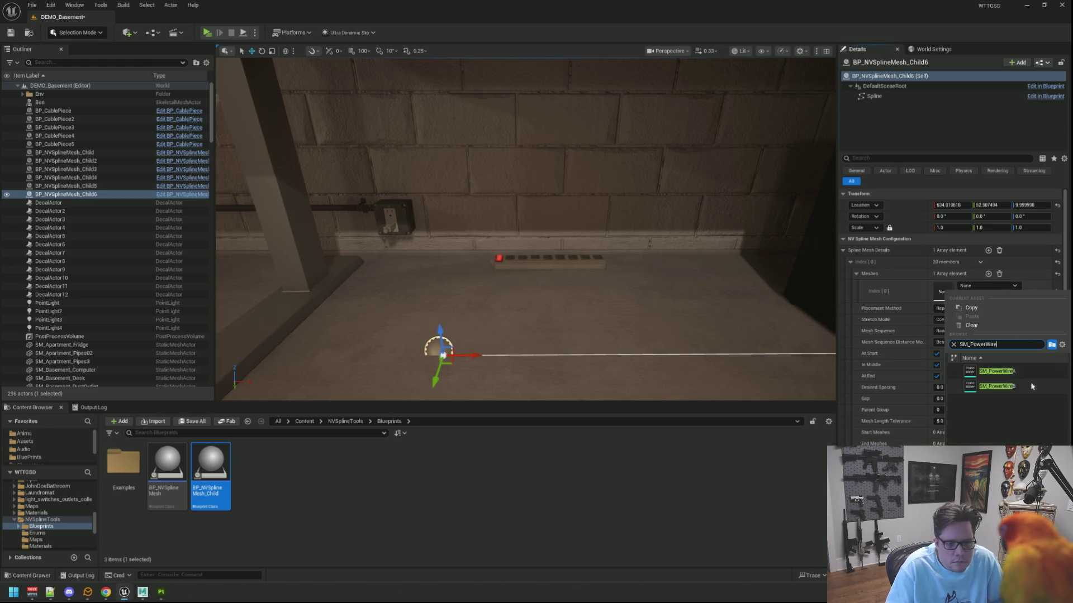
{"action": "left_click", "coordinate": [1020, 389]}
Drag the spline's far endpoint back toward the start to shorten the wire
{"action": "right_click_drag", "start_coordinate": [657, 307], "coordinate": [726, 307]}
{"action": "mouse_move", "coordinate": [658, 278]}
{"action": "right_mouse_down"}
{"action": "mouse_move", "coordinate": [654, 262]}
{"action": "mouse_move", "coordinate": [704, 268]}
{"action": "mouse_move", "coordinate": [658, 278]}
{"action": "right_mouse_up"}
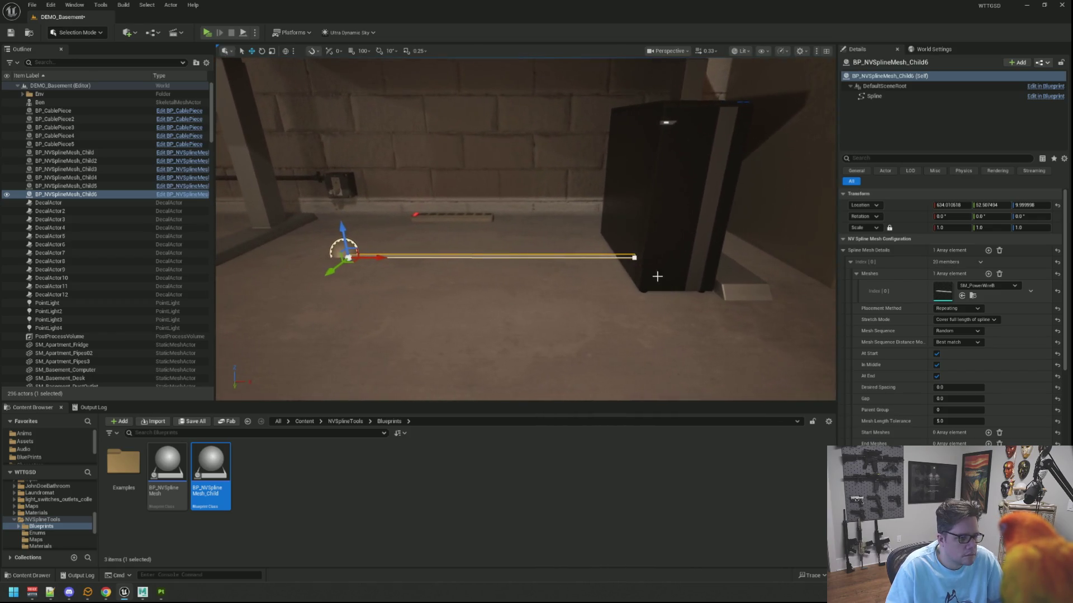
{"action": "left_click", "coordinate": [635, 258]}
{"action": "left_click_drag", "start_coordinate": [656, 258], "coordinate": [493, 258]}
{"action": "right_click_drag", "start_coordinate": [493, 259], "coordinate": [482, 278]}
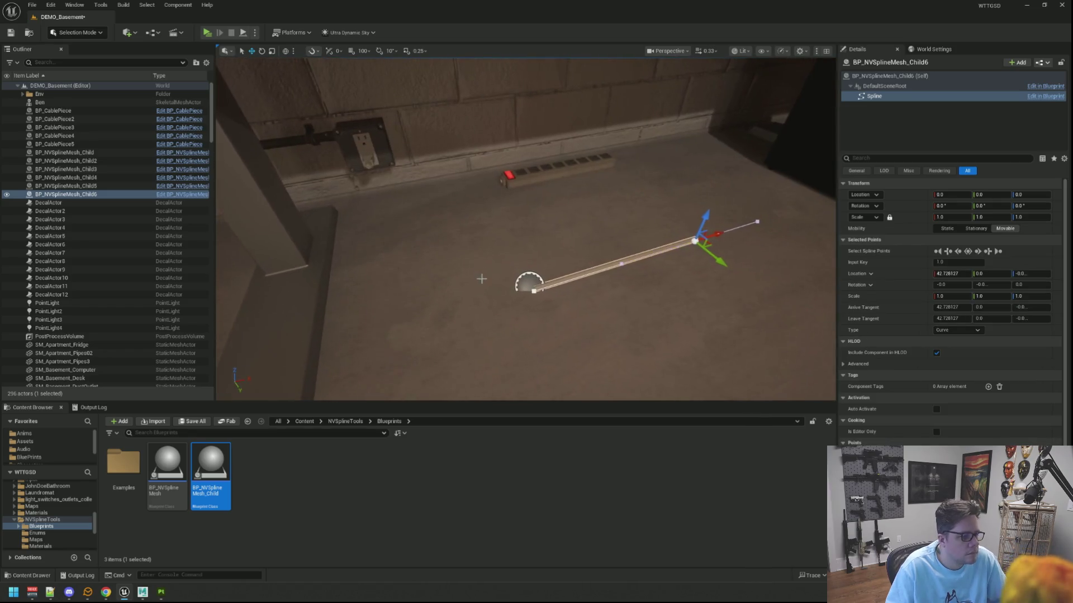
{"action": "left_click", "coordinate": [533, 291]}
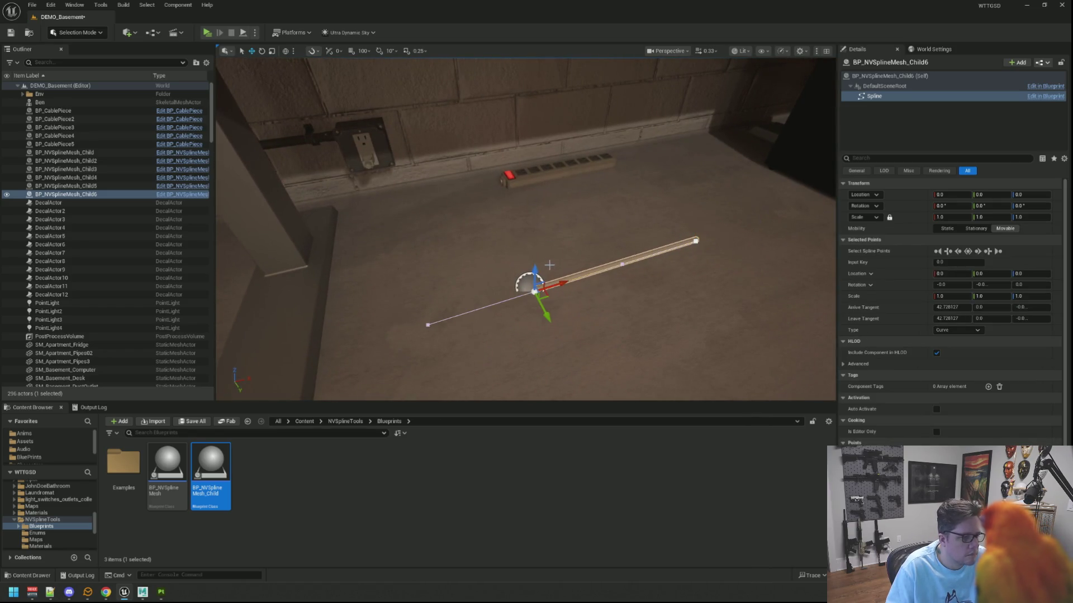
{"action": "left_click", "coordinate": [110, 195]}
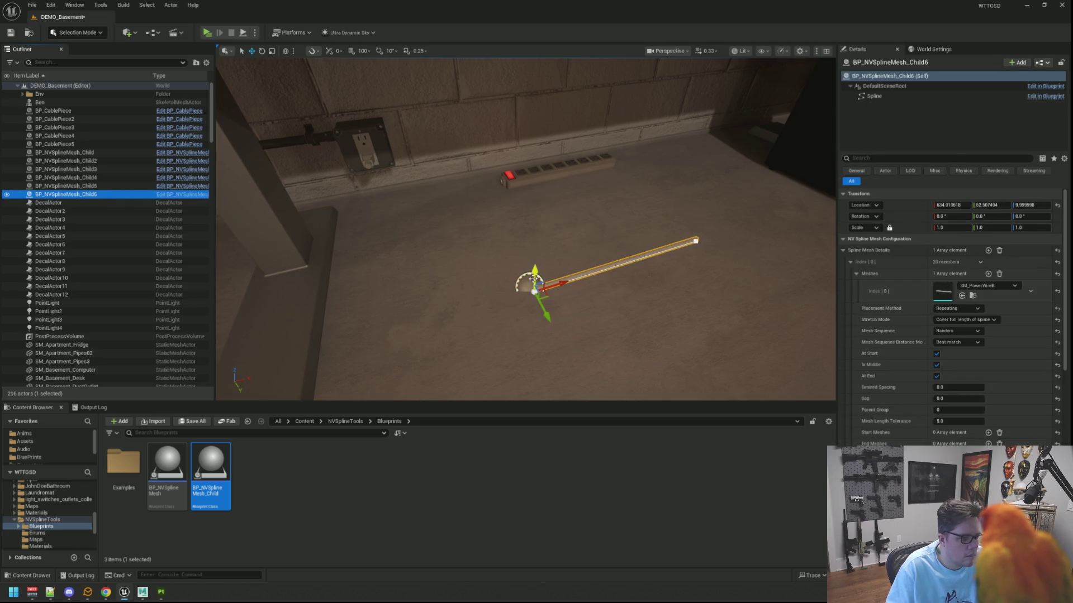